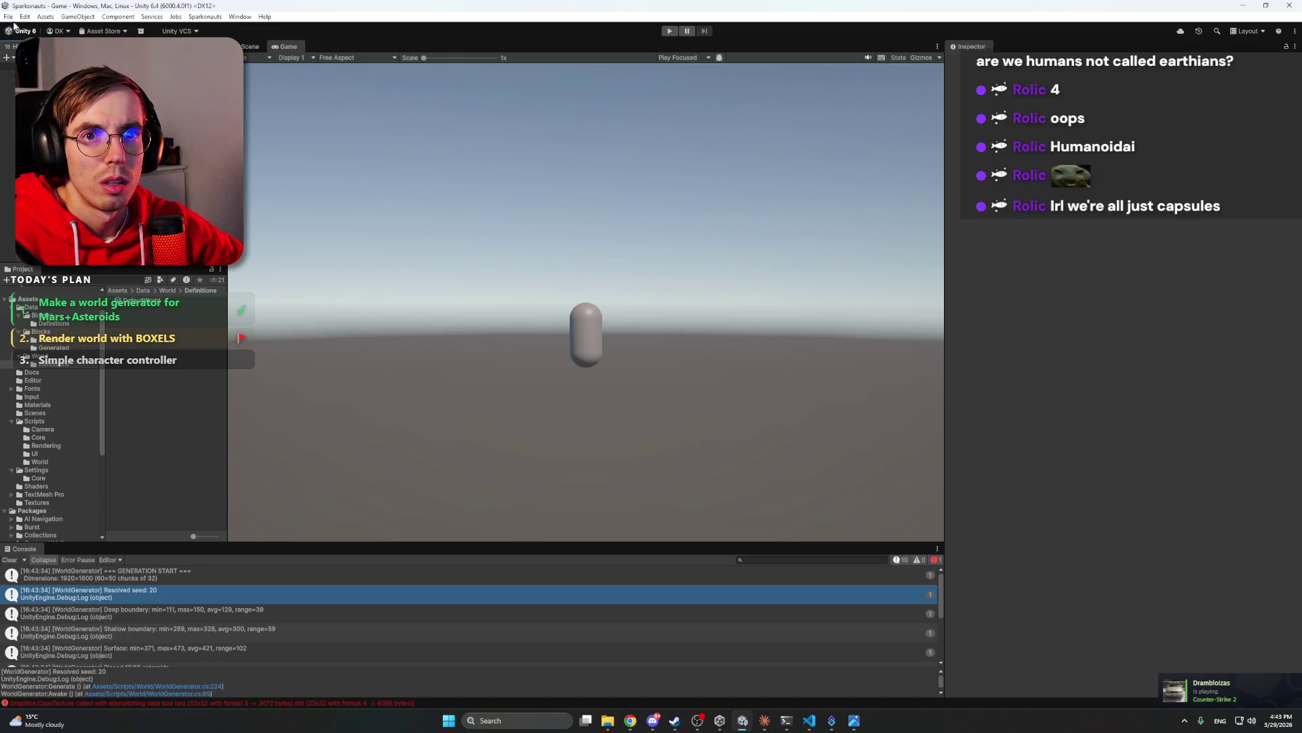
- Select the Windows platform in Build Profiles and start a build
click(54, 136)
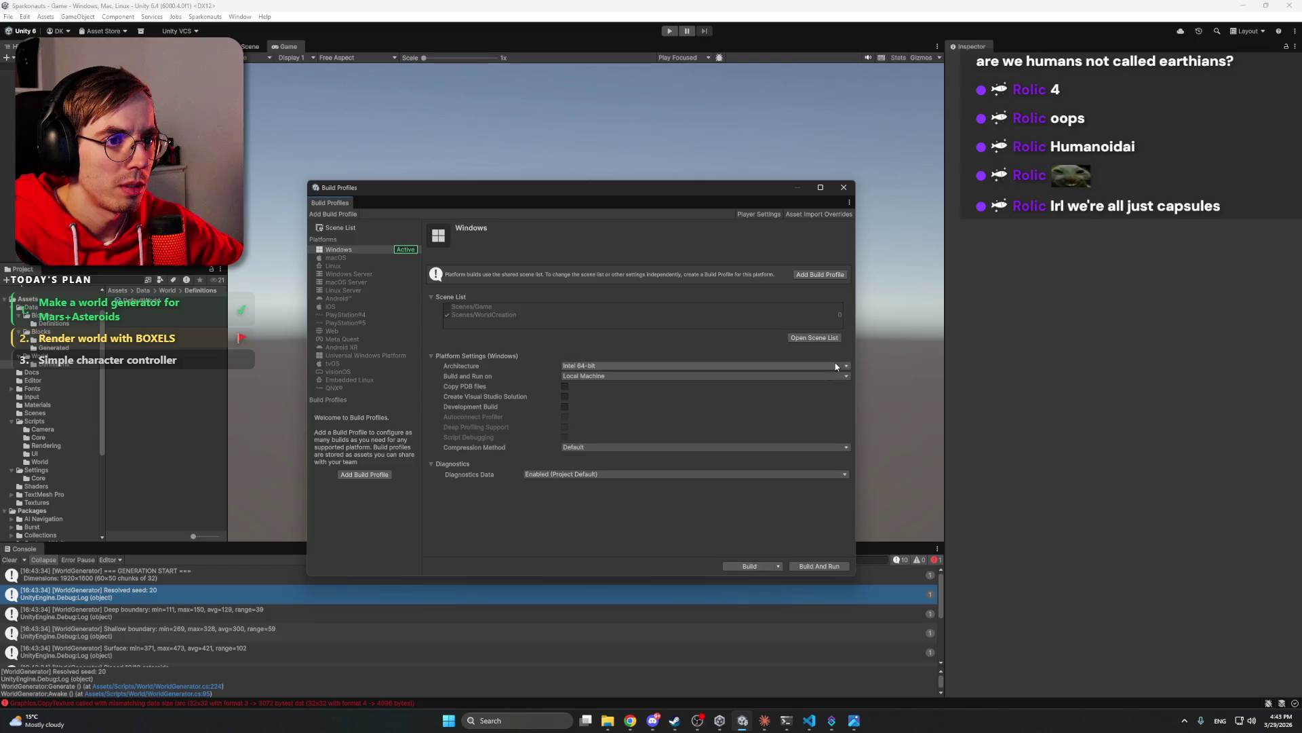
click(814, 337)
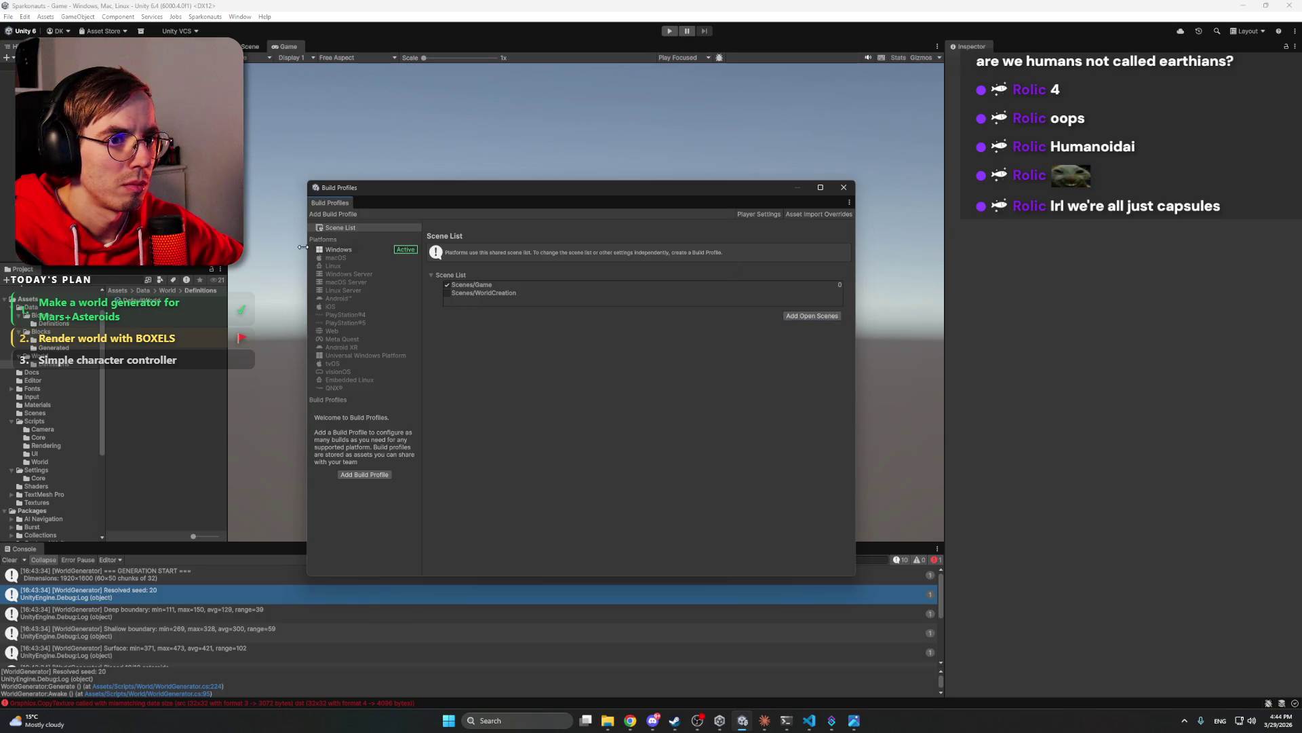
click(347, 251)
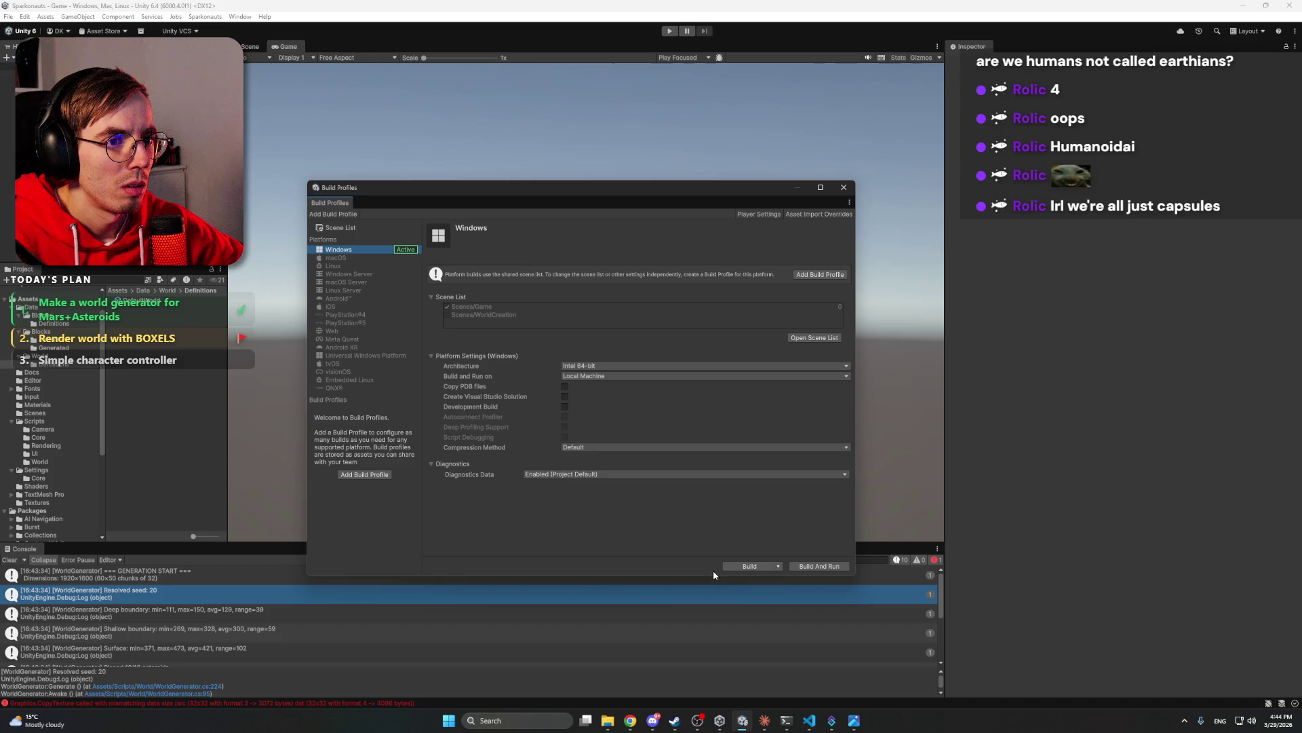
click(753, 568)
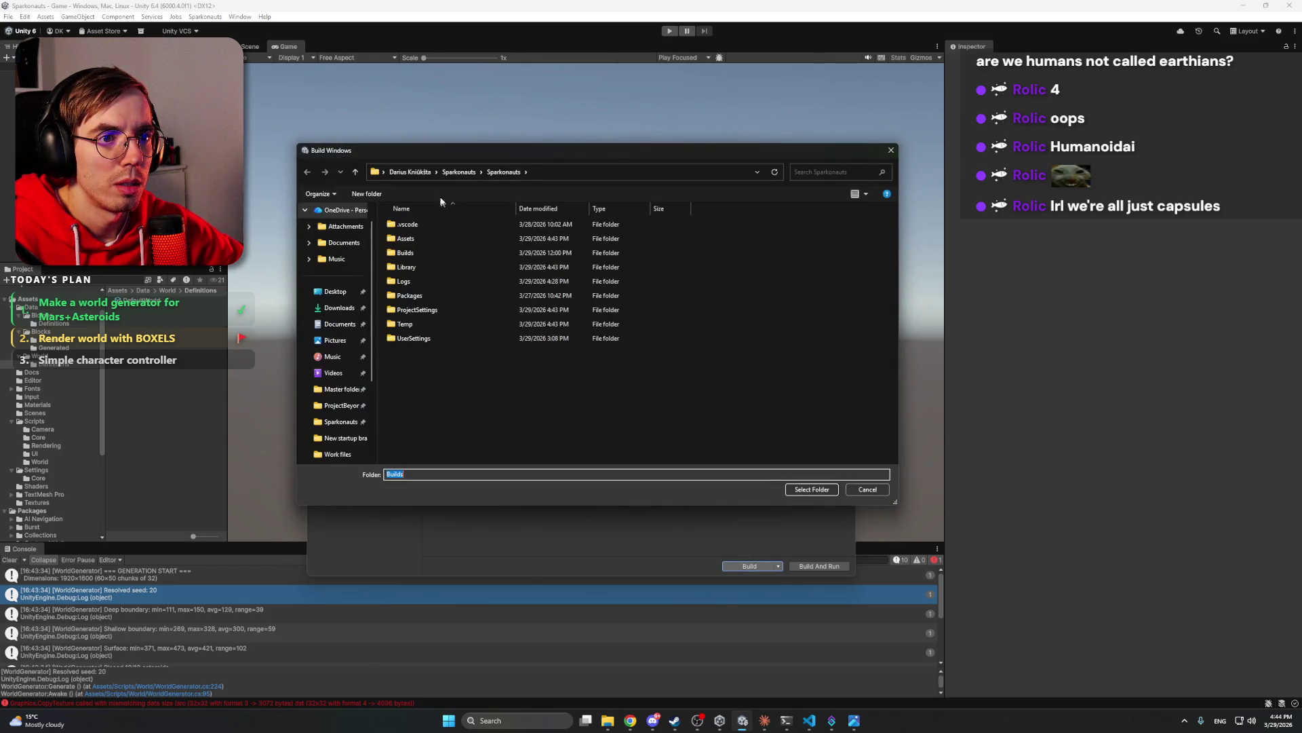
- Create a new folder '2' inside Builds as the output, continuing past the missing project ID prompt
click(441, 253)
double_click(441, 253)
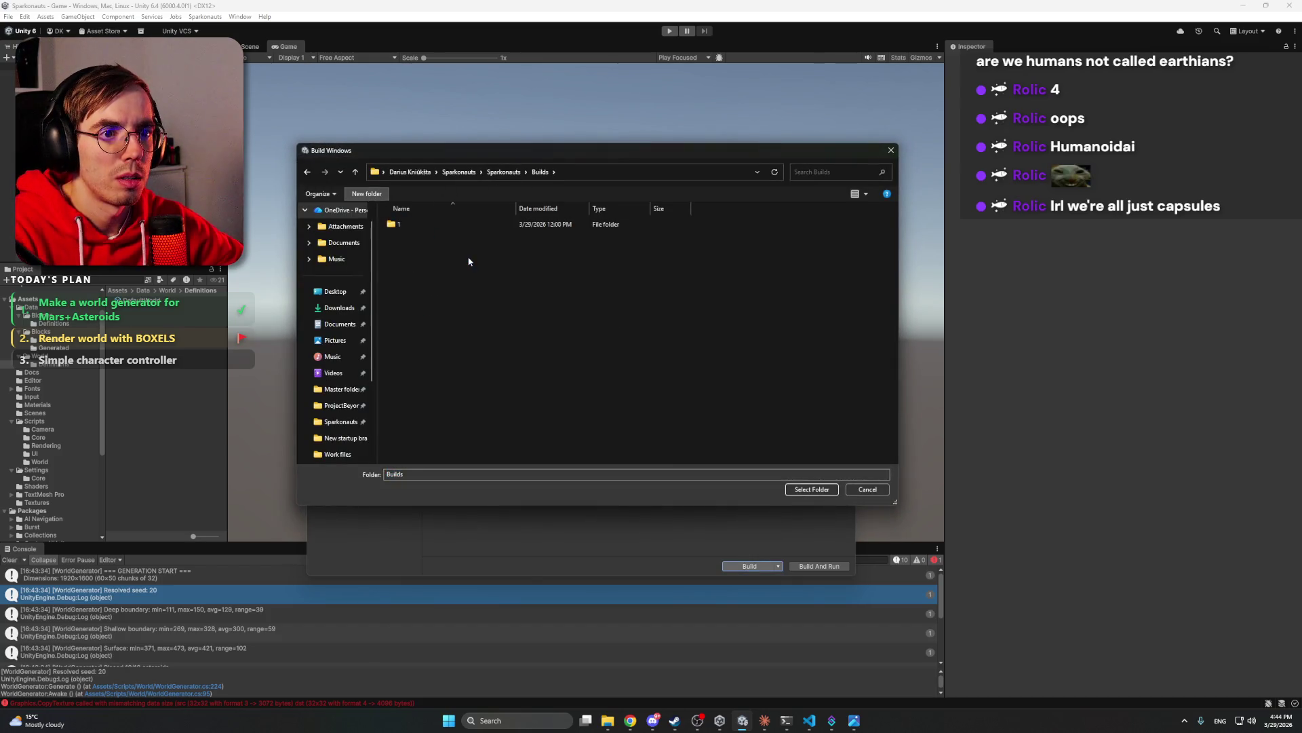
key(ctrl+shift+n)
text(2)
key(Return)
double_click(434, 238)
click(812, 489)
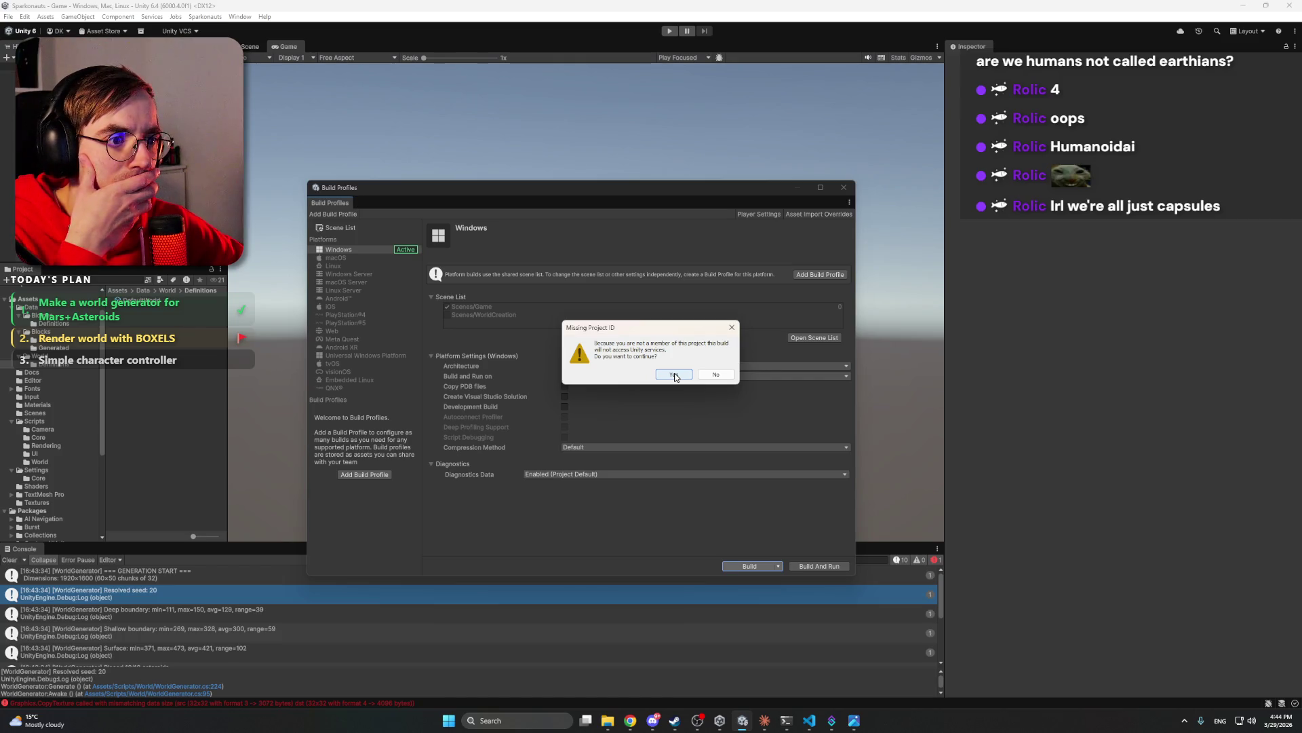
click(673, 375)
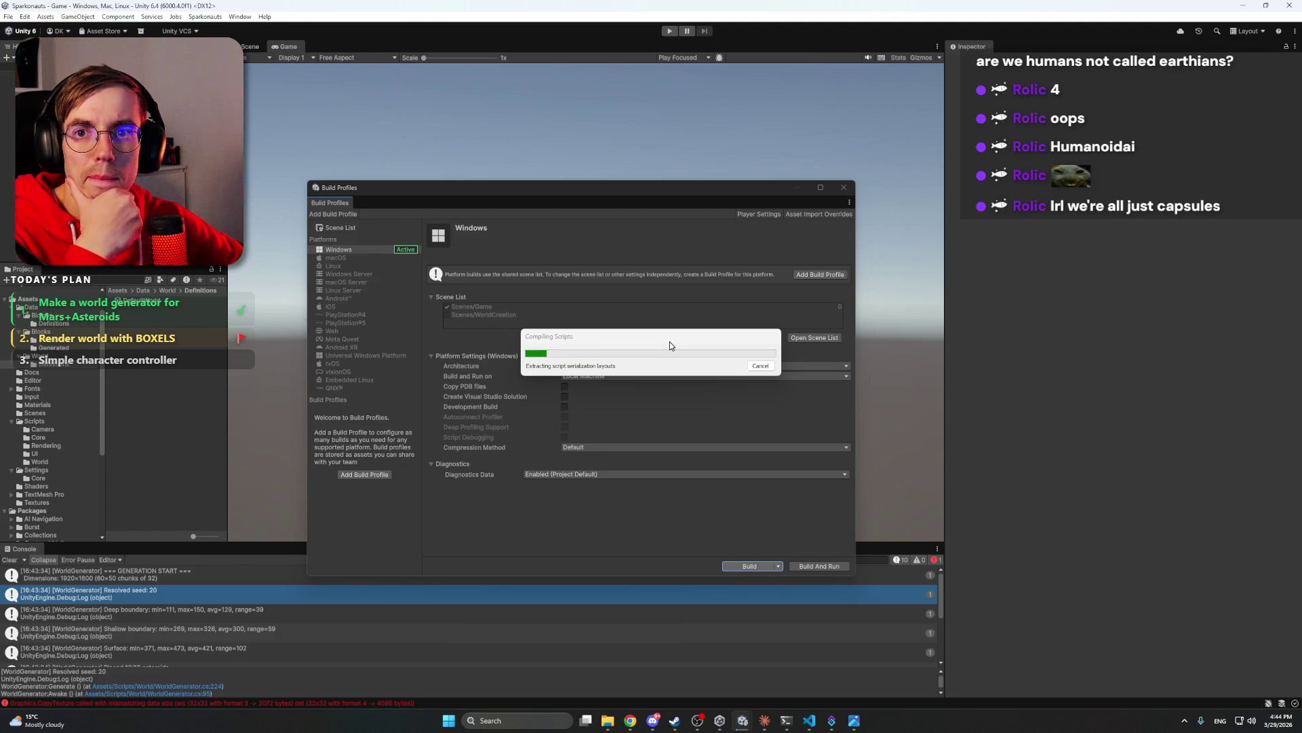
click(654, 722)
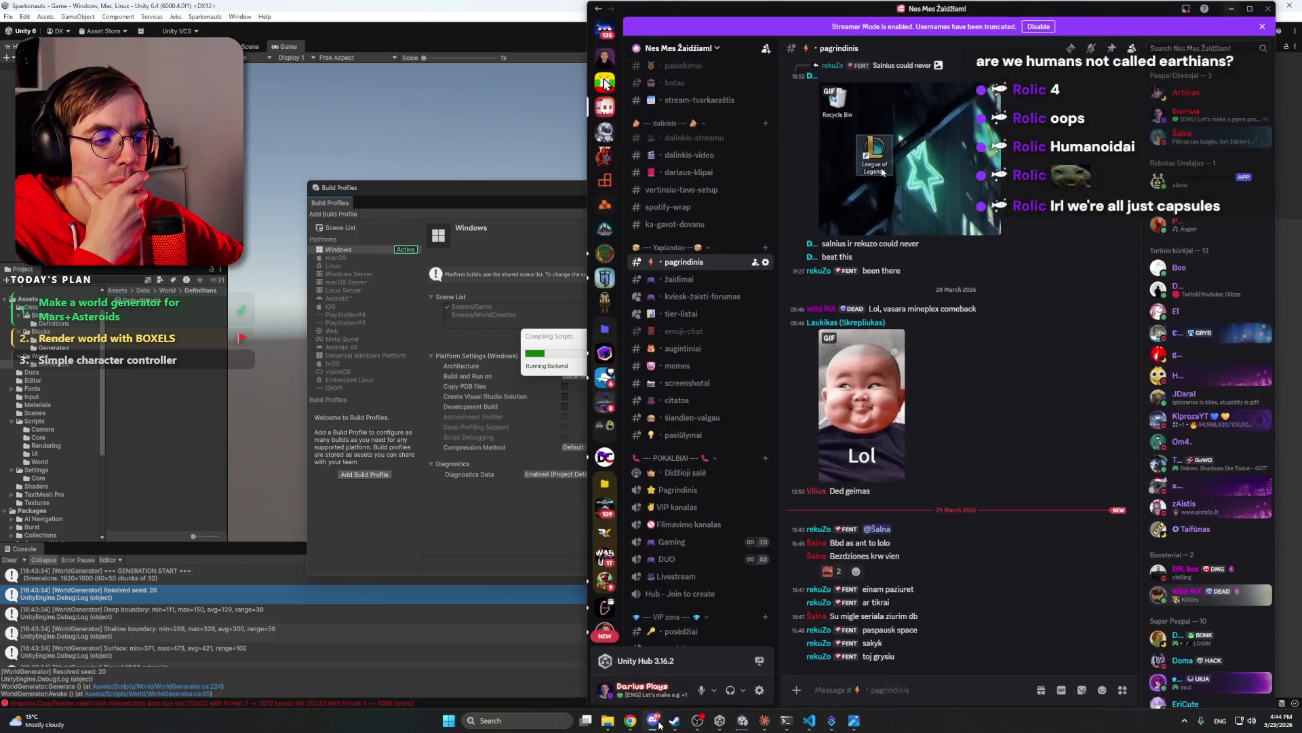
click(654, 722)
click(675, 720)
click(1168, 697)
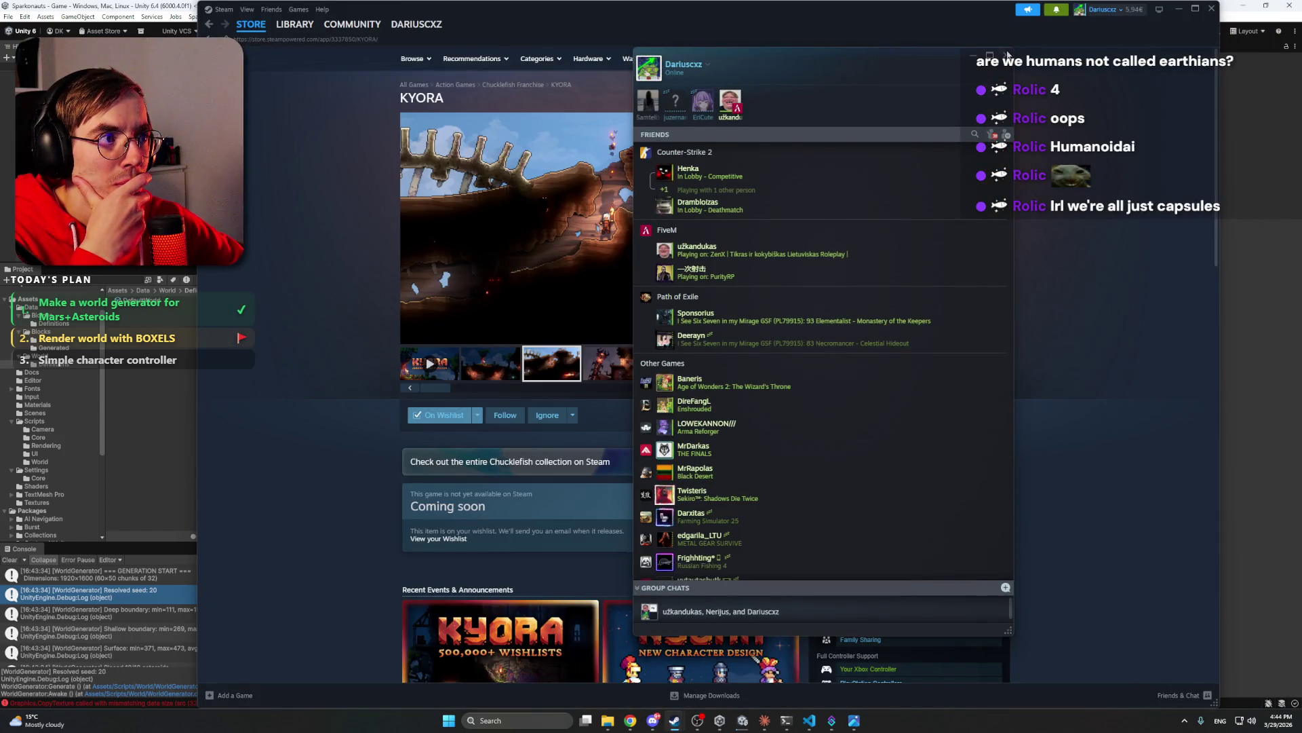
click(1022, 110)
click(619, 374)
click(675, 372)
click(738, 369)
click(496, 370)
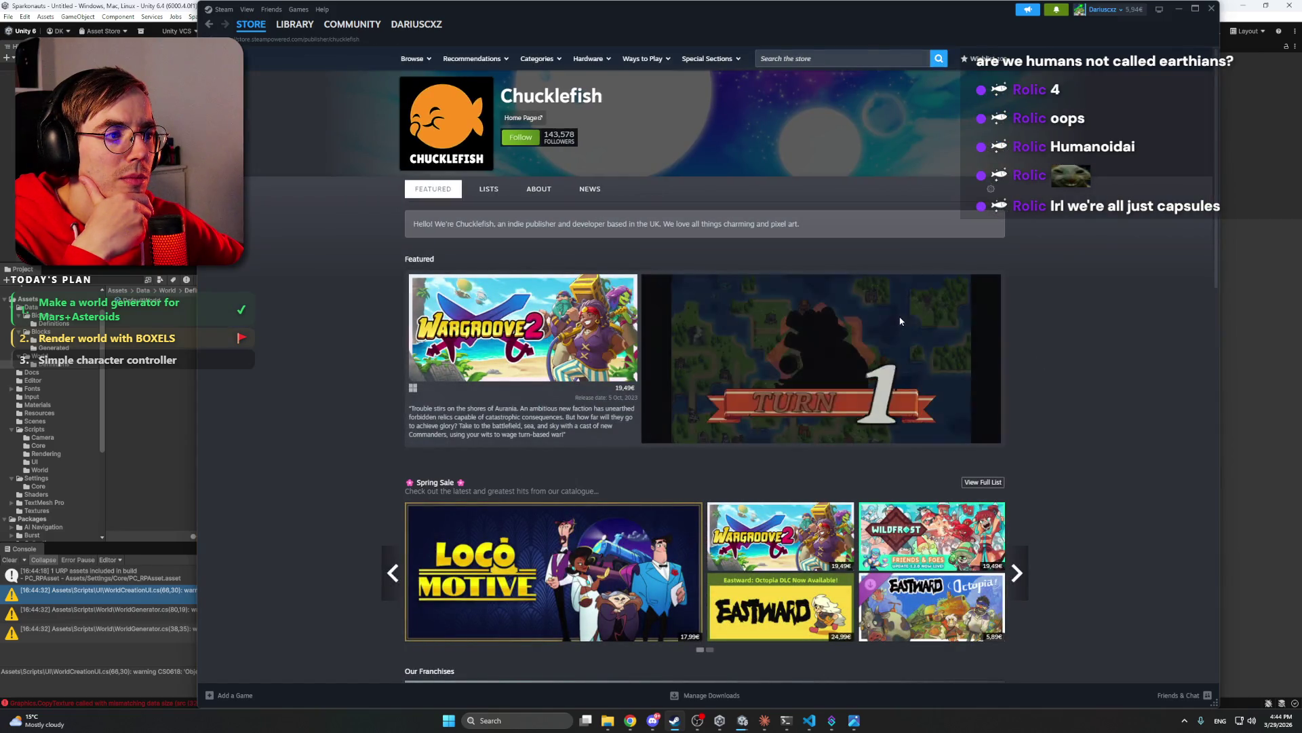
scroll(718, 340, down, 10)
scroll(718, 339, down, 6)
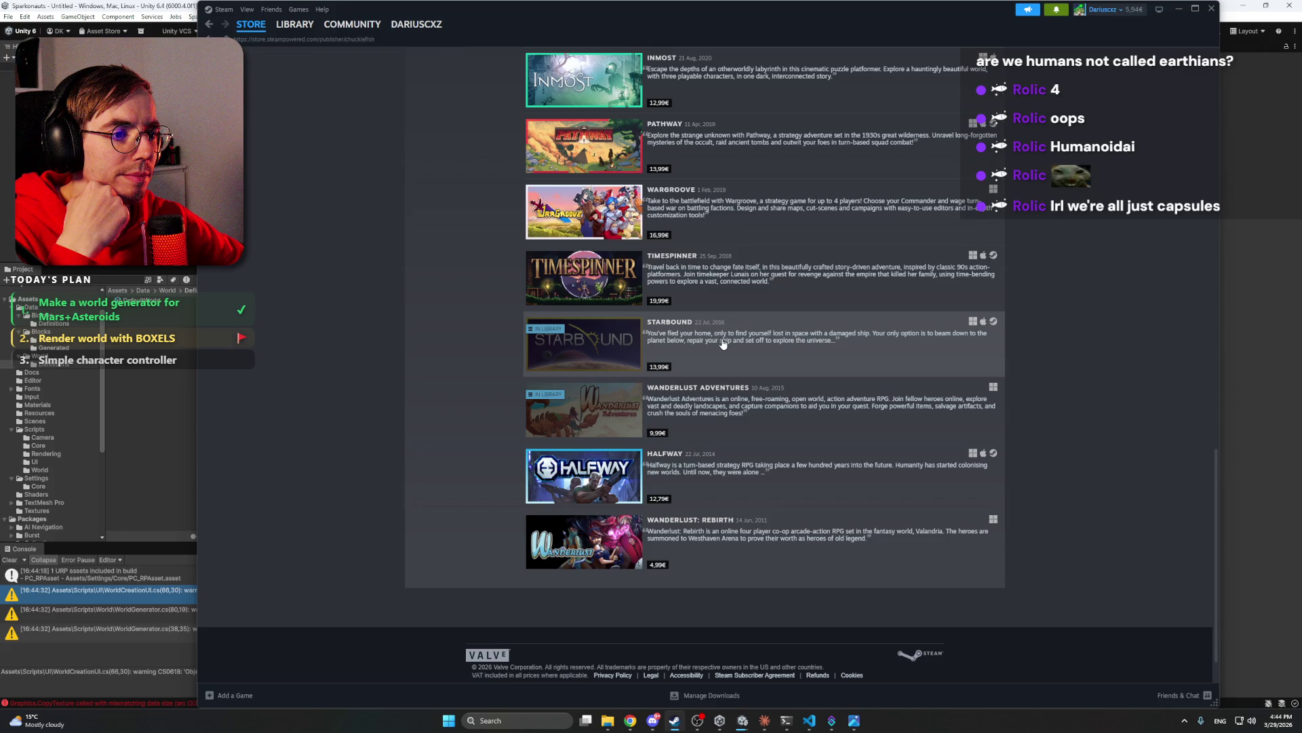
mouse_move(607, 536)
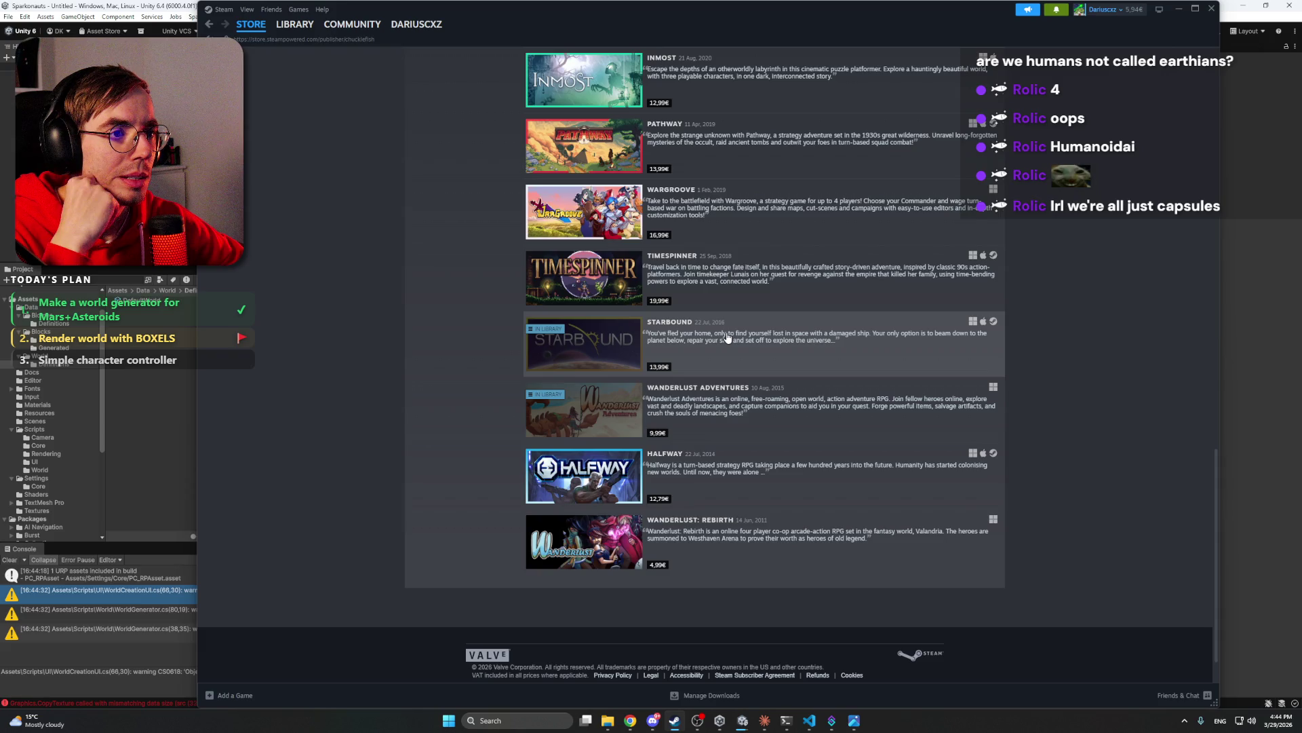
scroll(728, 337, up, 3)
scroll(727, 337, up, 5)
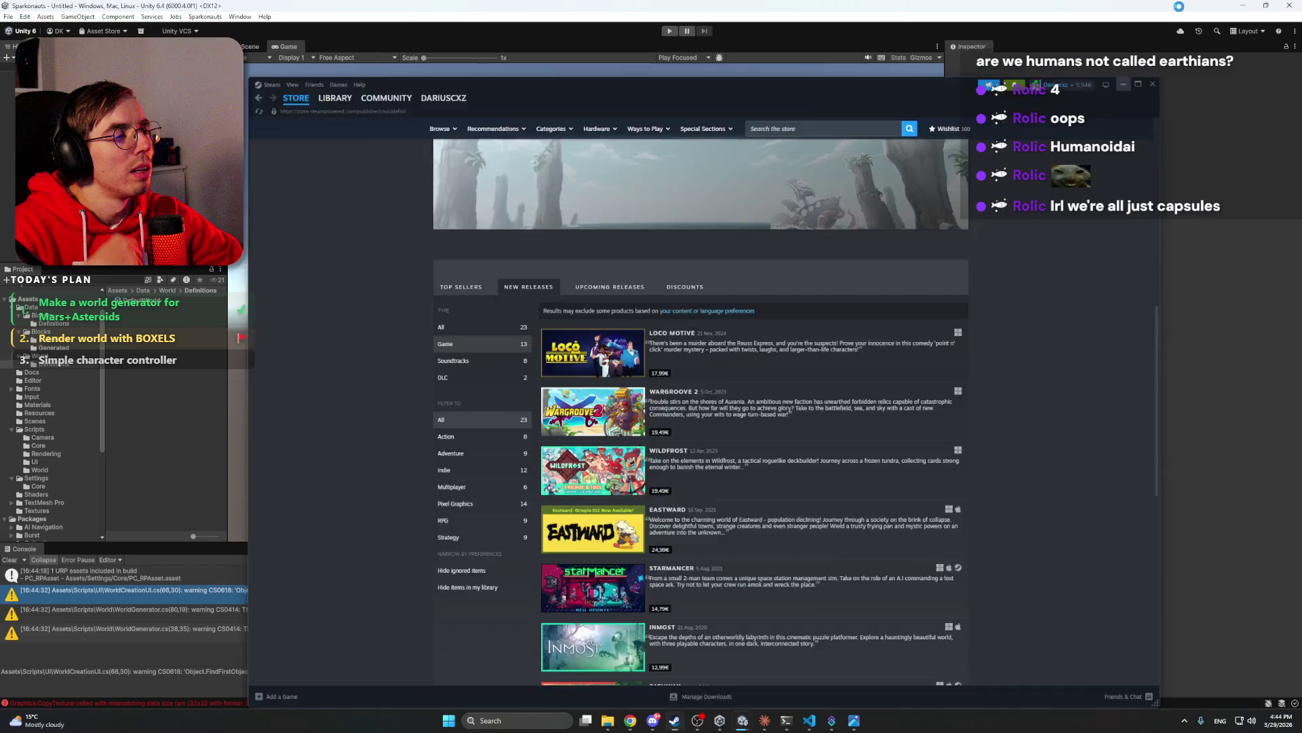
click(1178, 8)
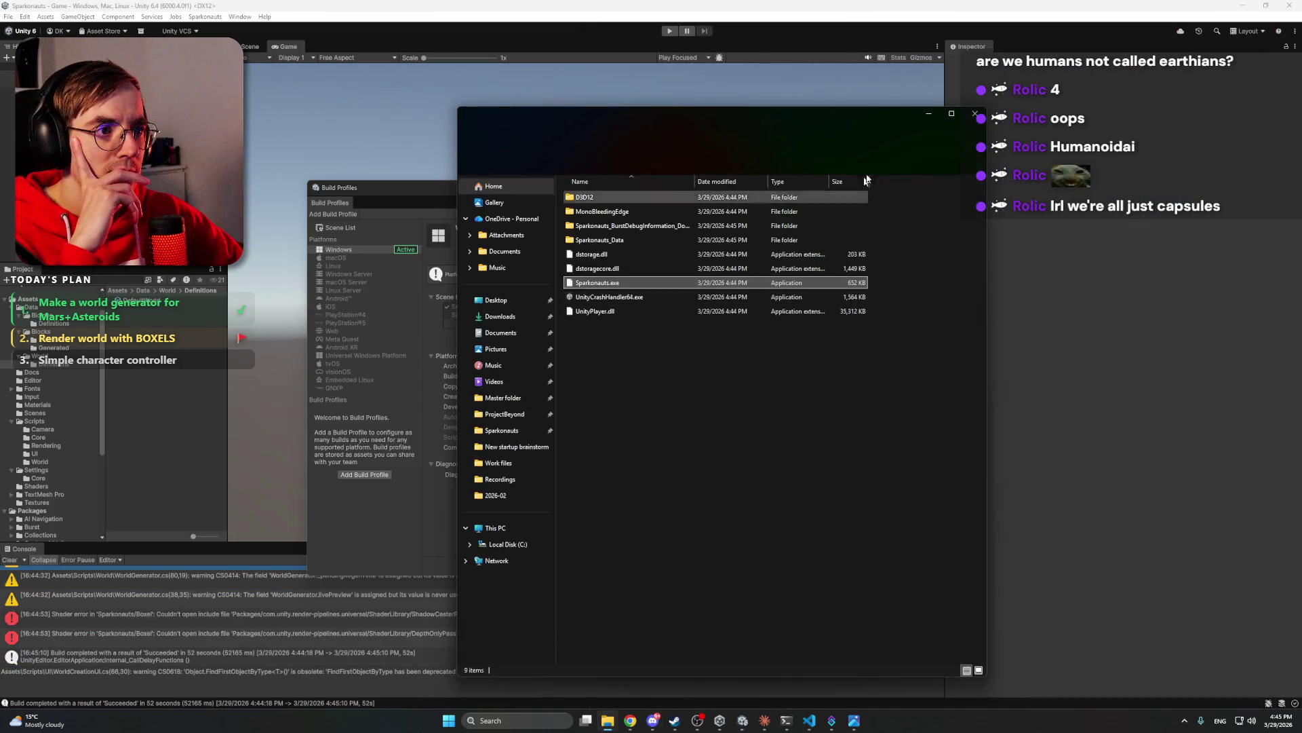
- Run Sparkonauts.exe from the Builds\2 folder
click(640, 283)
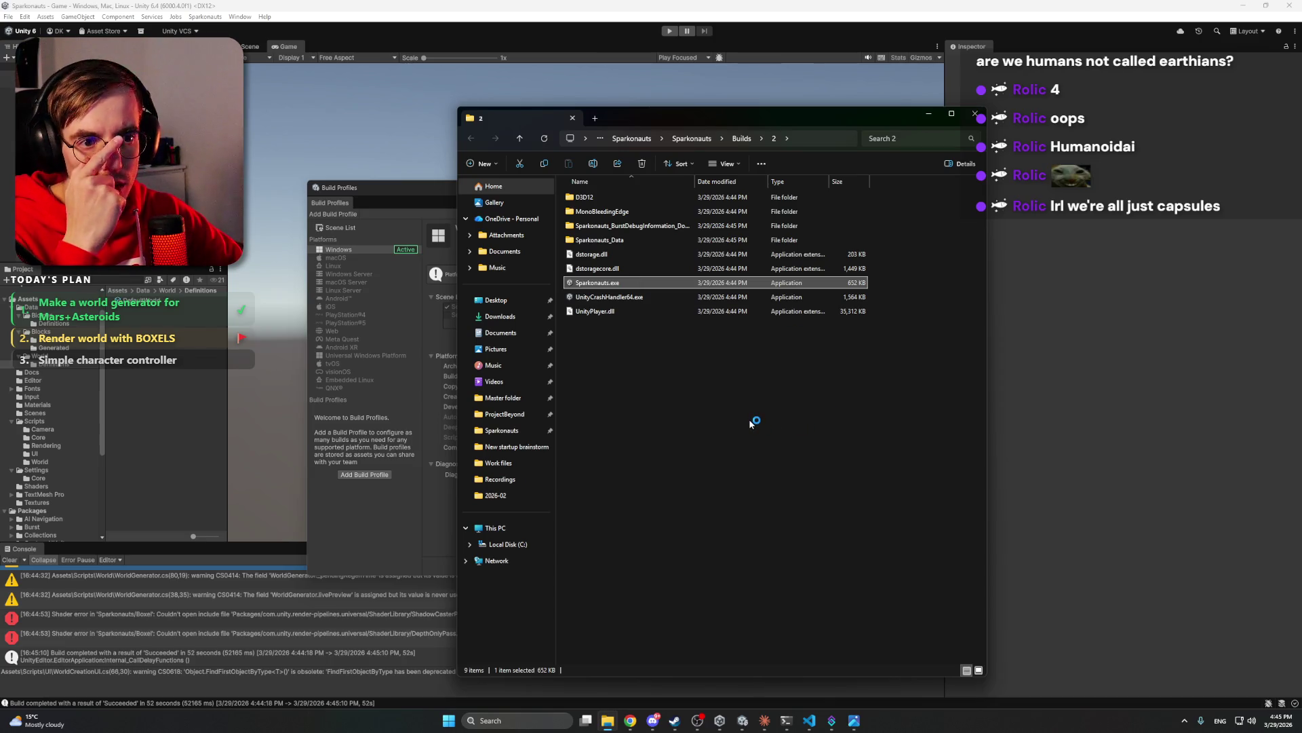
key(Return)
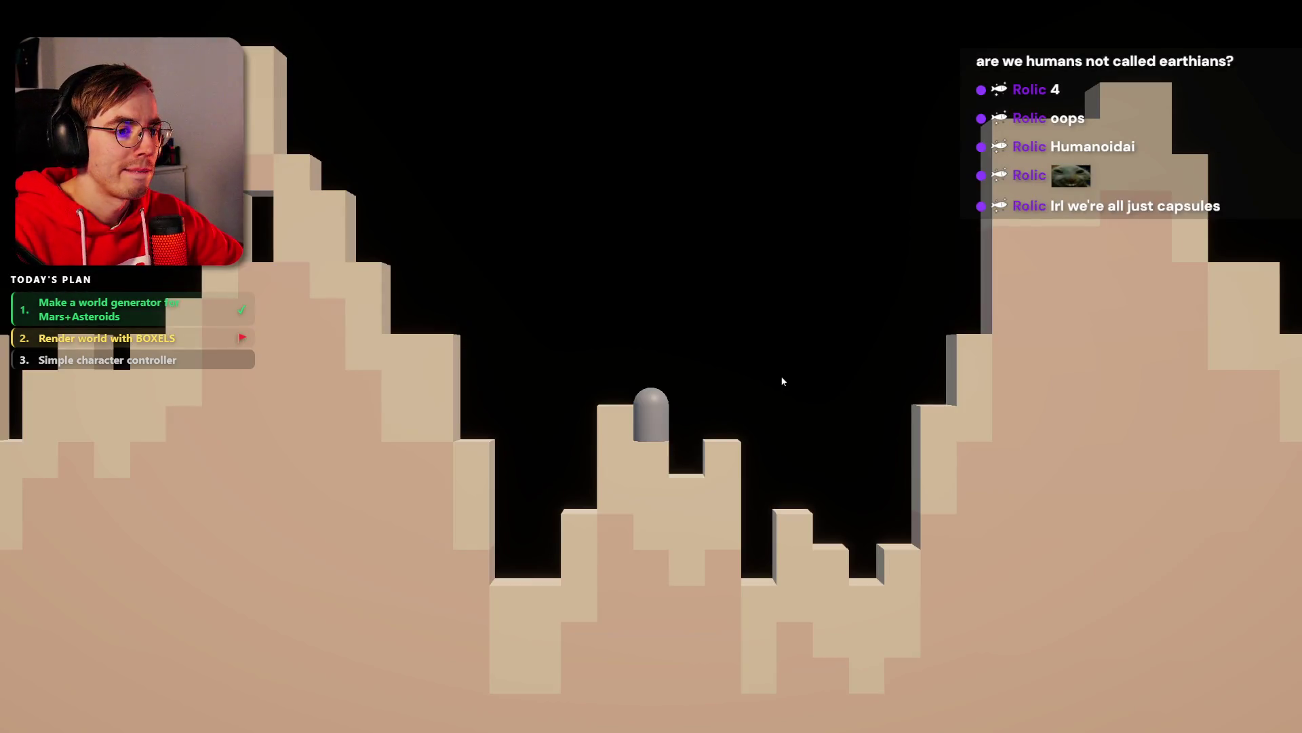
- Walk and jump the capsule rightward over the cliff and across the voxel terrain
key(d)
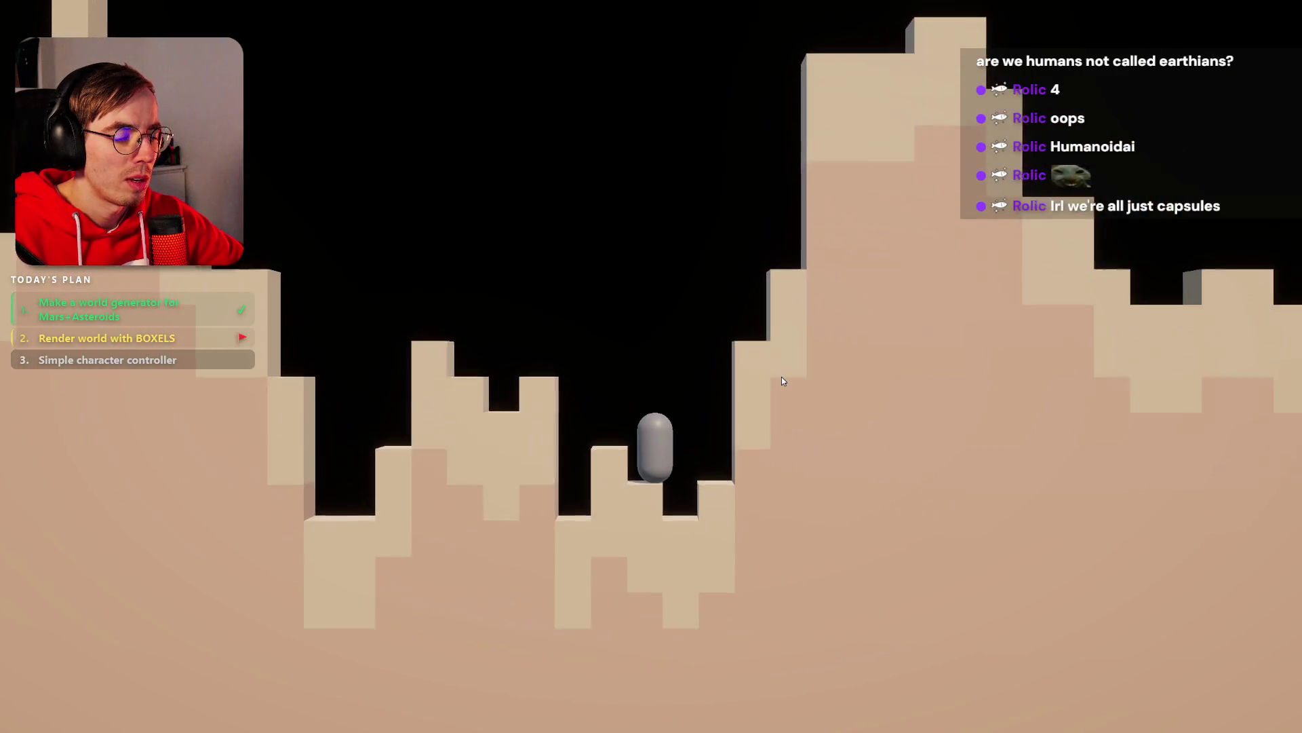
key(space)
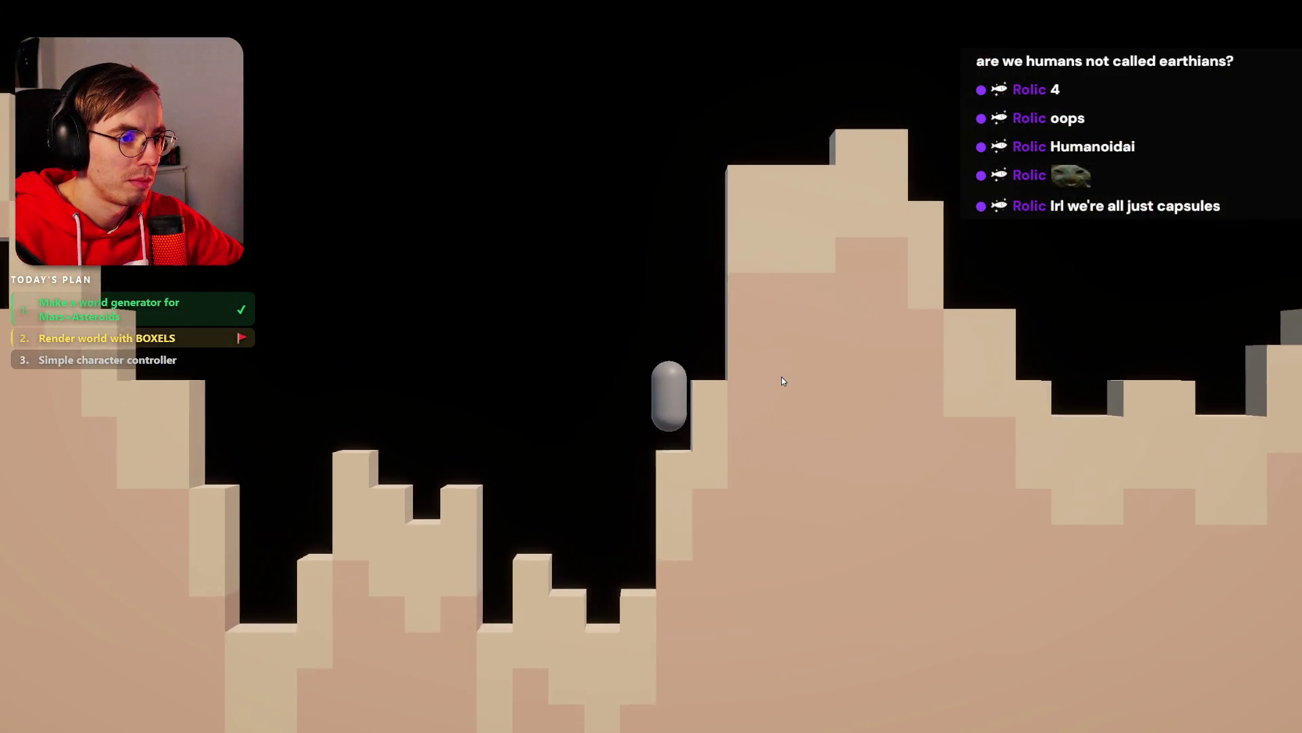
key(space)
key(d)
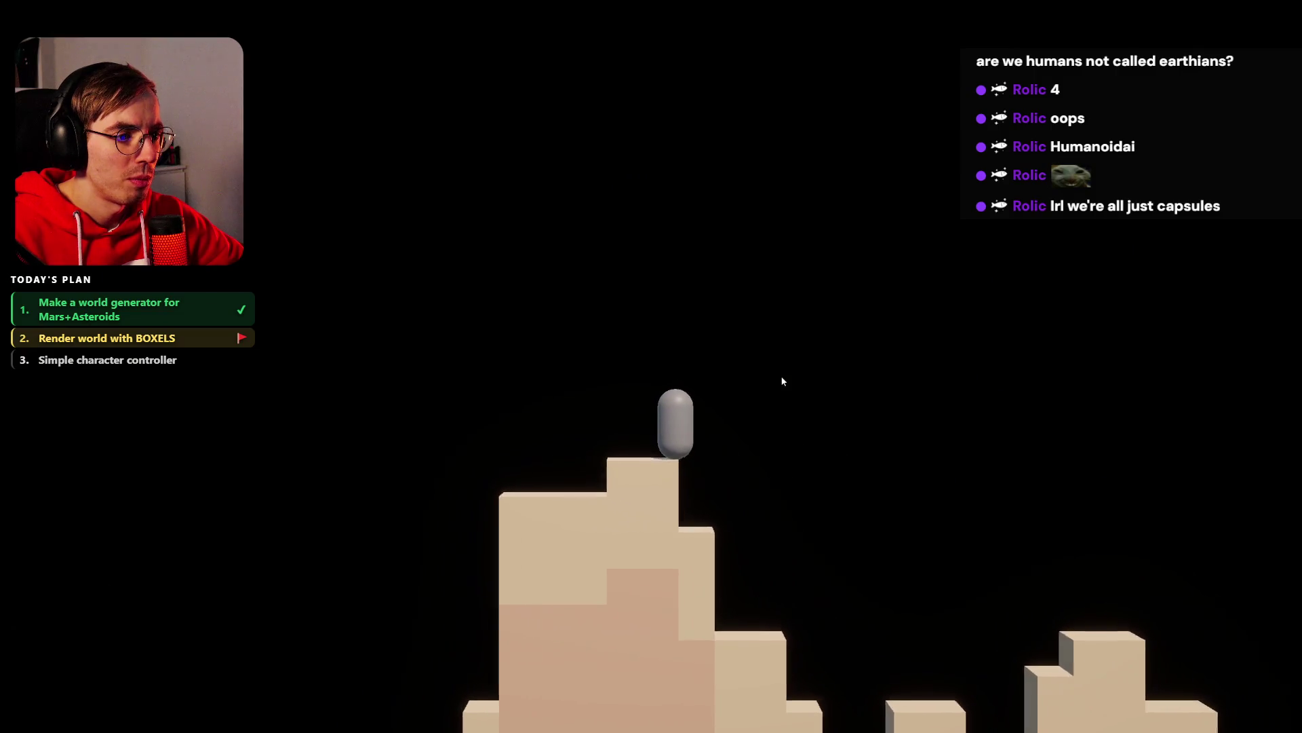
key(d)
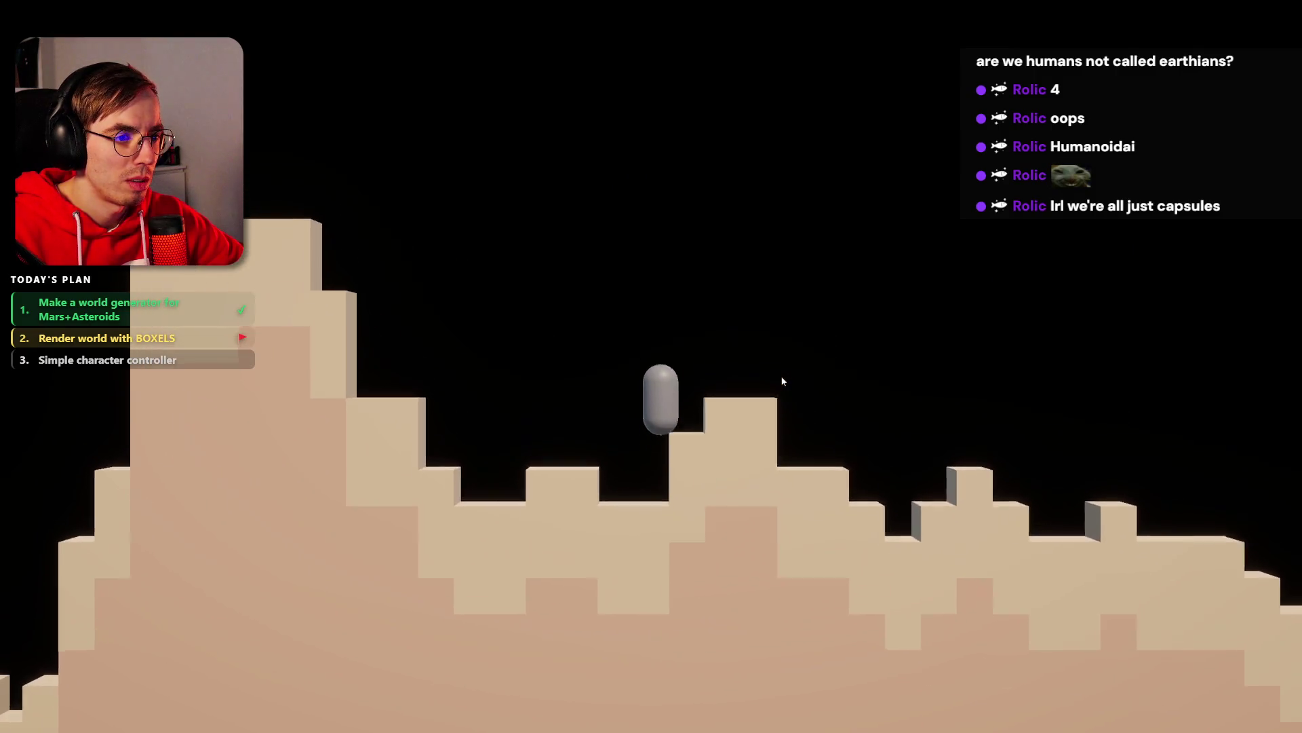
key(d)
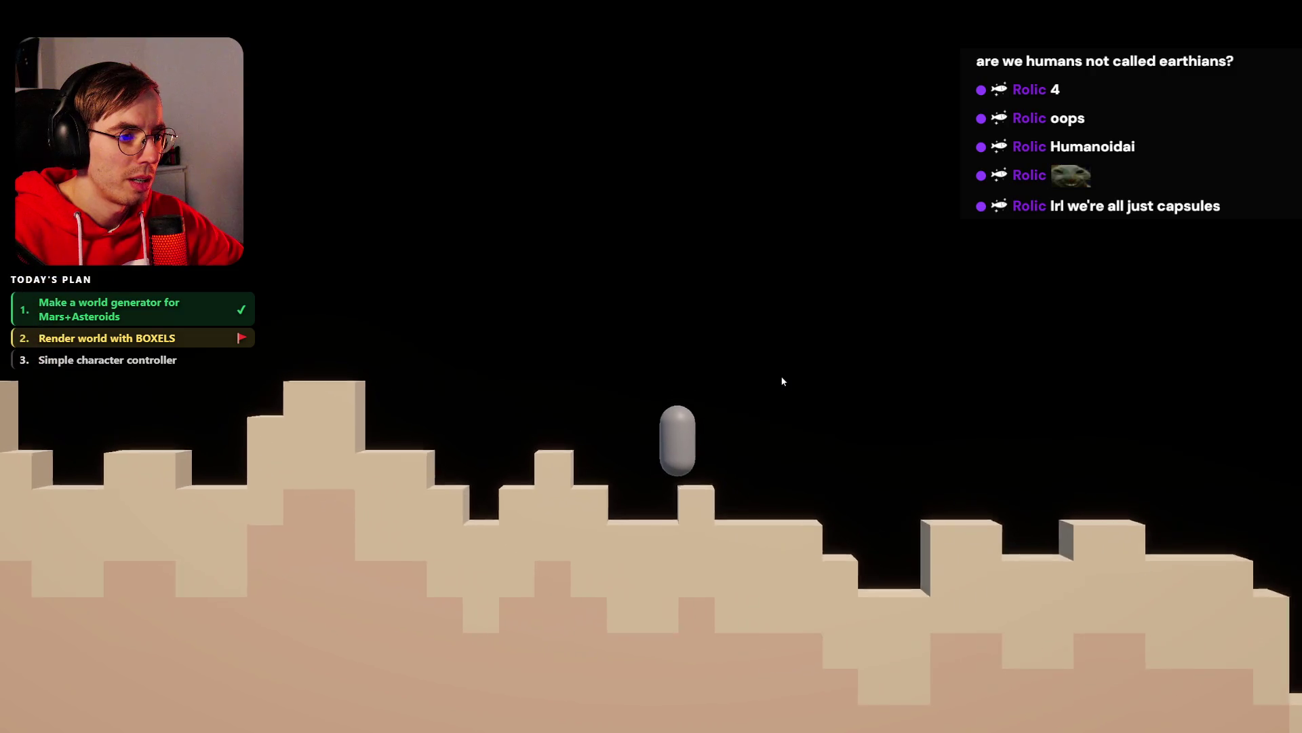
key(d)
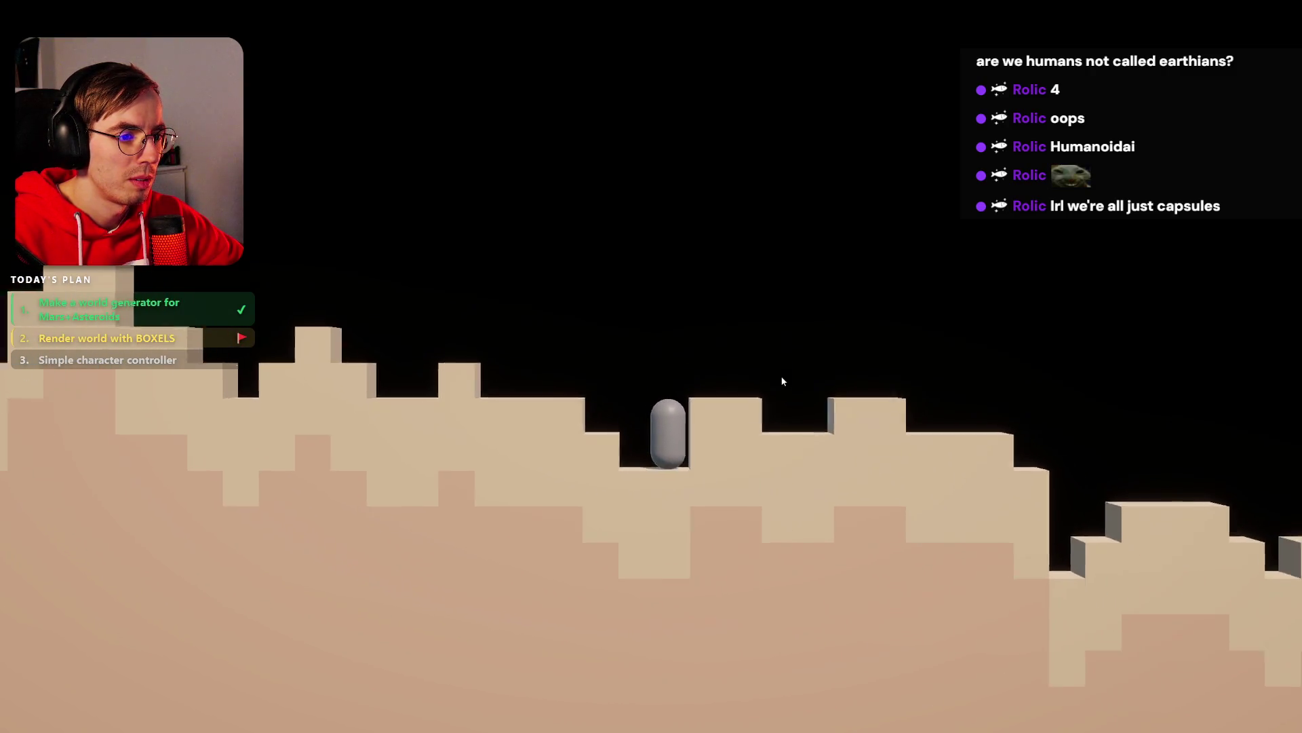
key(d)
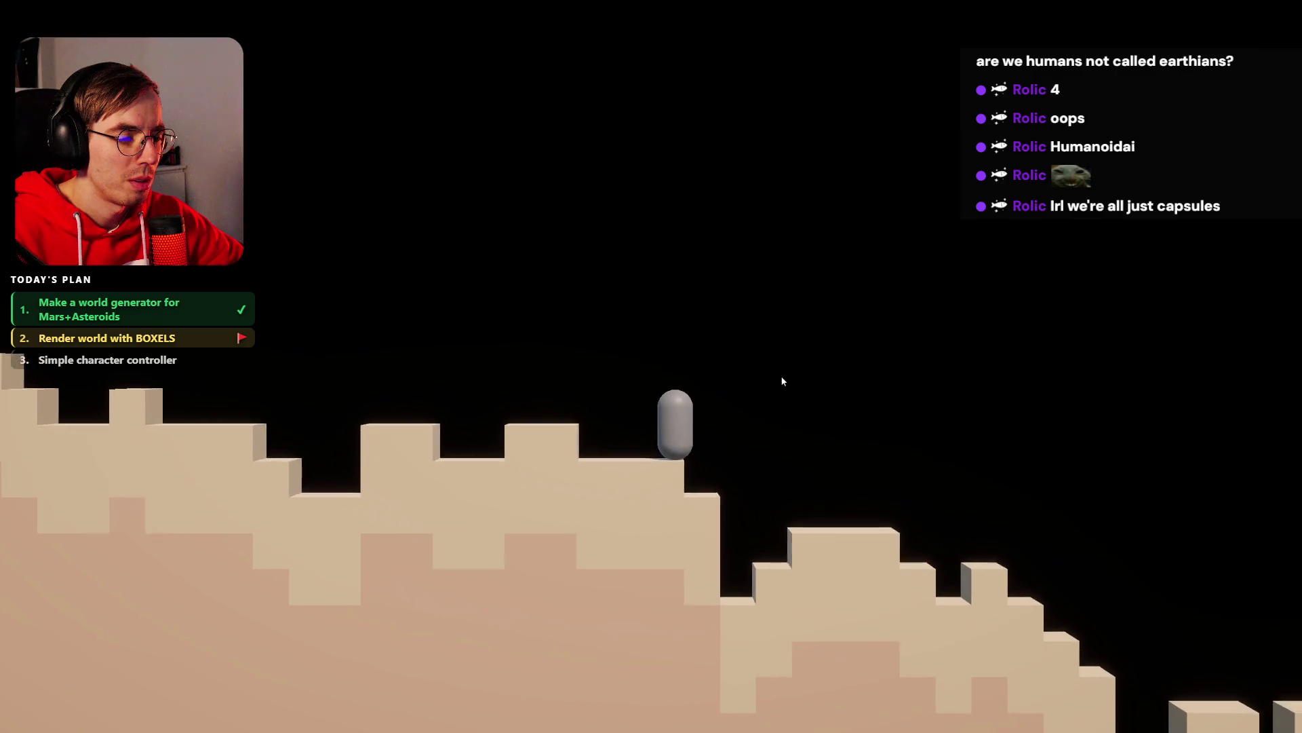
key(d)
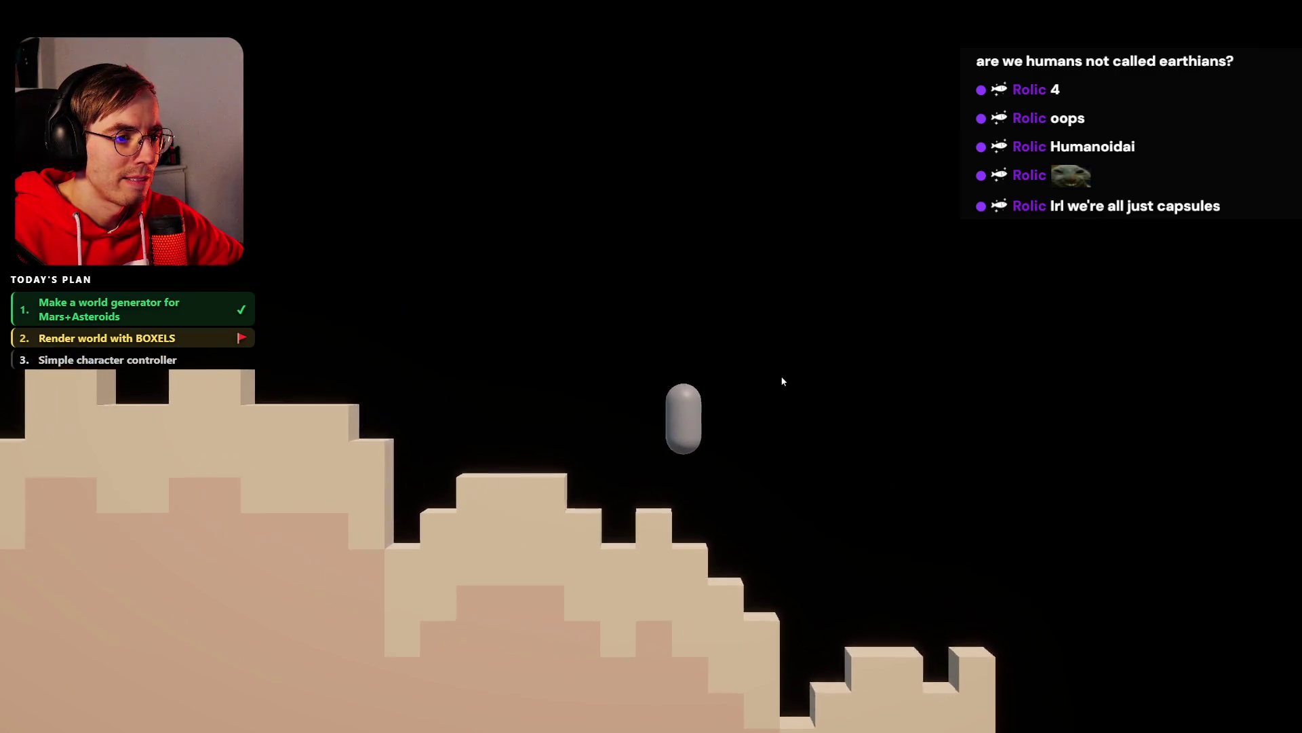
key(d)
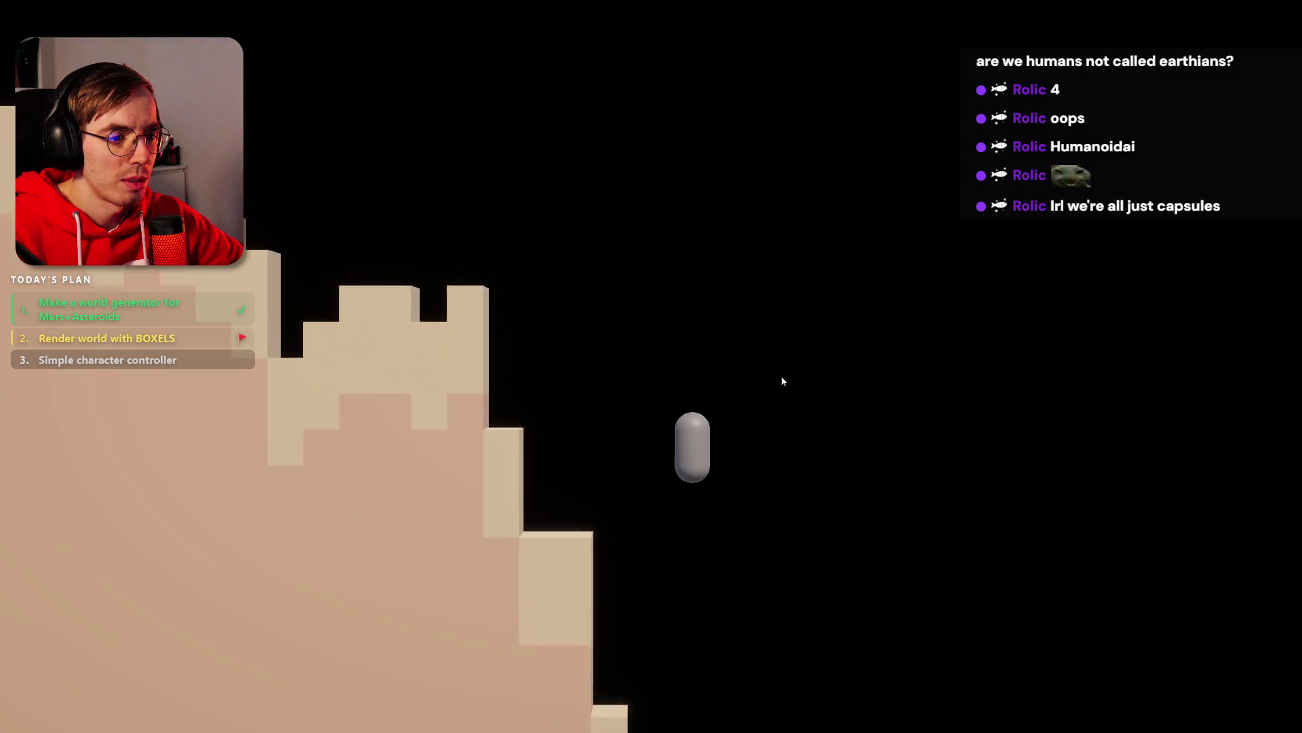
key(d)
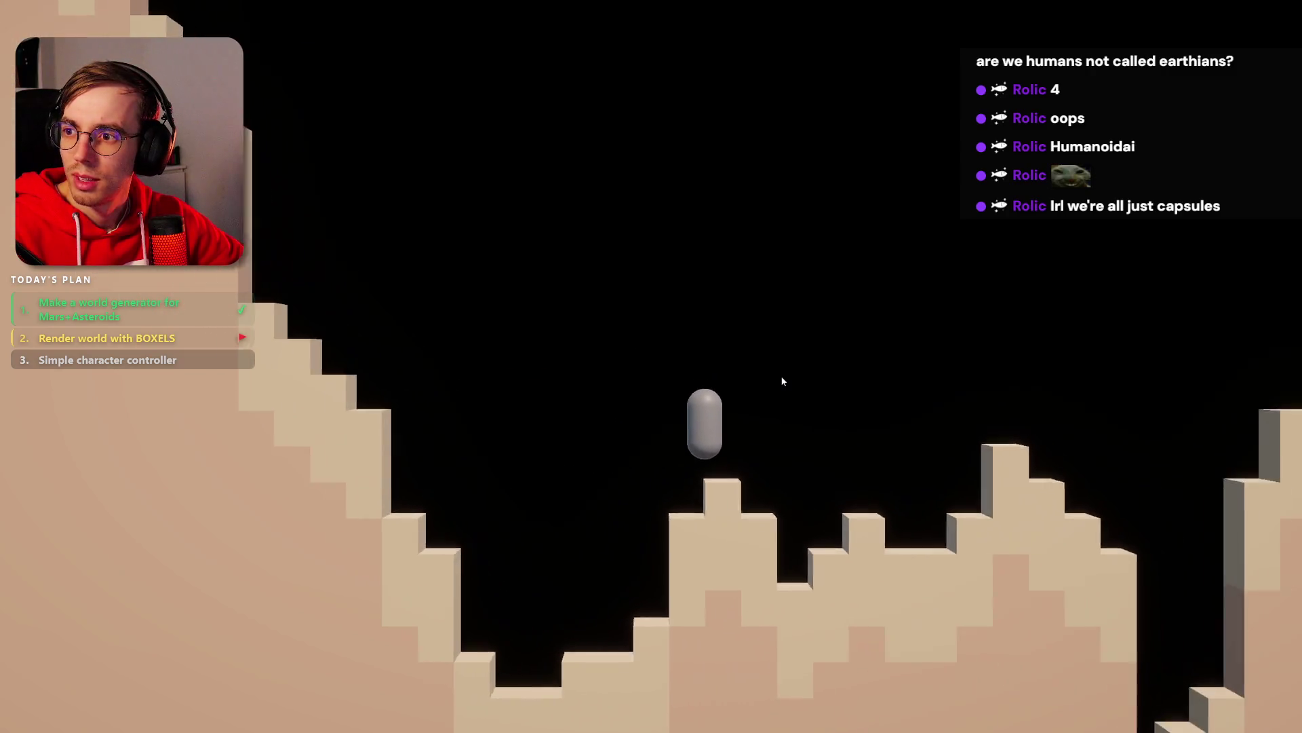
key(d)
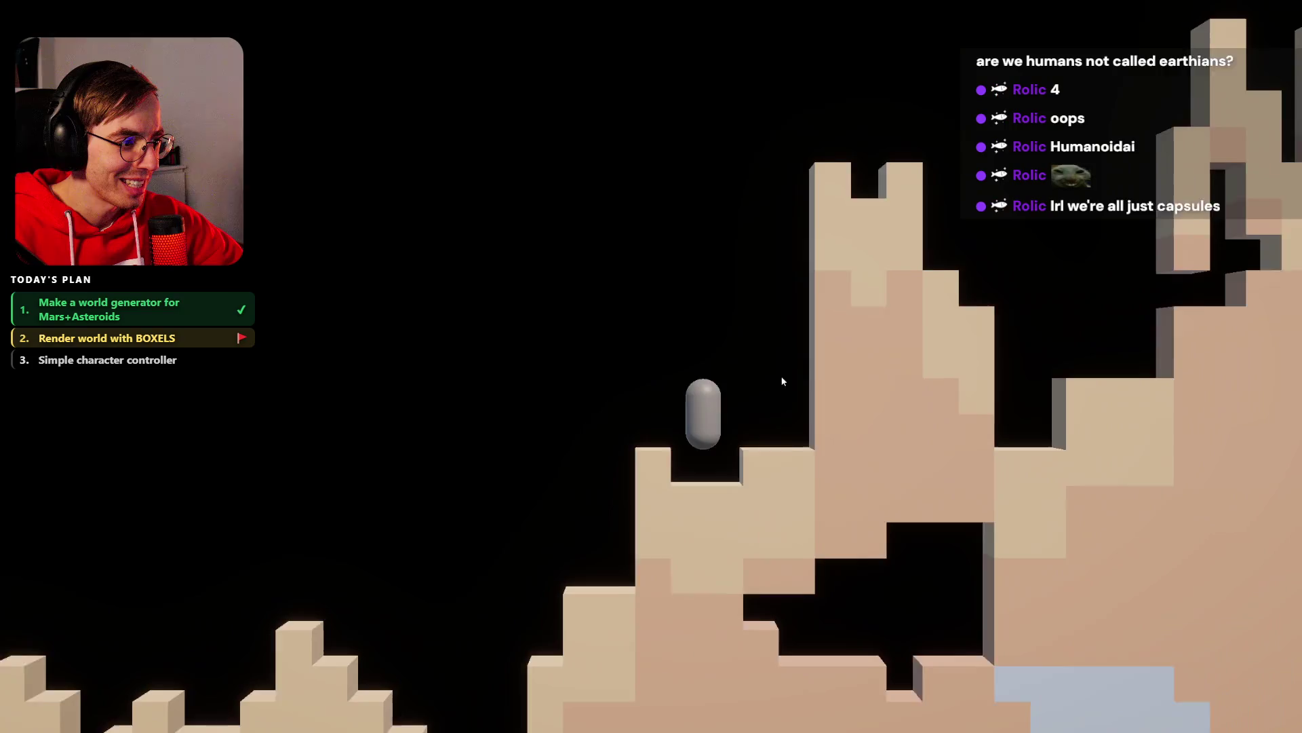
key(d)
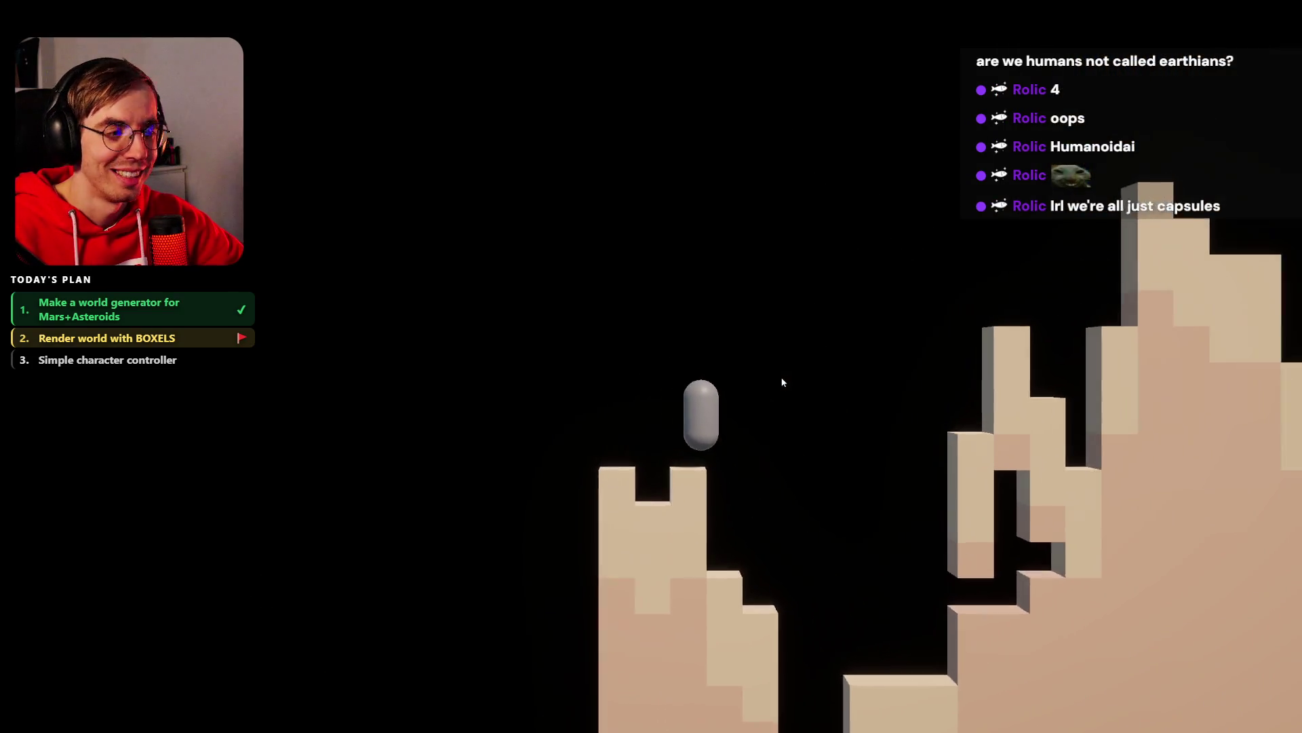
key(d)
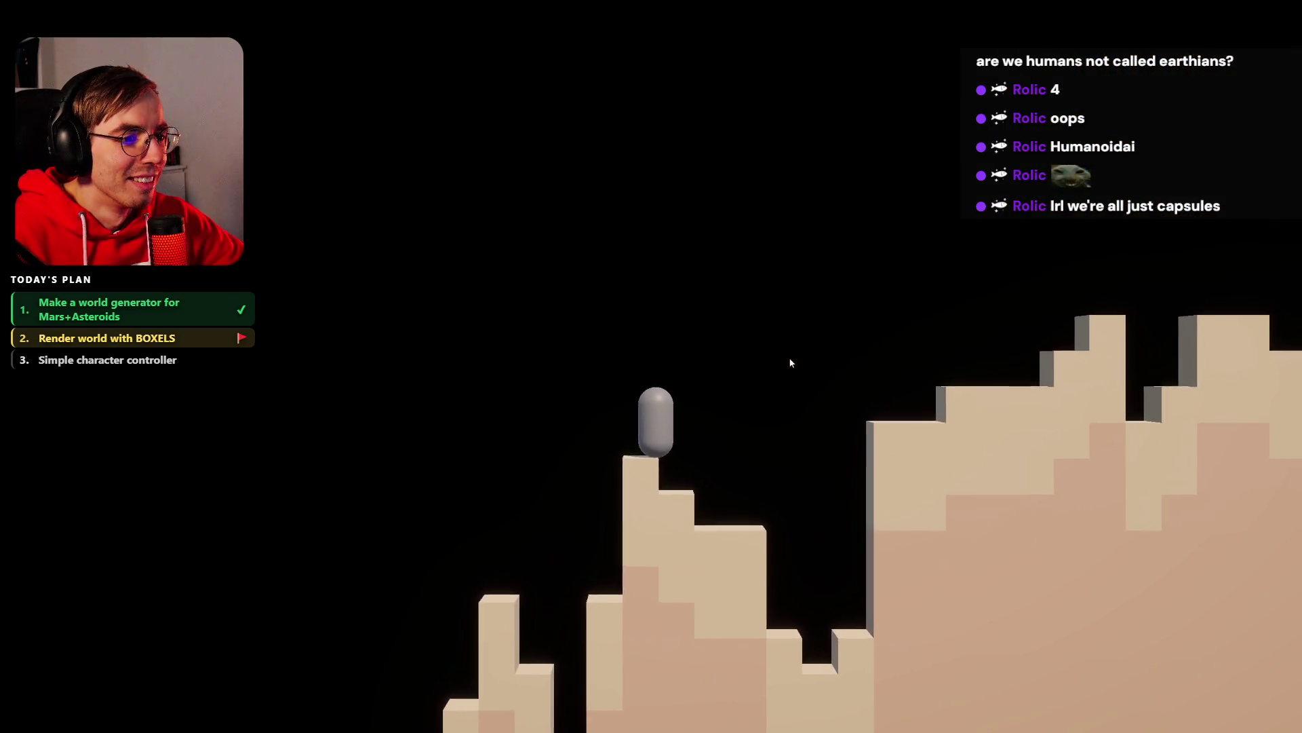
key(d)
- Move the capsule back left across the terrain, then quit the game with Alt+F4
key(a)
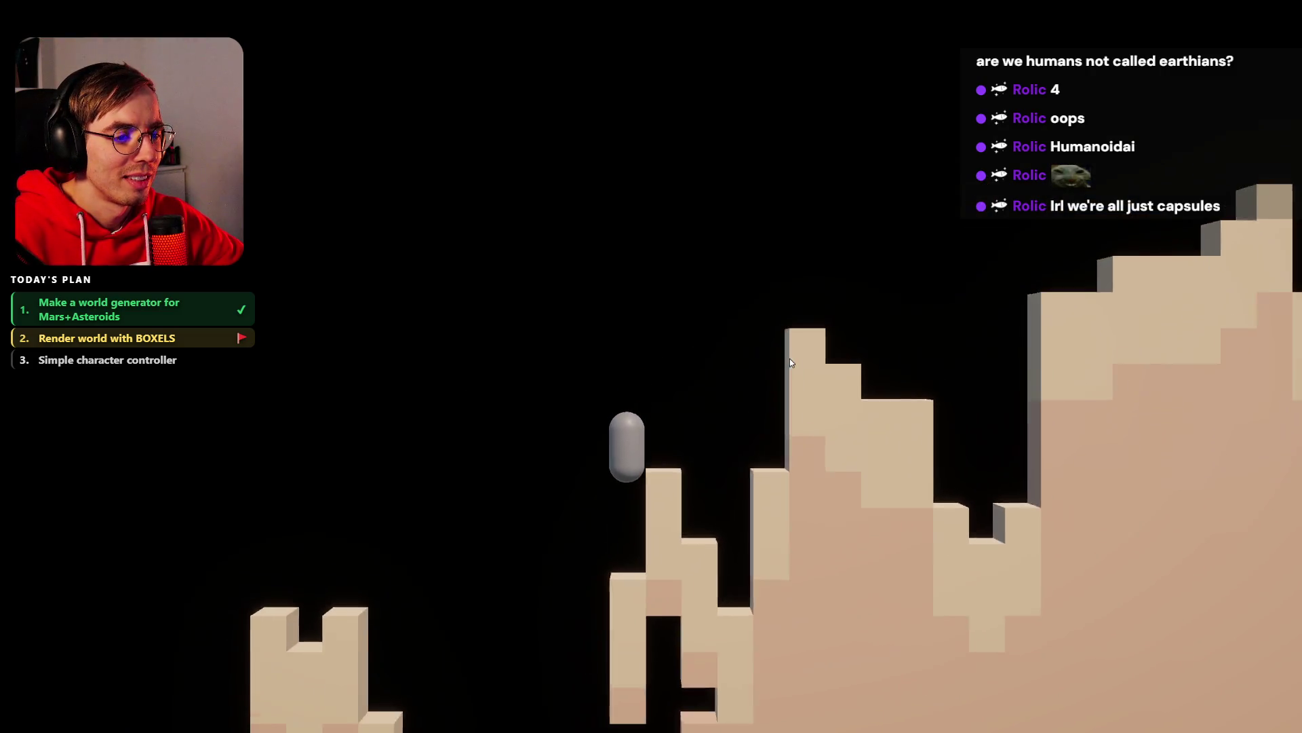
key(a)
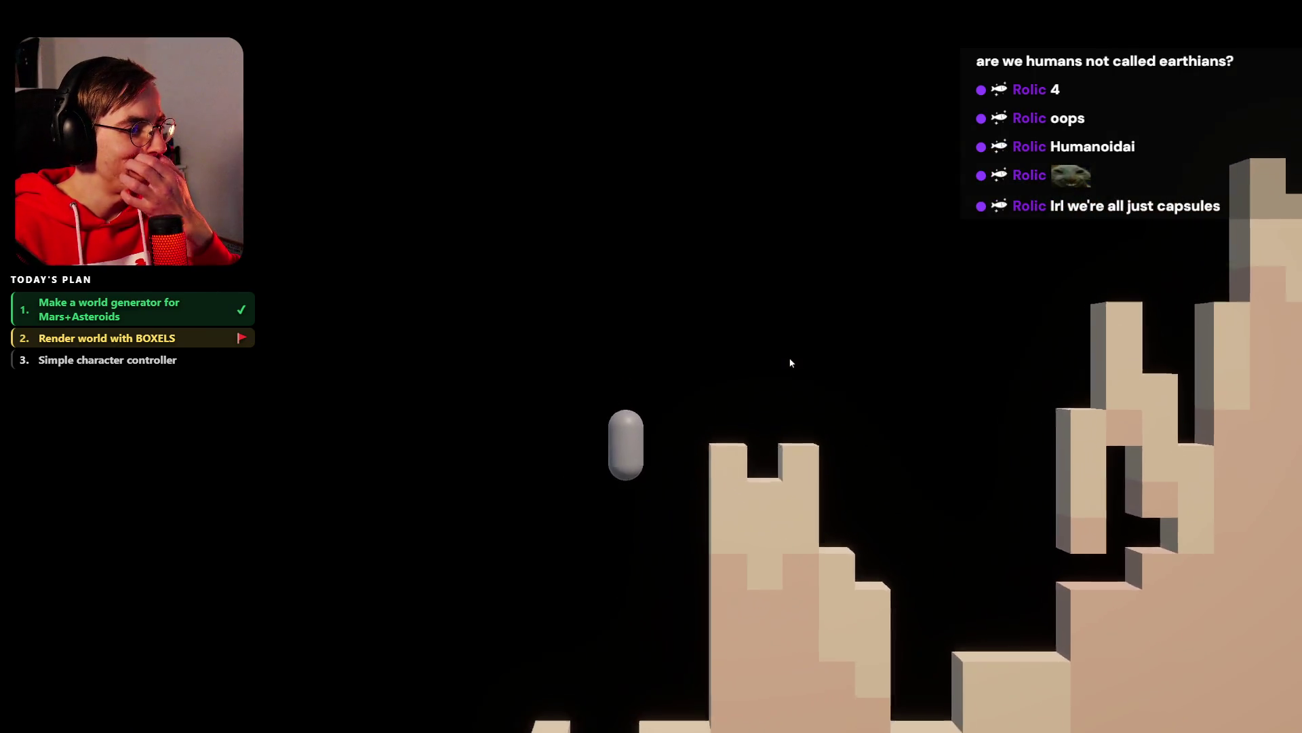
key(a)
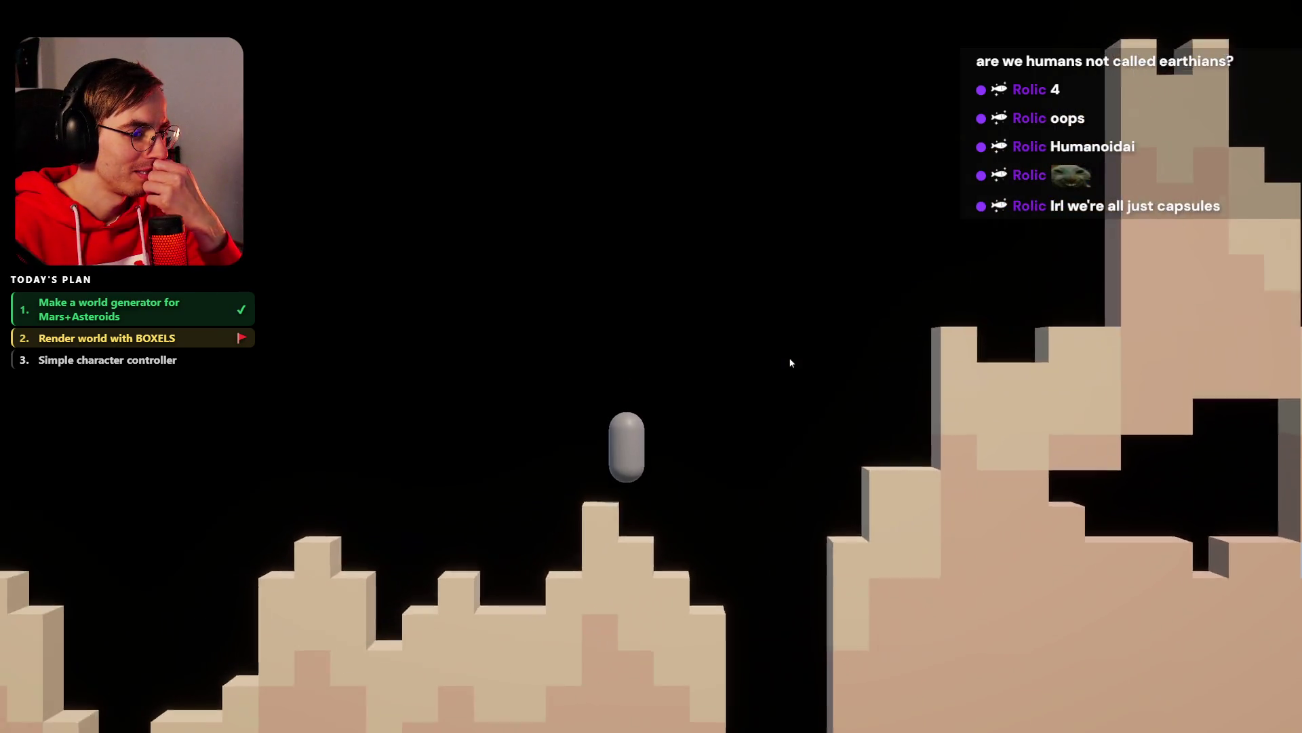
key(a)
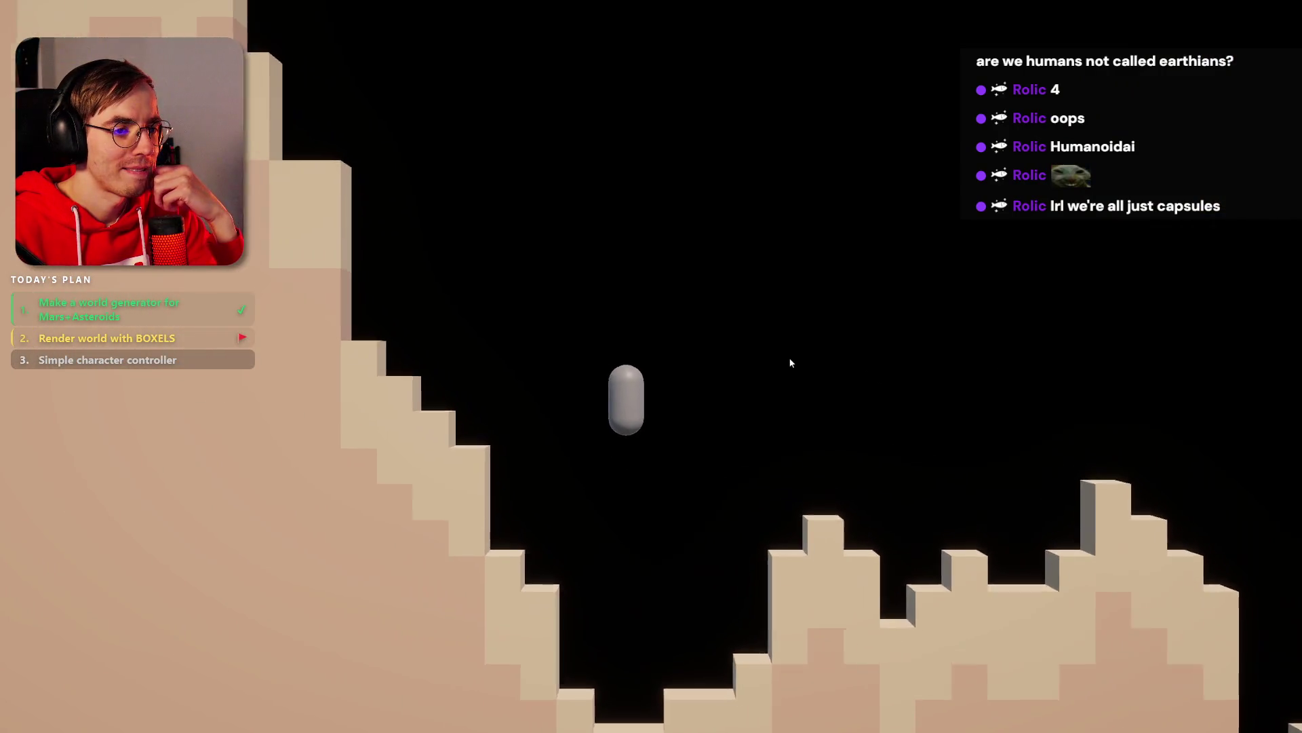
key(a)
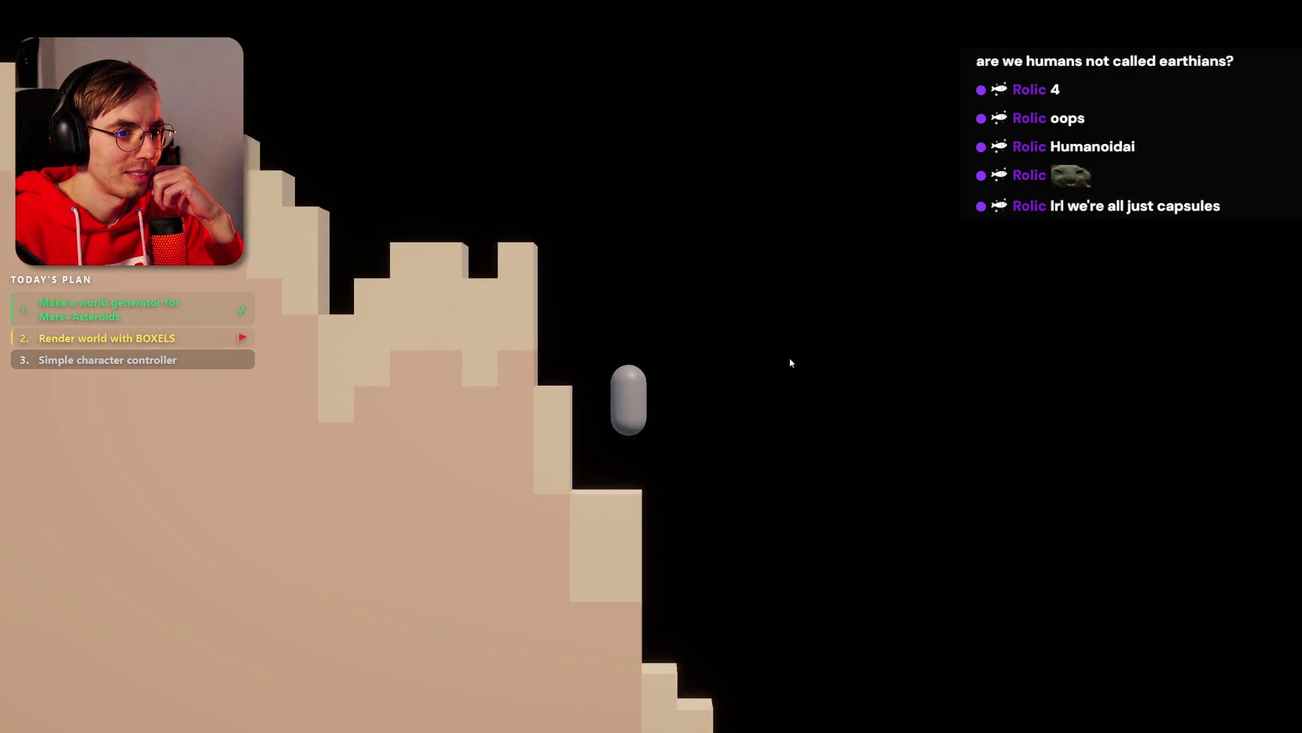
key(a)
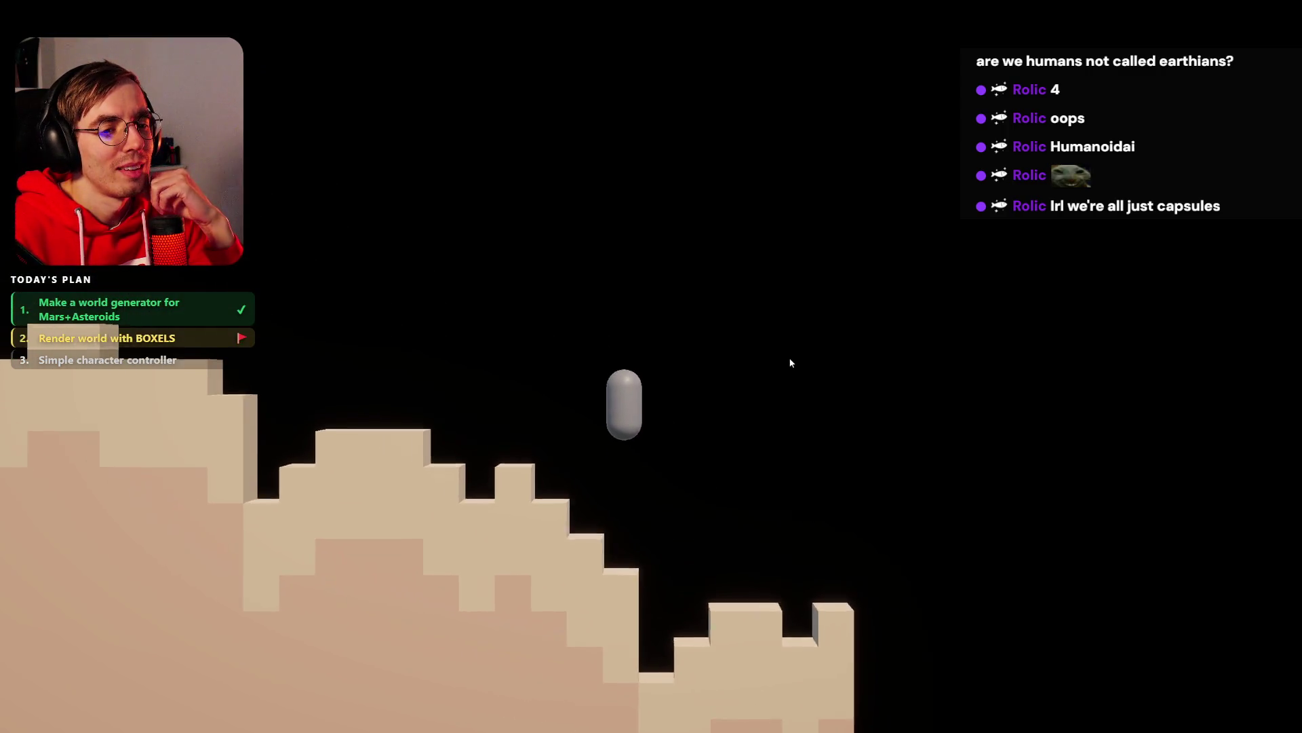
key(a)
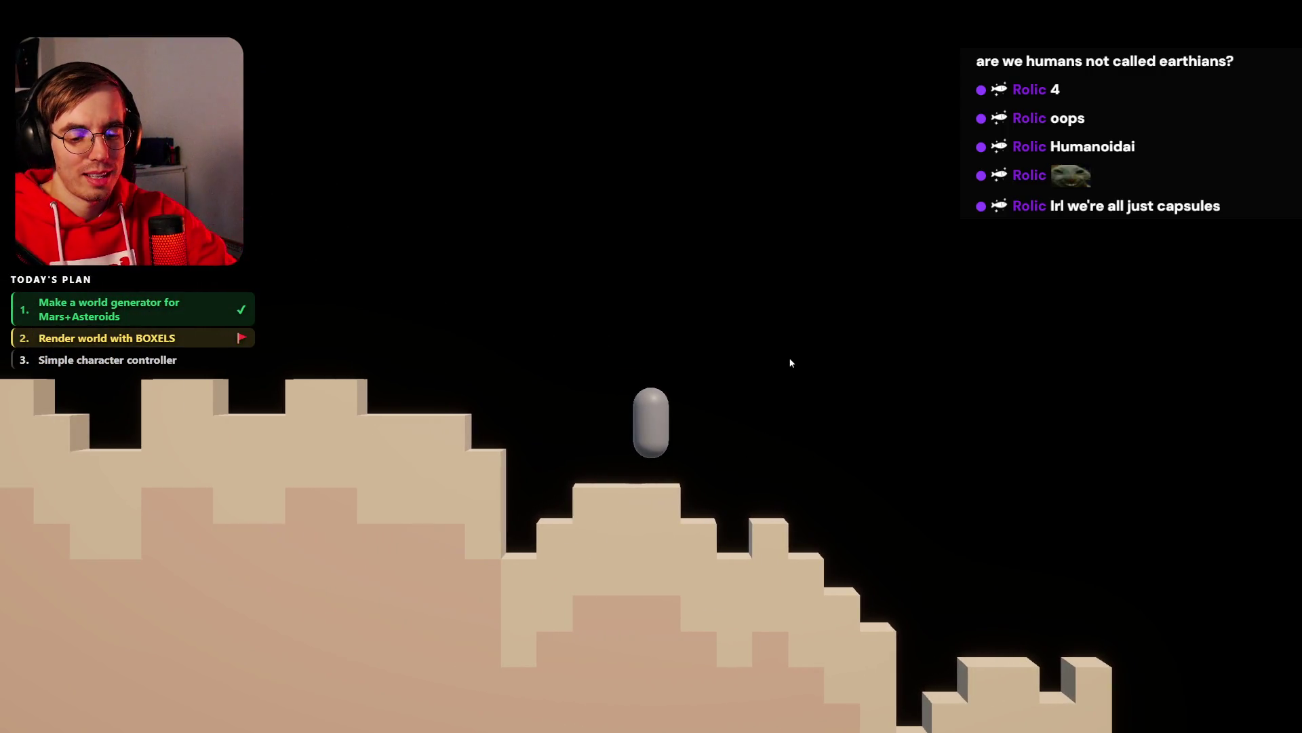
key(alt+F4)
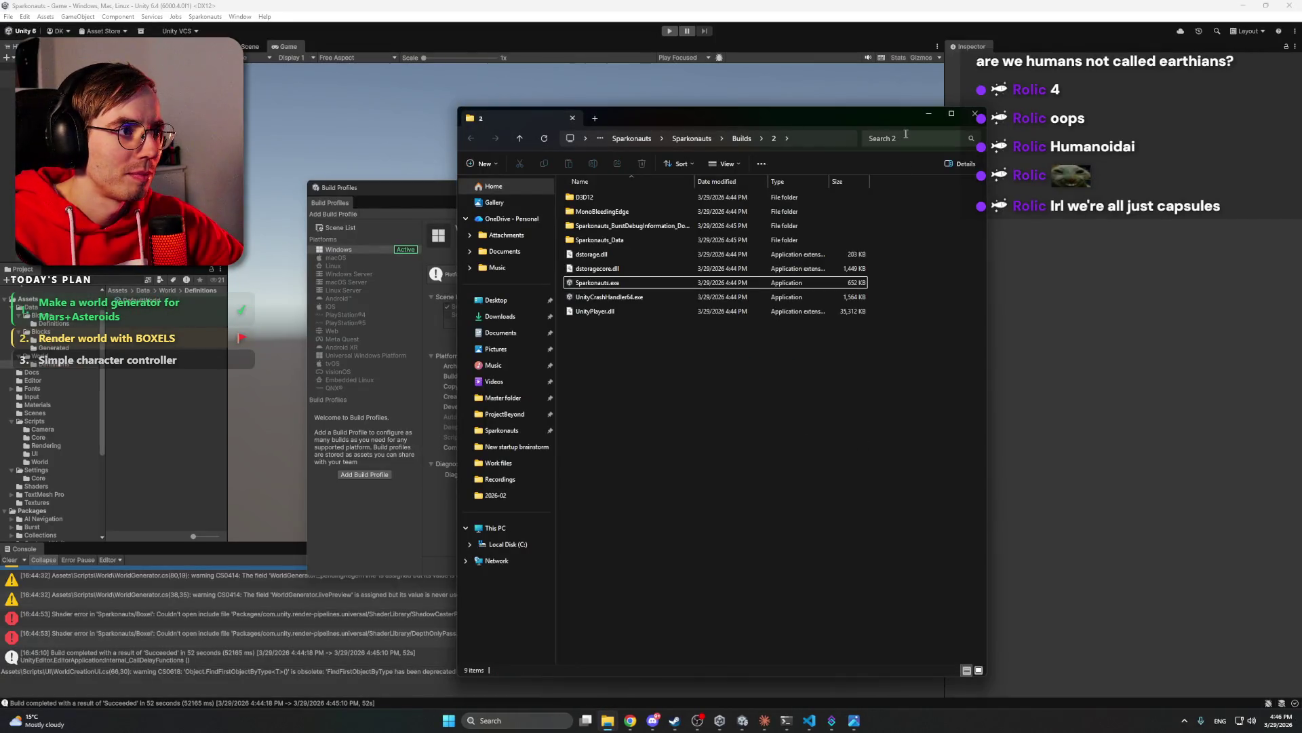
- Minimize Explorer, close Build Profiles, and view the ShadowCaster and DepthOnly include error details
click(928, 119)
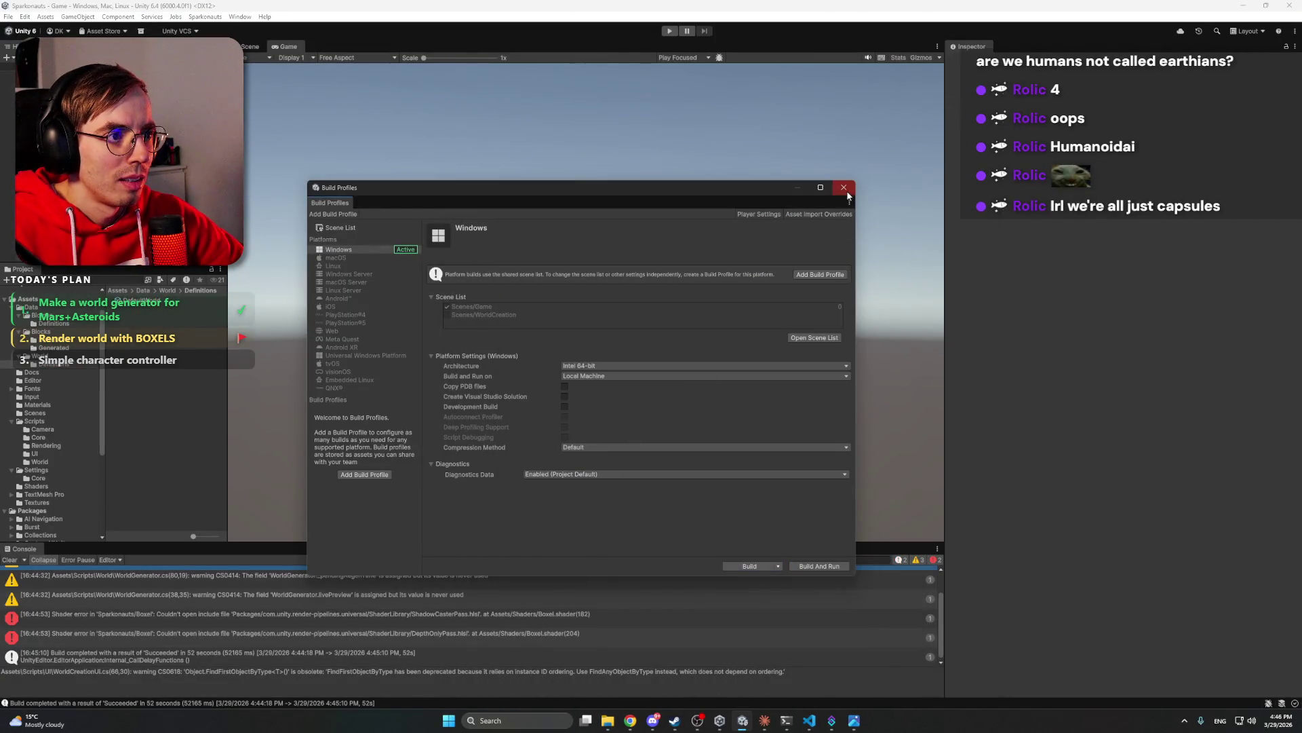
click(846, 192)
click(290, 618)
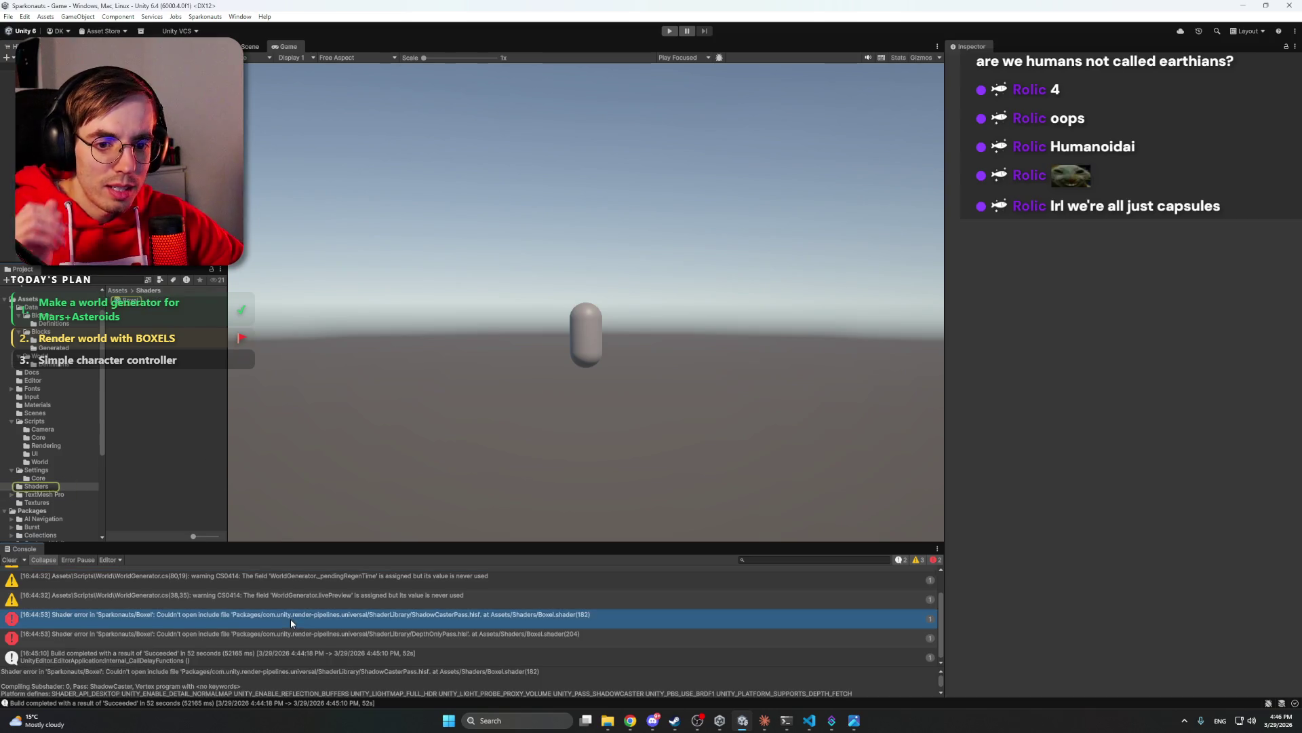
click(298, 631)
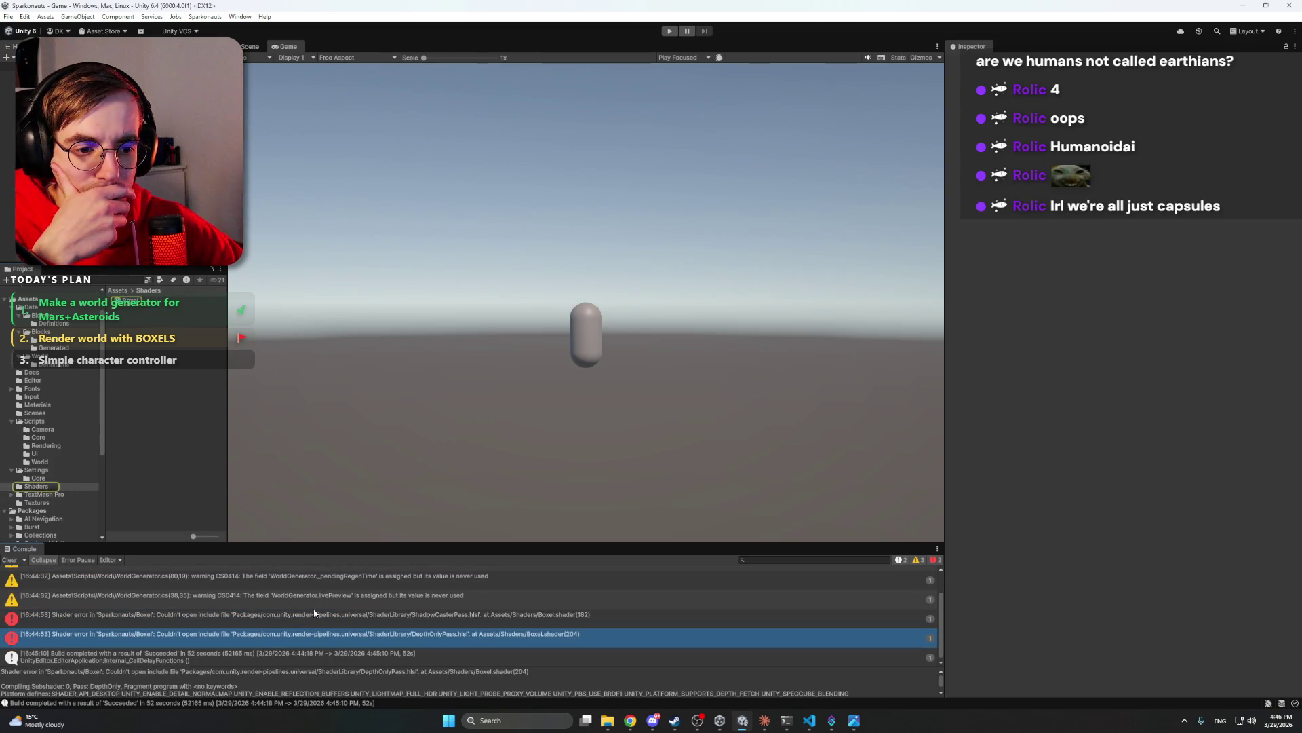
- Compare the two missing-include errors in the Console, then select the Boxel shader asset
click(494, 616)
click(492, 635)
click(494, 616)
click(490, 636)
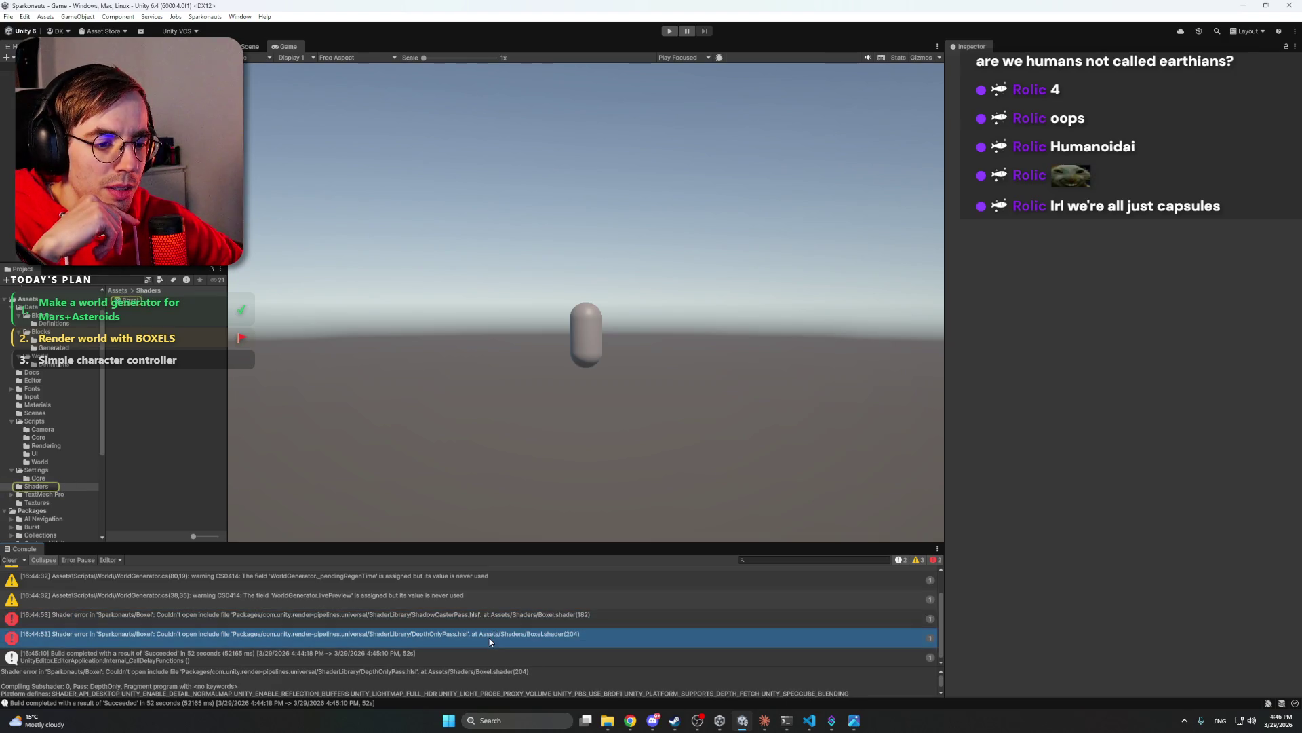
click(543, 614)
click(531, 635)
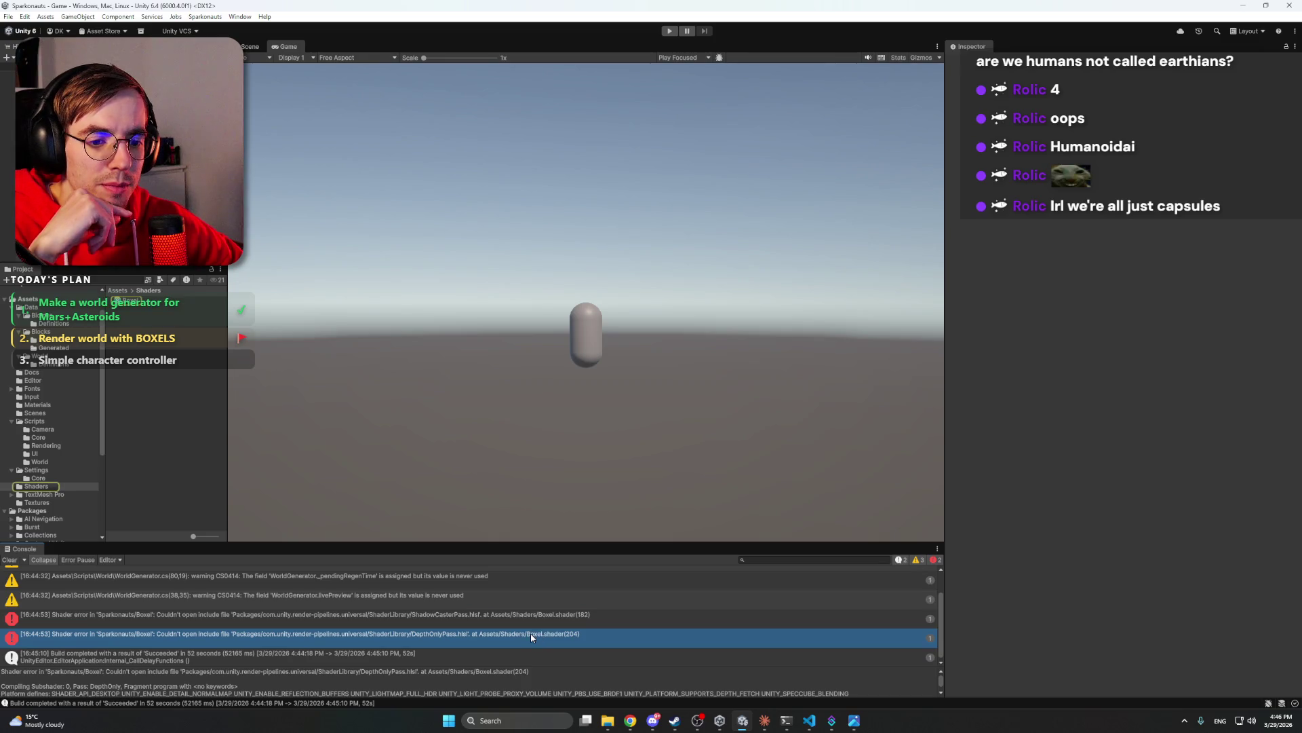
click(133, 304)
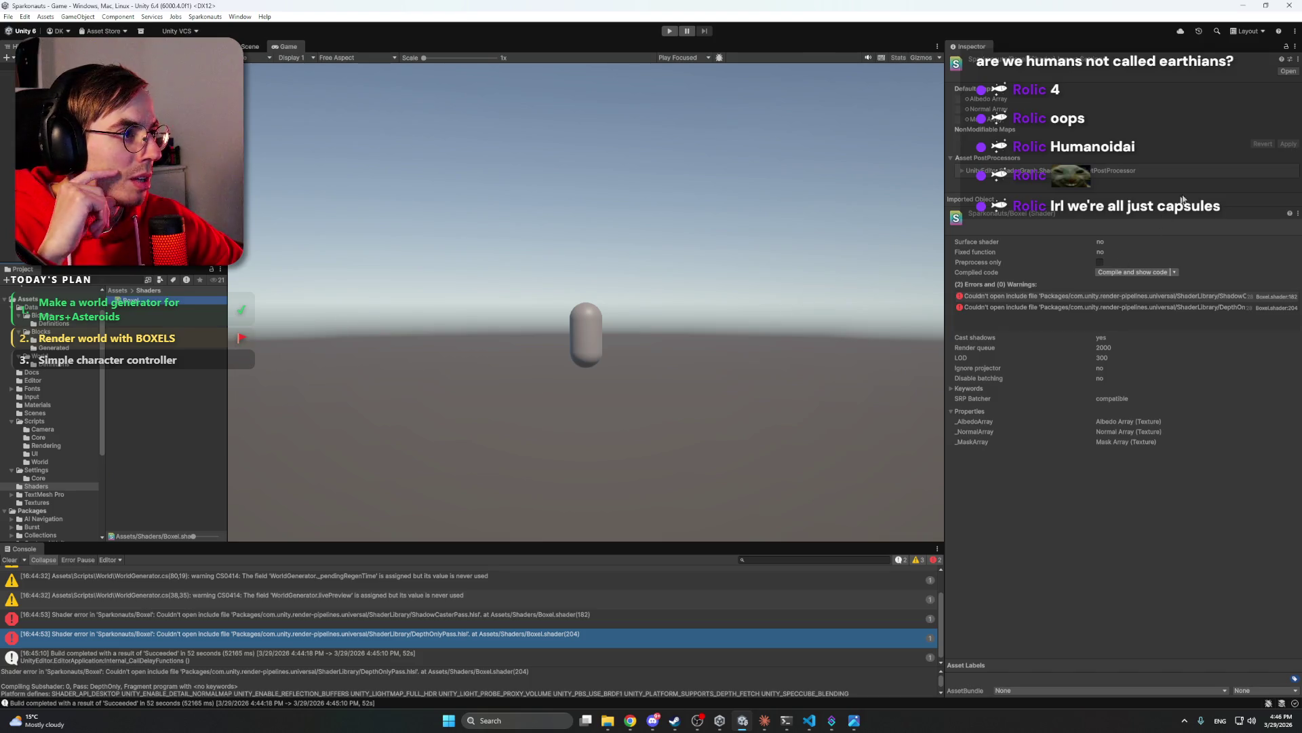
- Review Boxel.shader's vertex and fragment code in VS Code, then close the tab and minimize the editor
click(1133, 272)
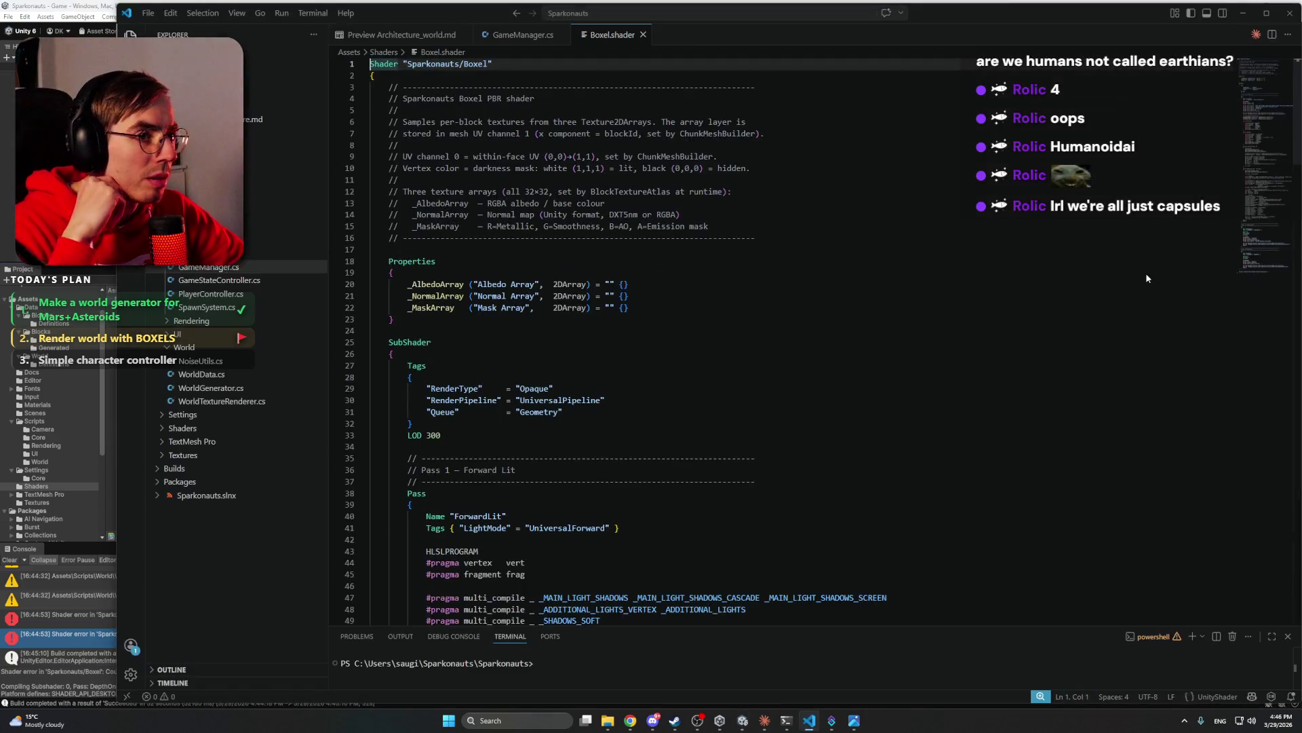
scroll(769, 234, down, 20)
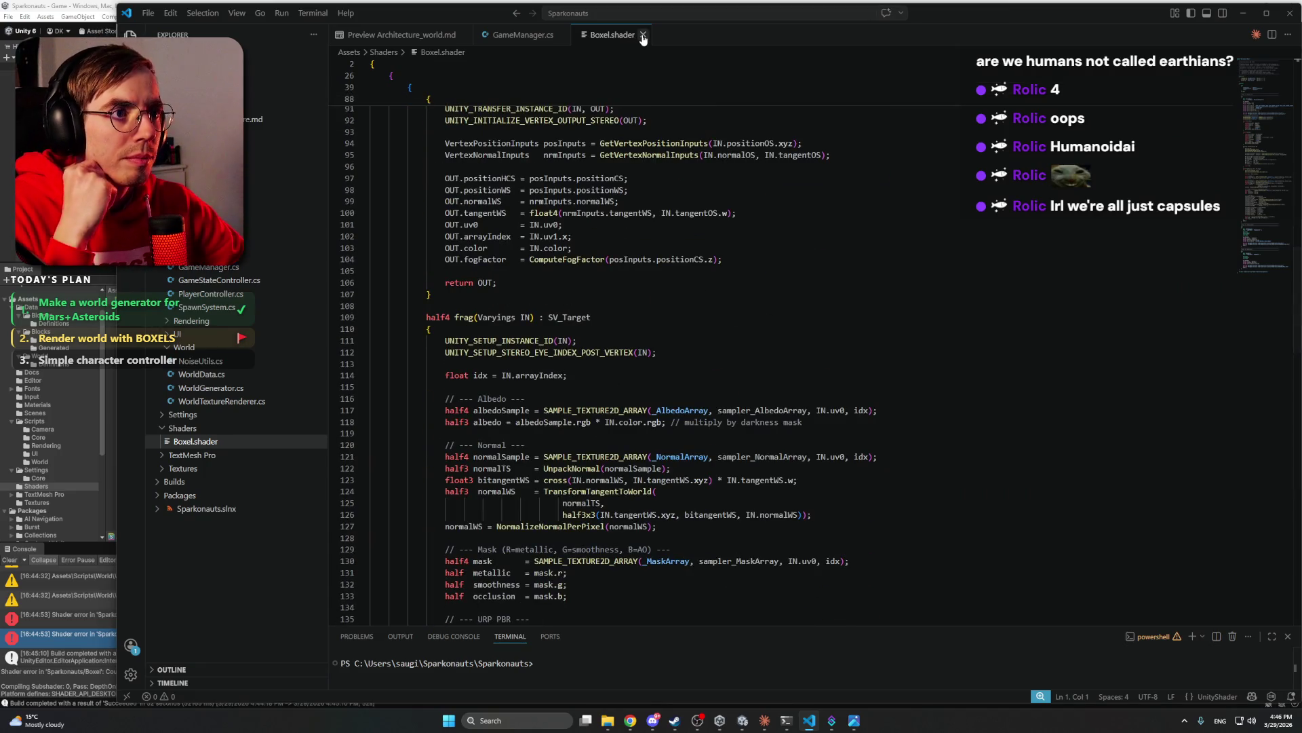
key(ctrl+w)
click(1242, 13)
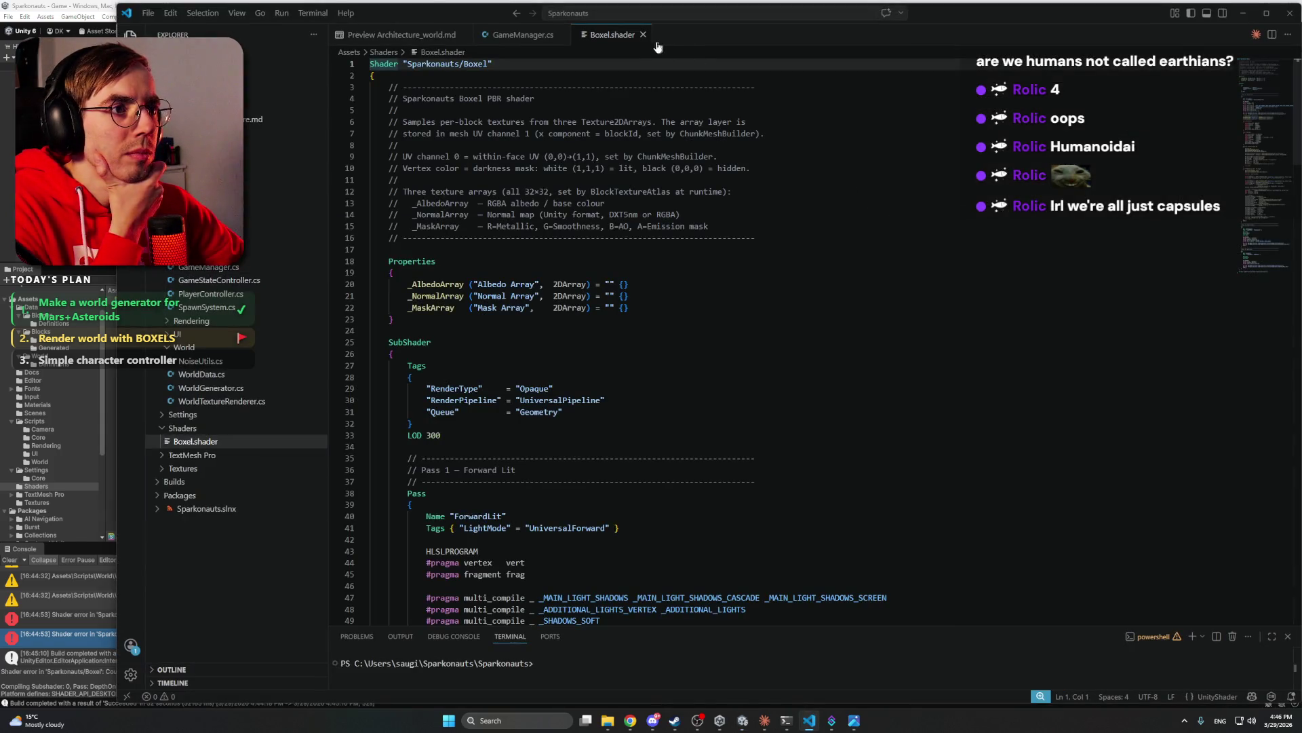
click(643, 34)
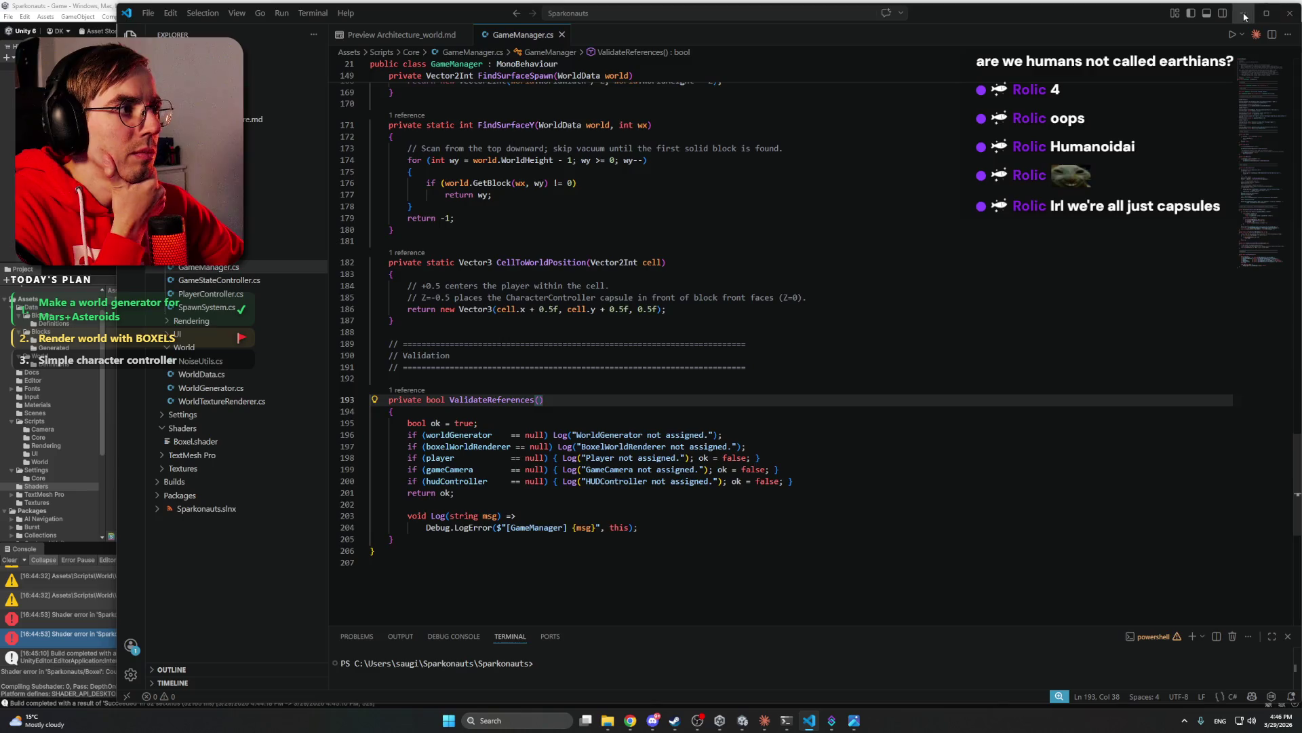
click(1243, 13)
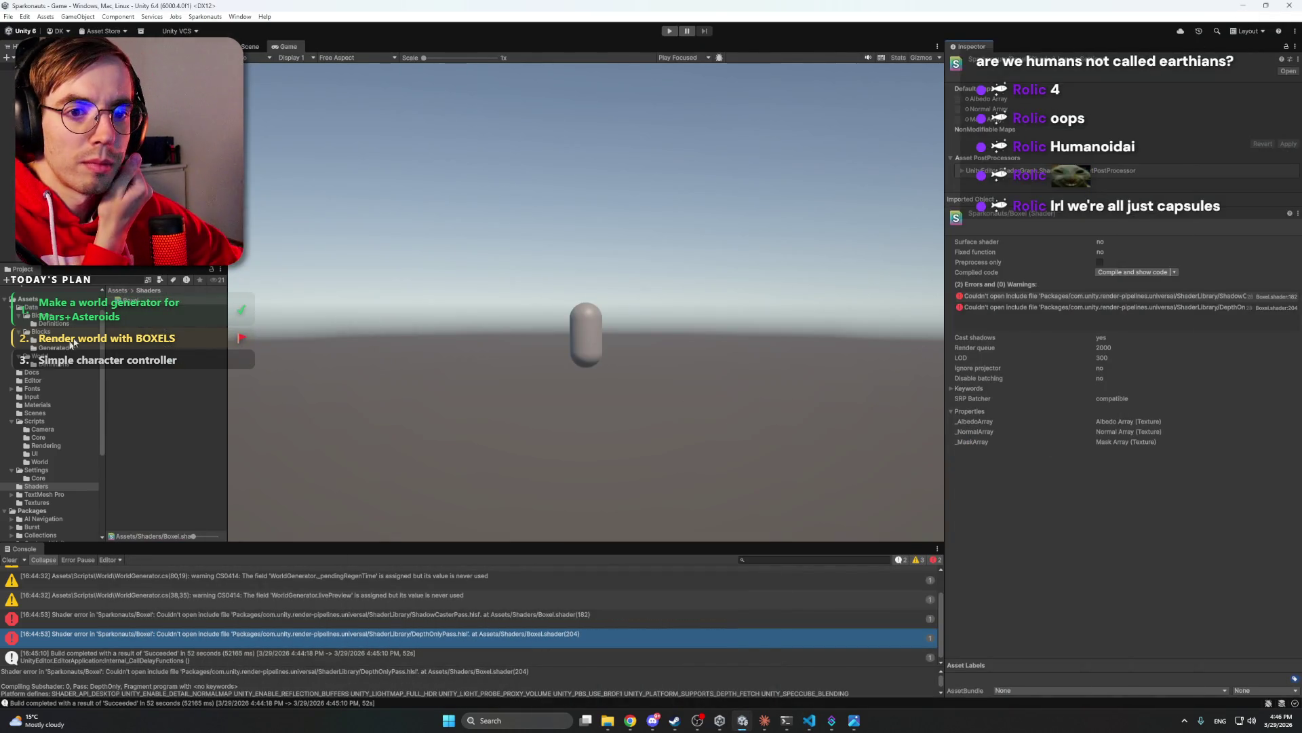
click(136, 320)
click(131, 300)
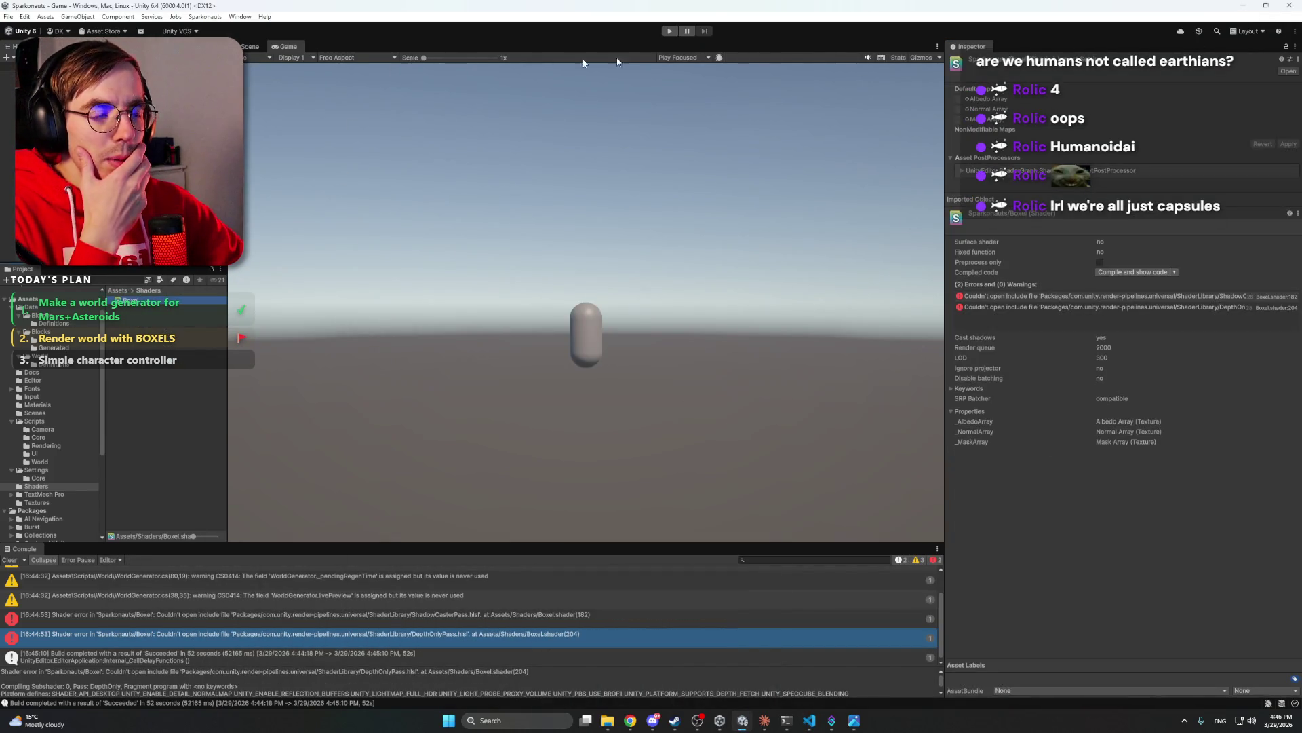
click(245, 18)
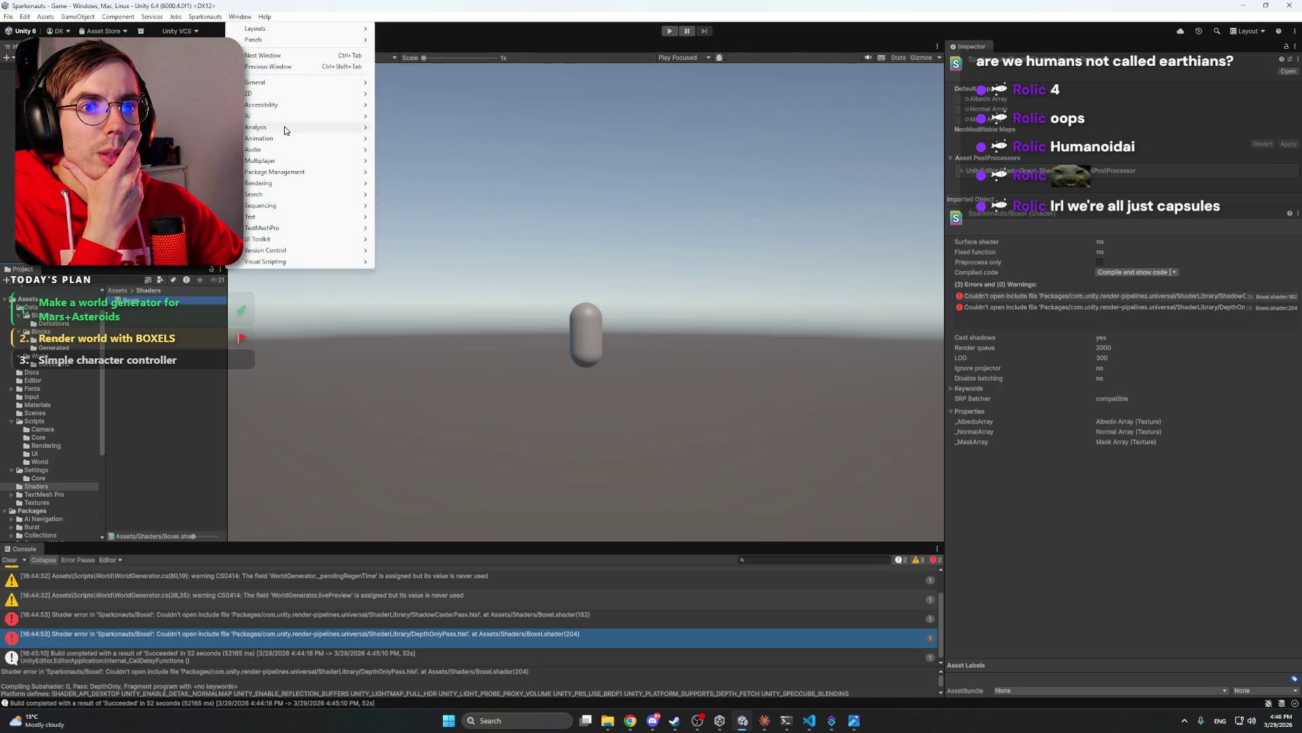
mouse_move(290, 190)
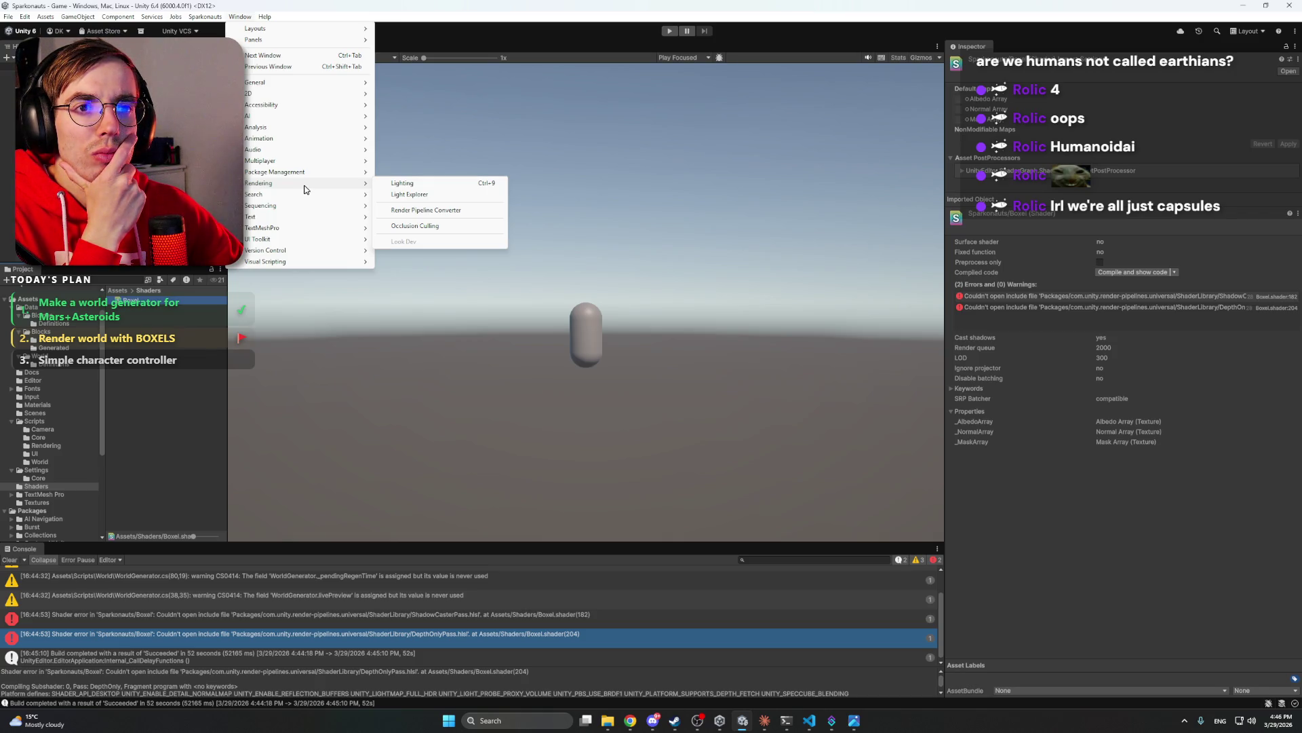
mouse_move(289, 86)
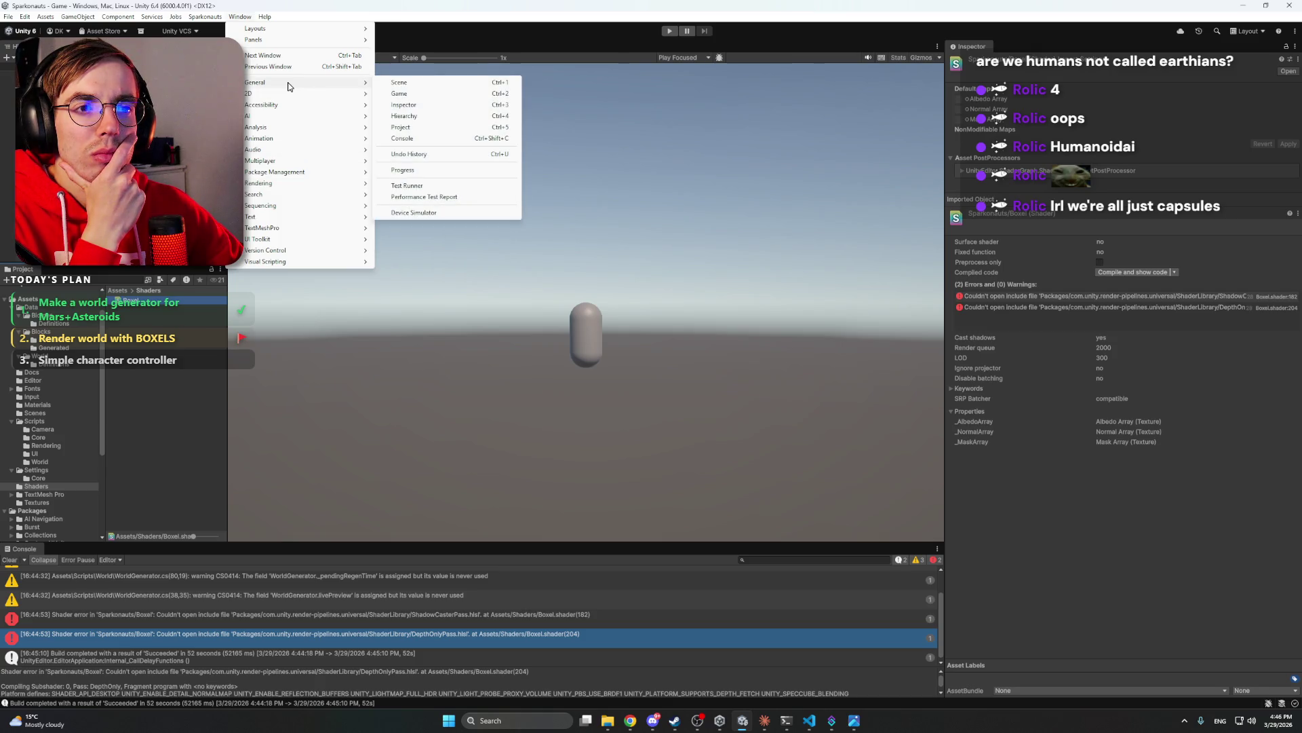
- Create a URP Lit Shader Graph named Boxel in Shaders, accepting auto-open on creation, and open it
right_click(160, 346)
mouse_move(204, 351)
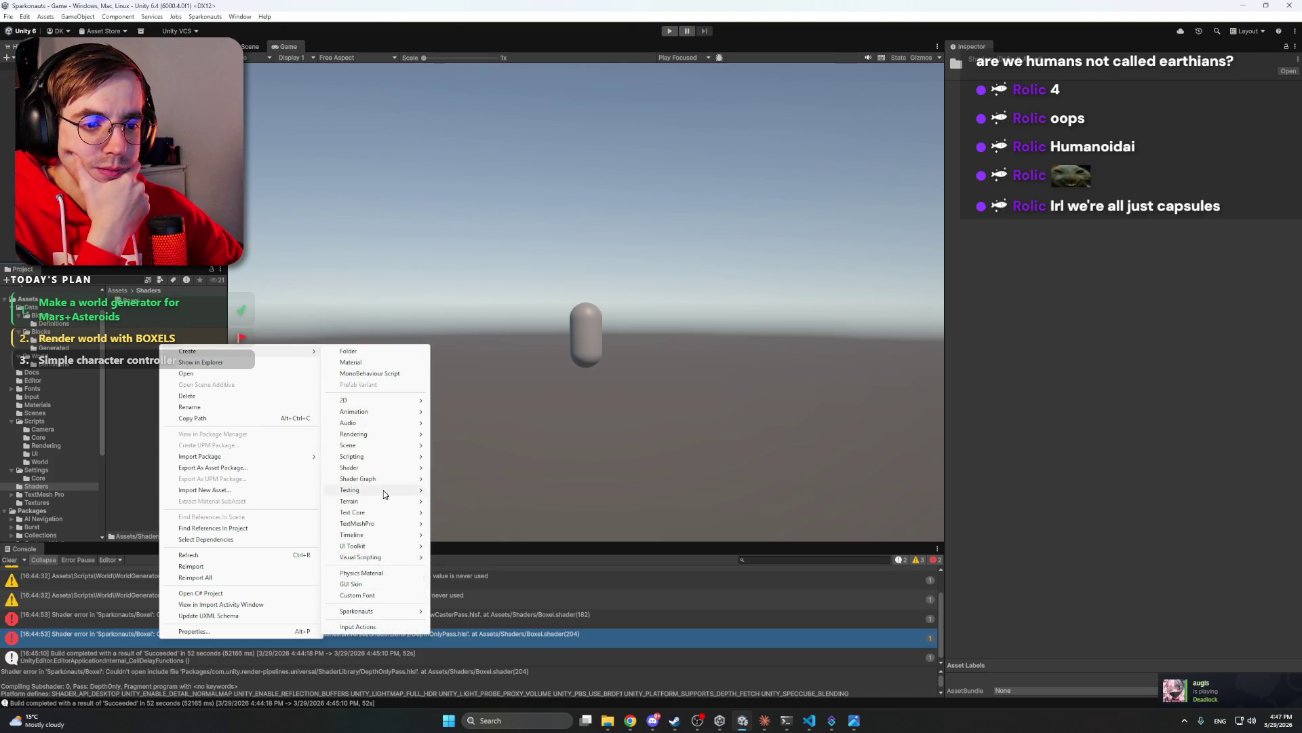
mouse_move(387, 479)
mouse_move(492, 479)
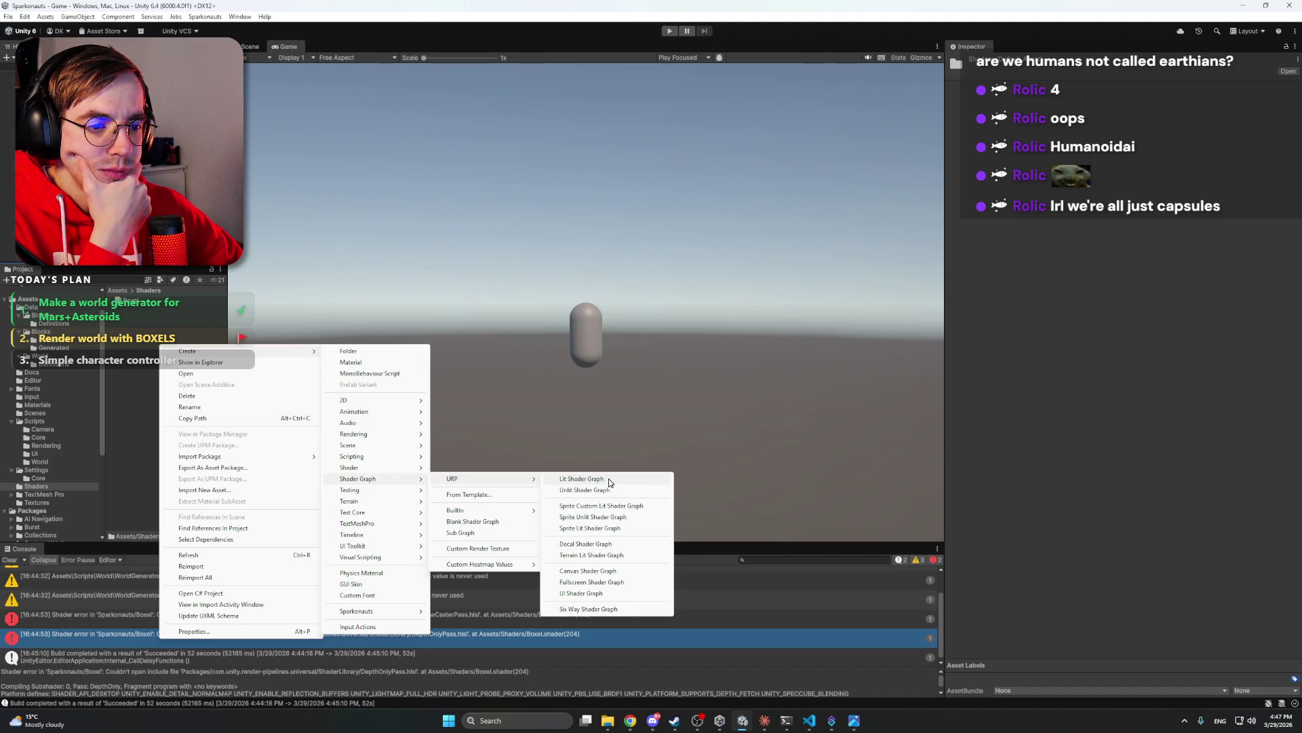
click(609, 478)
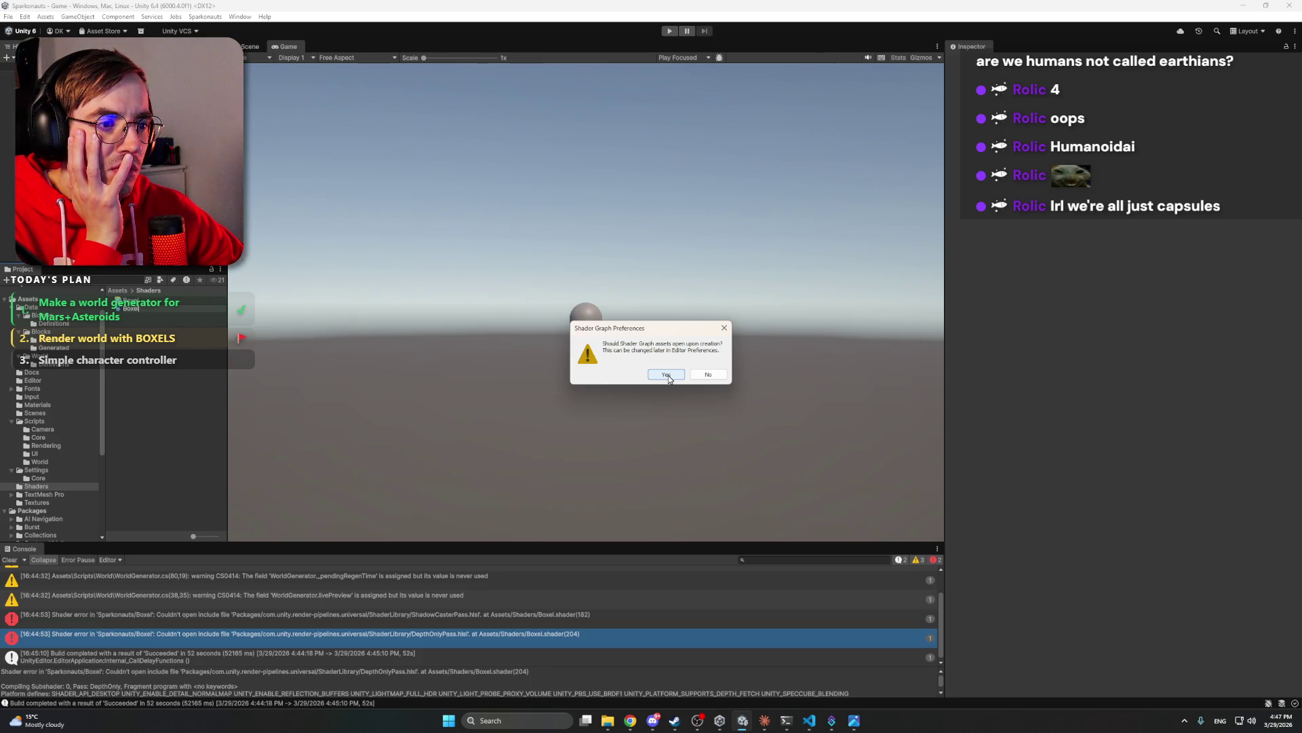
click(666, 375)
double_click(142, 324)
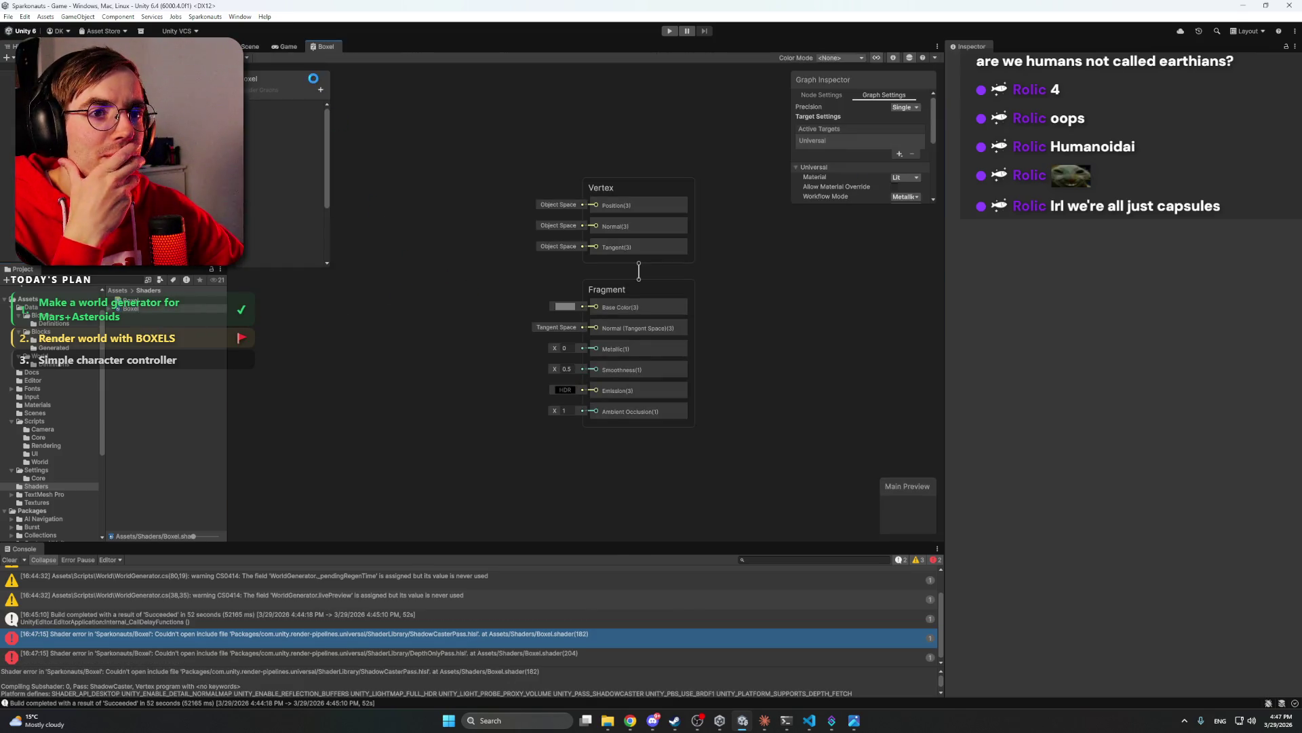
click(133, 301)
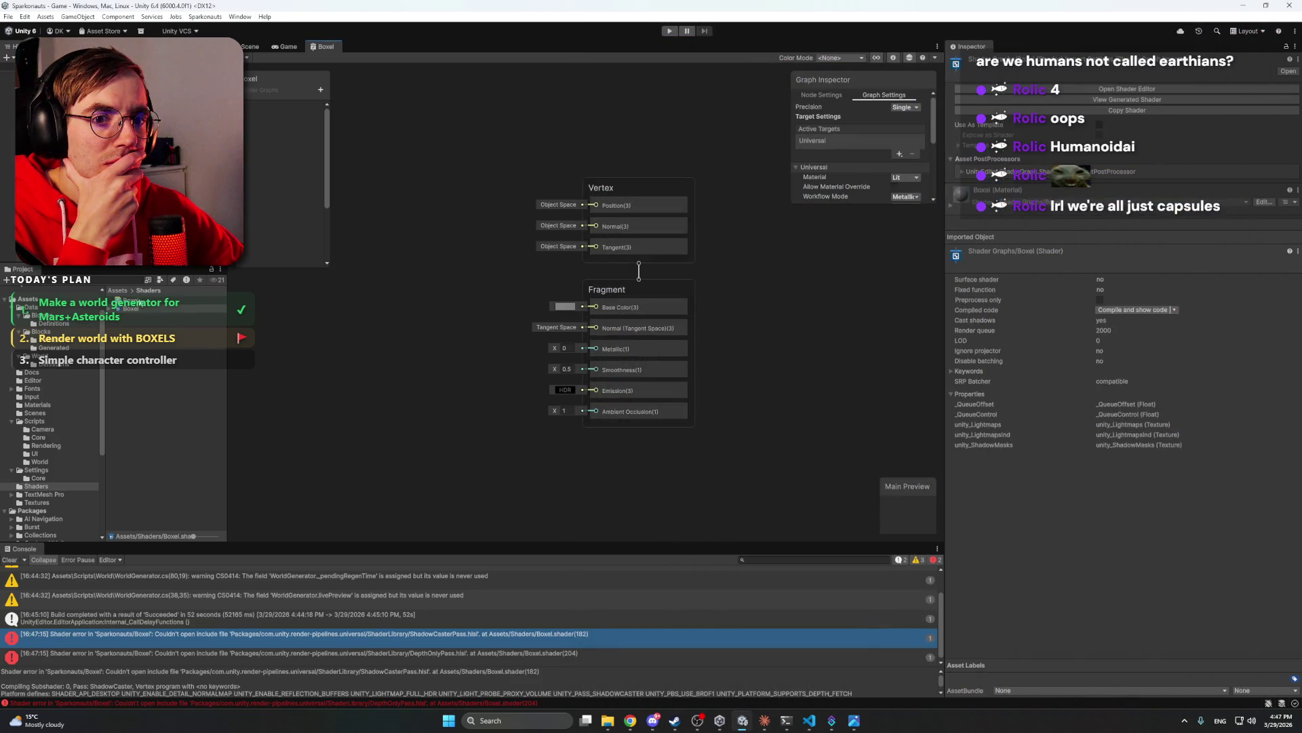
click(136, 301)
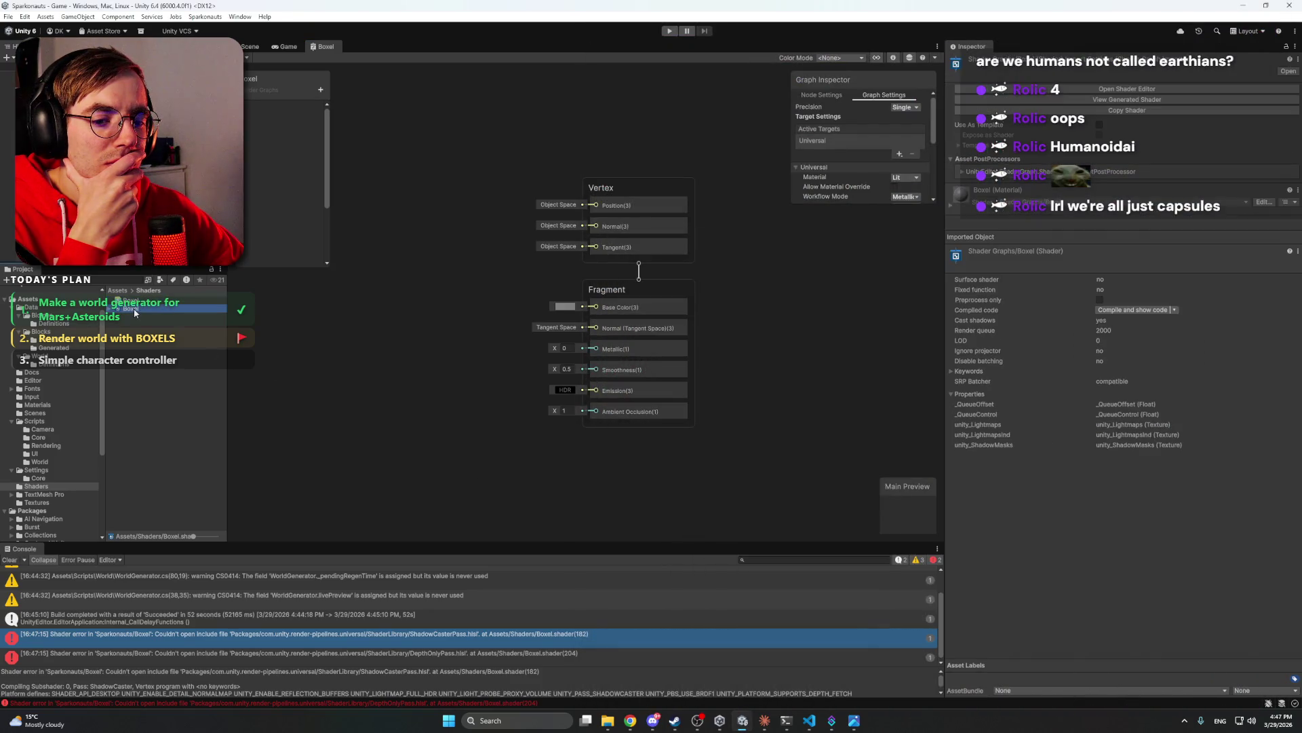
click(508, 633)
scroll(502, 636, up, 2)
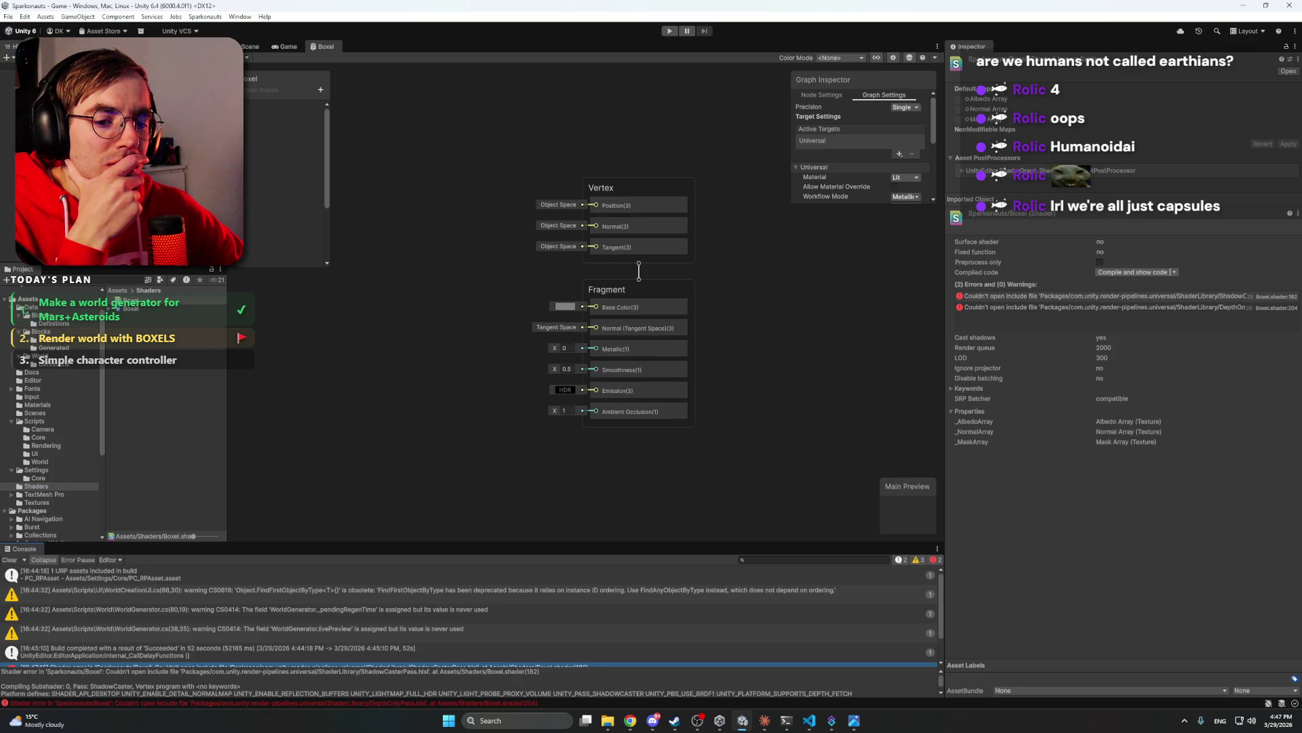
click(133, 308)
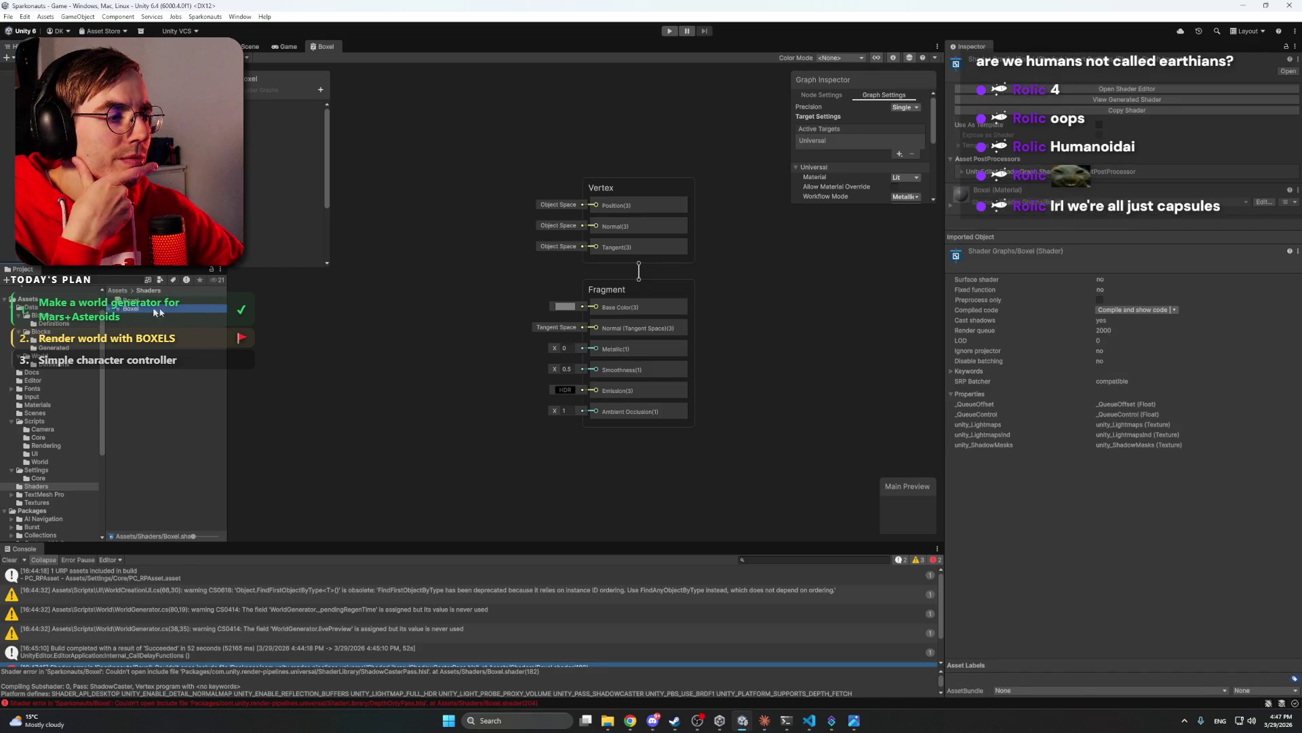
click(457, 267)
scroll(590, 294, down, 5)
scroll(611, 271, up, 5)
scroll(425, 220, down, 5)
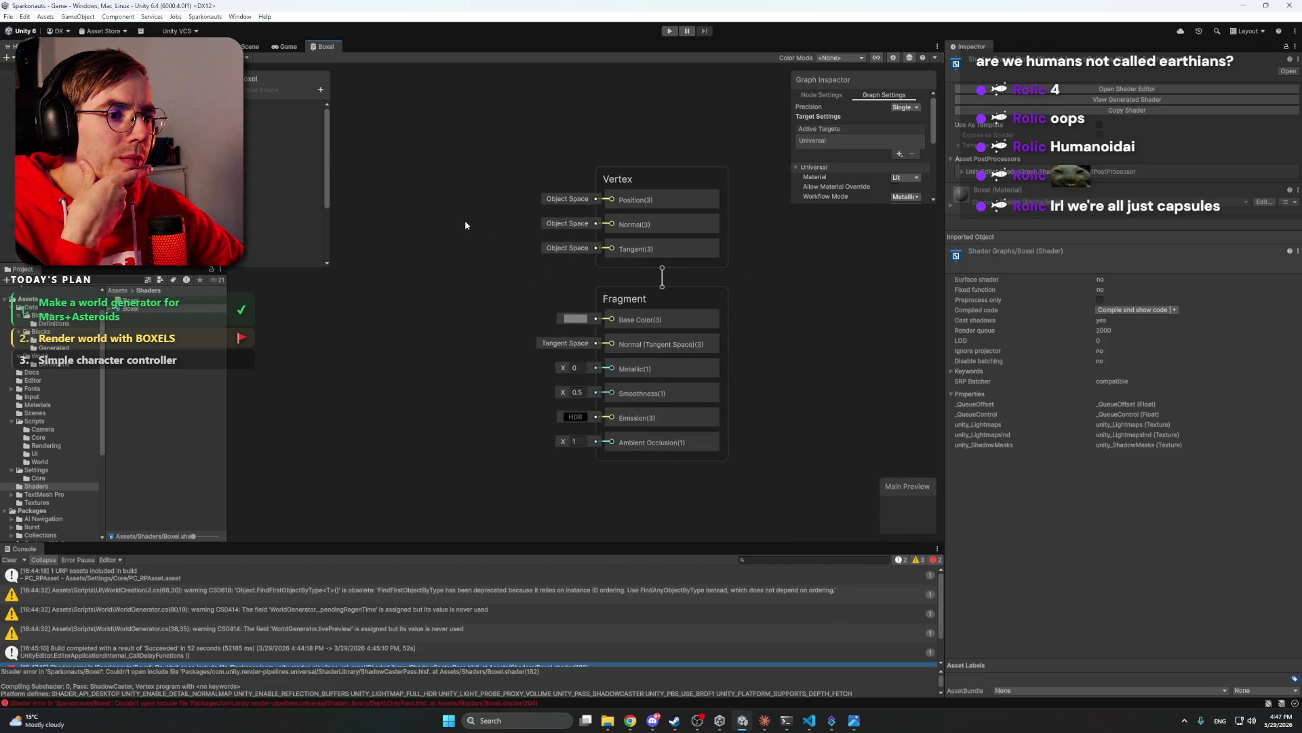
drag(458, 250, 447, 249)
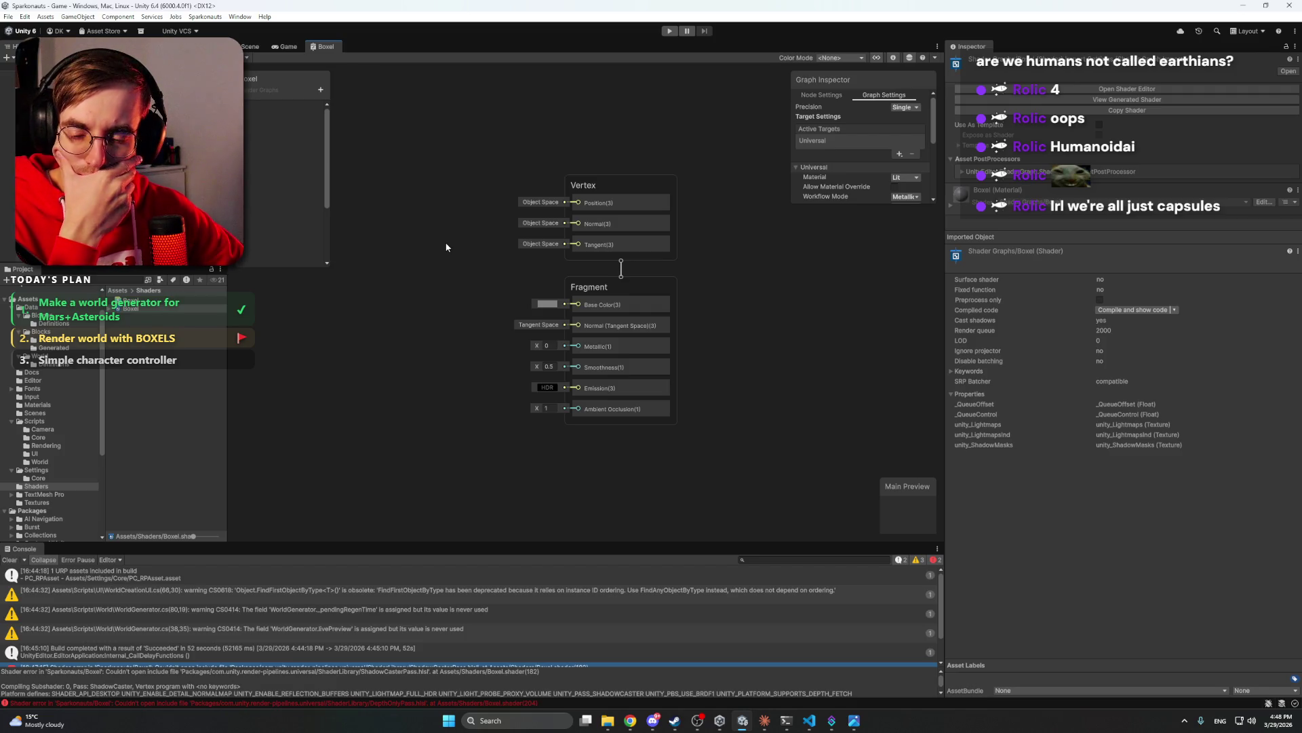
scroll(446, 247, down, 3)
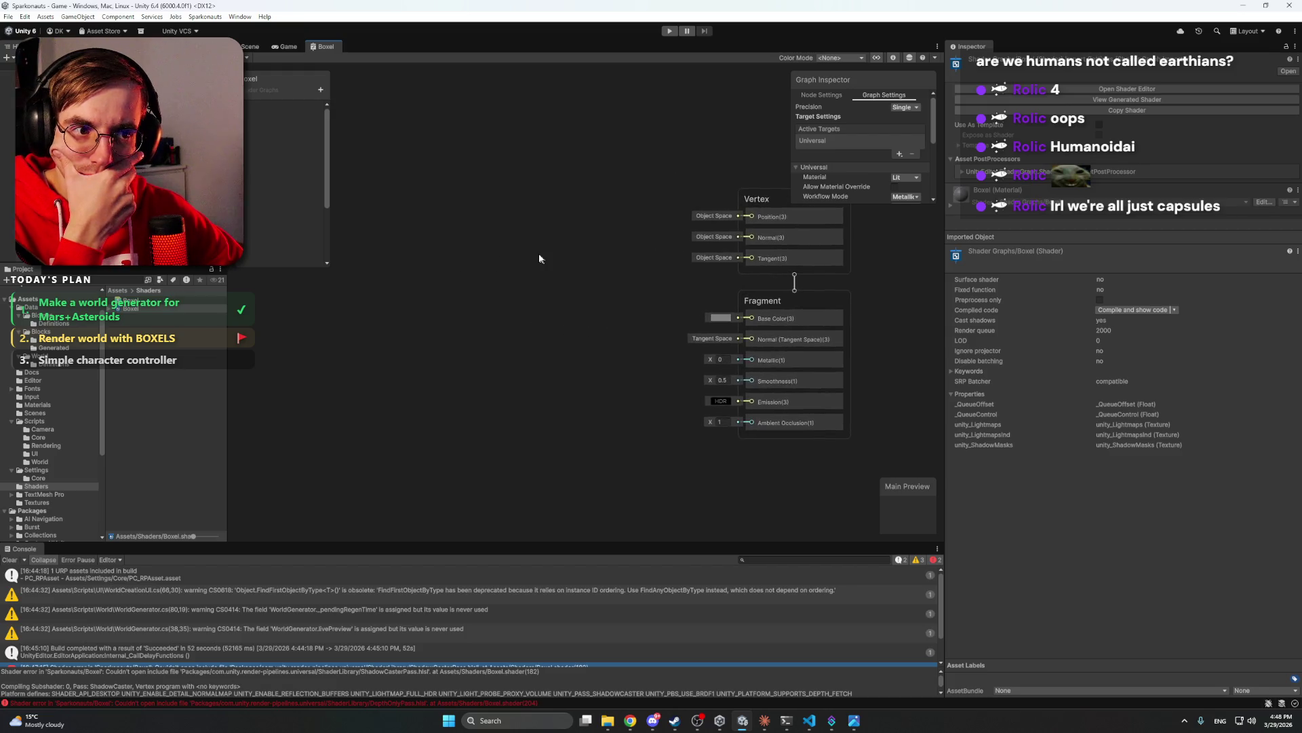
drag(574, 267, 653, 269)
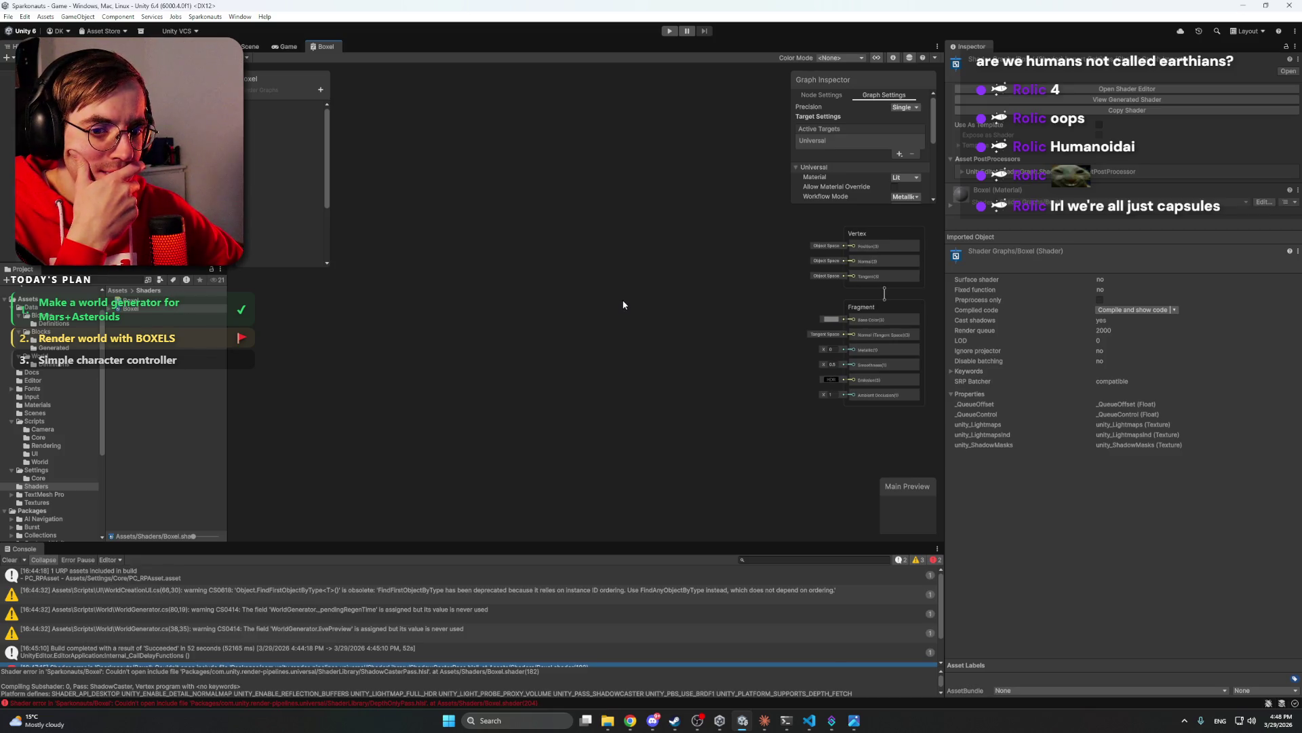
mouse_move(765, 721)
click(743, 657)
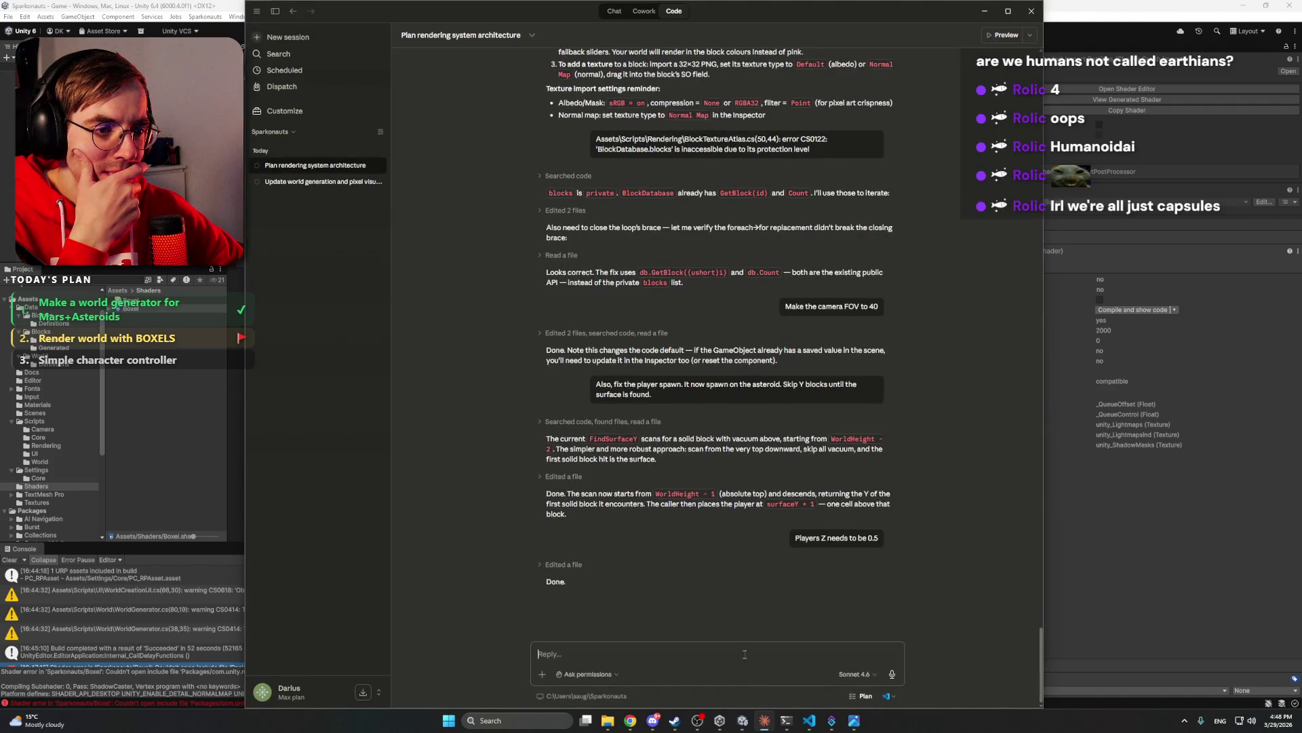
- Send Claude 'Let's better create a Shader graph for Boxels. Guide me through it.'
text(Let's better)
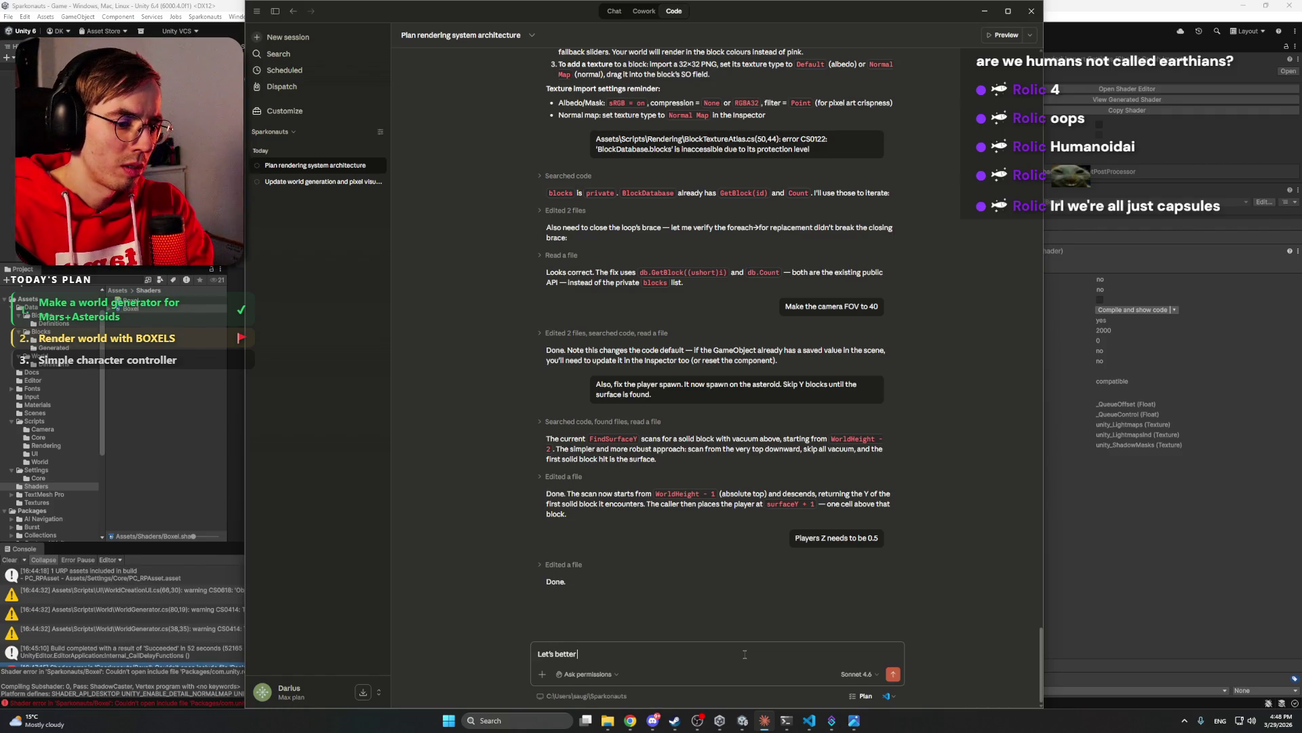
text( create a Shader graph for Boxels. Guide me through it.)
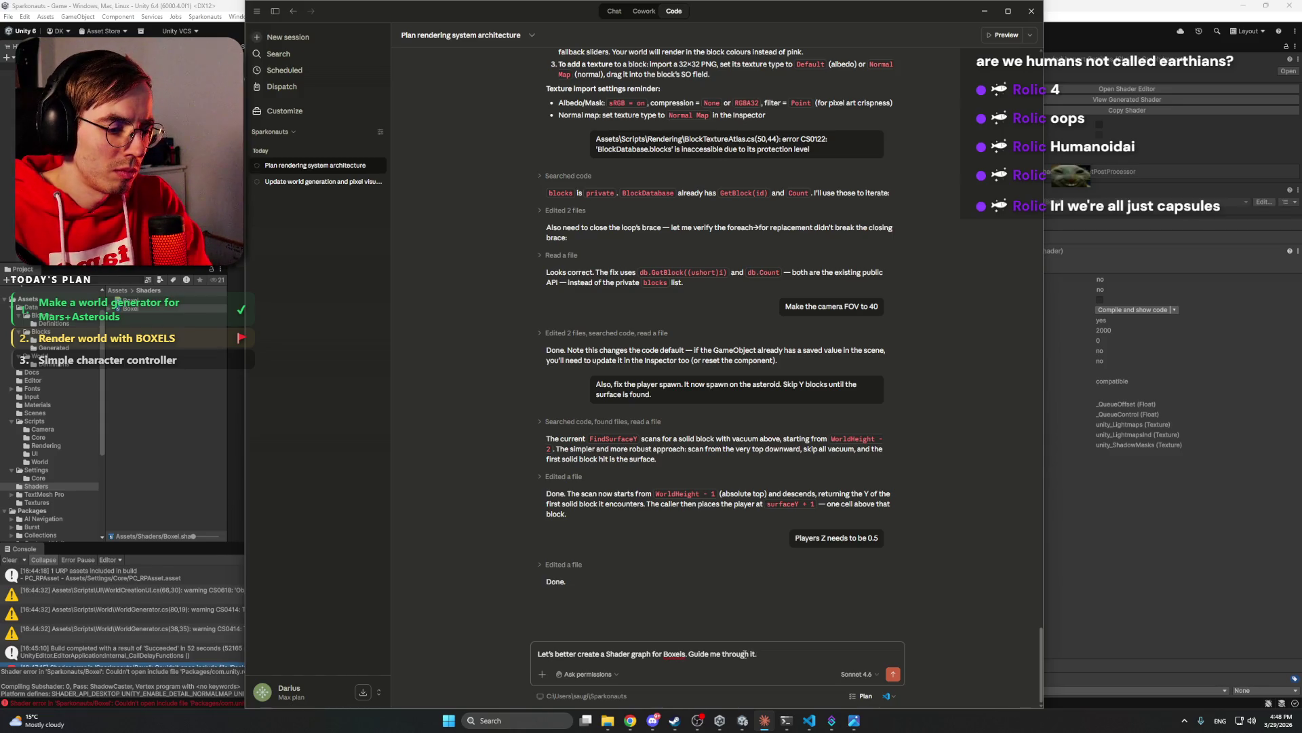
key(Return)
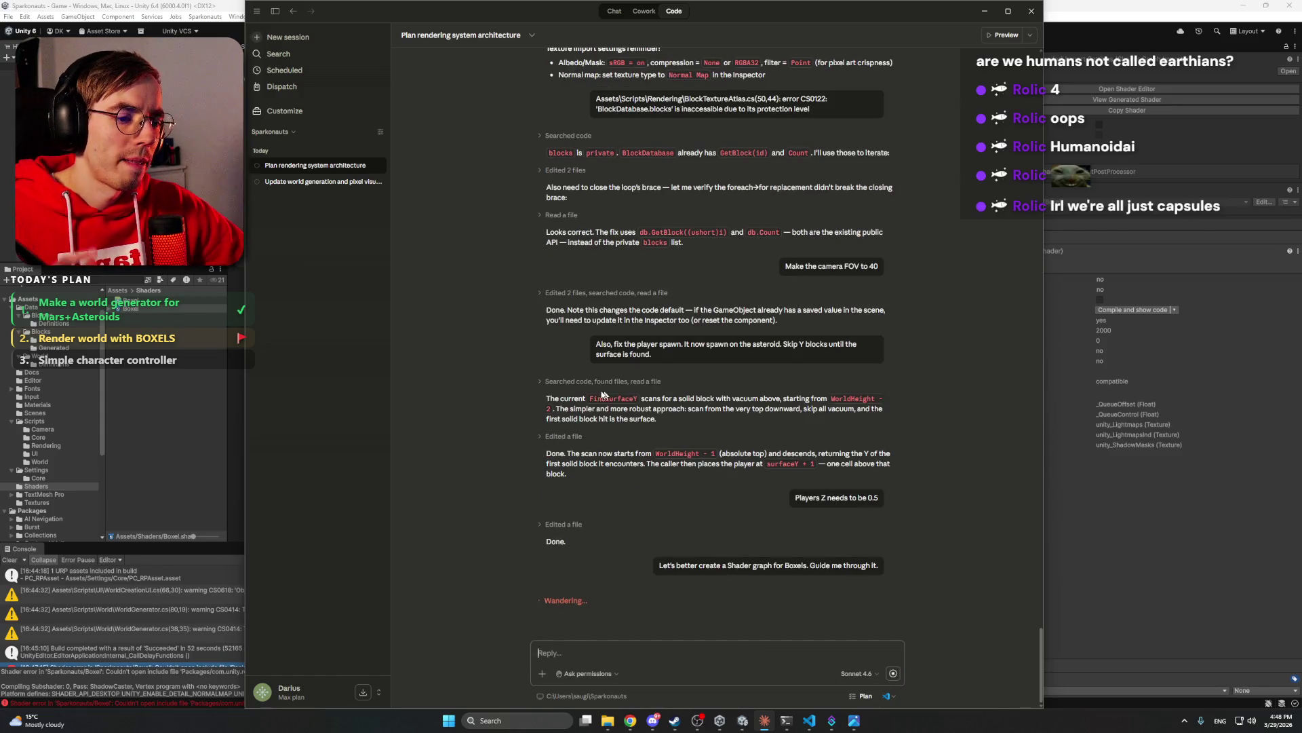
click(653, 720)
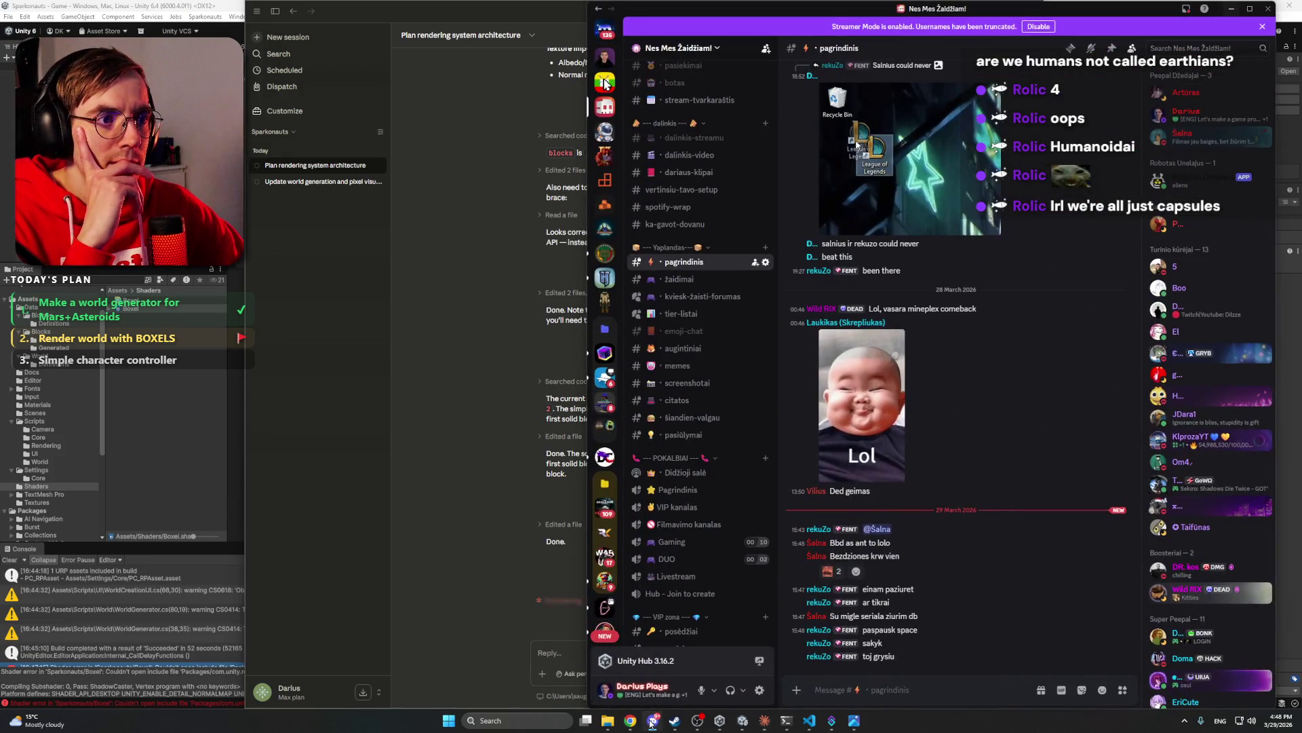
- Switch through Unity and the open Chrome tabs, then minimize Chrome
click(652, 720)
click(131, 4)
mouse_move(630, 721)
click(625, 678)
click(624, 9)
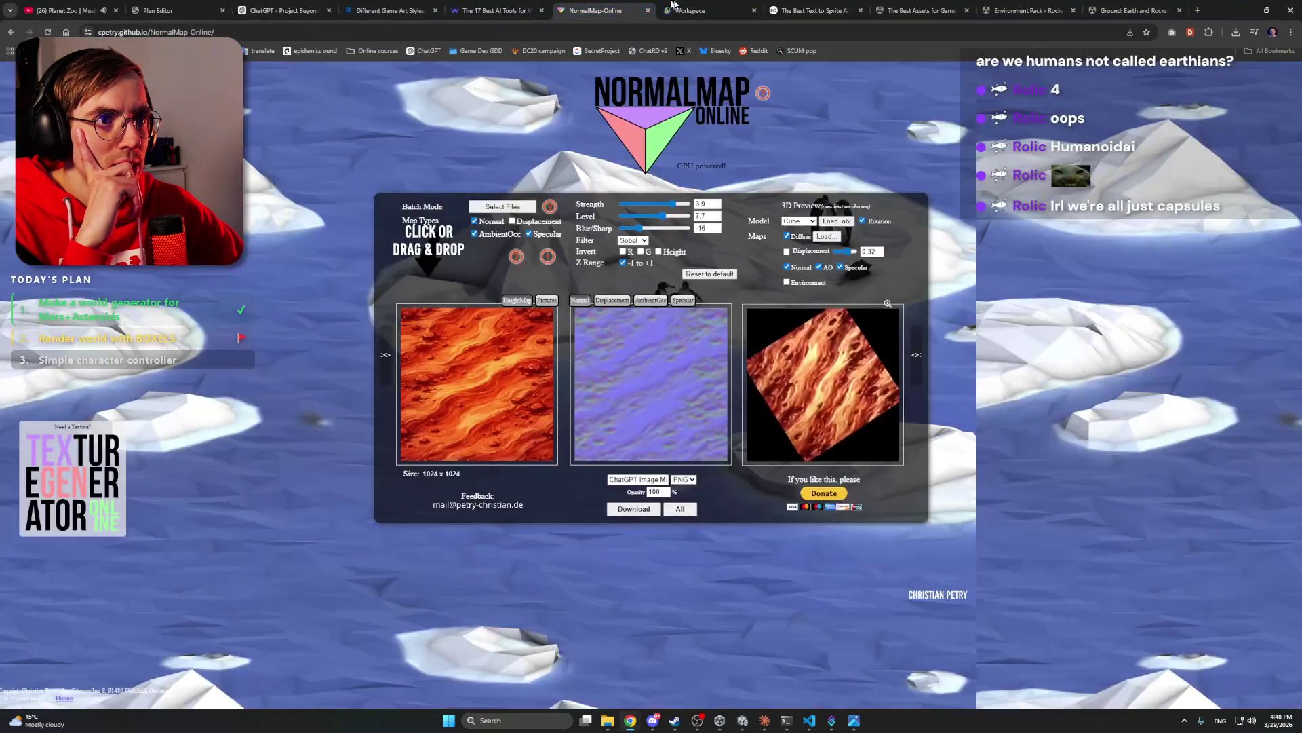
click(698, 10)
click(811, 10)
click(919, 10)
click(1007, 5)
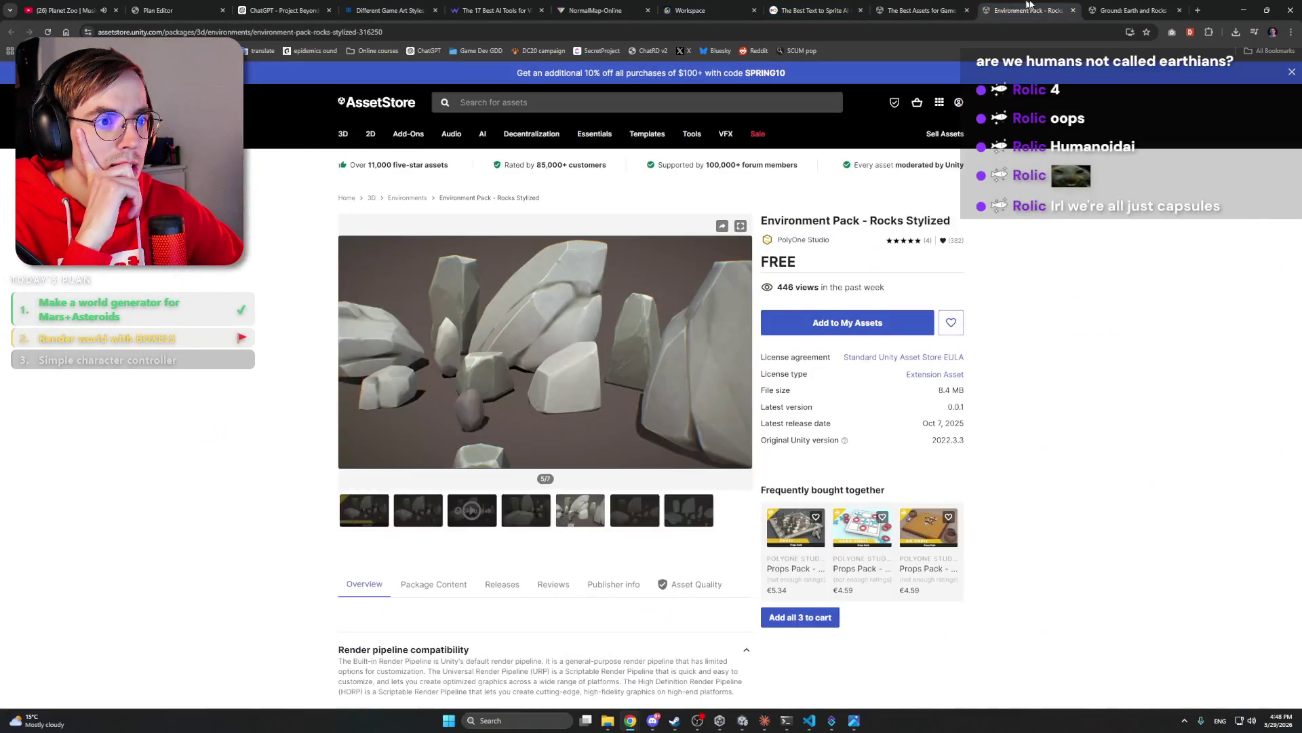
click(1133, 10)
click(1244, 10)
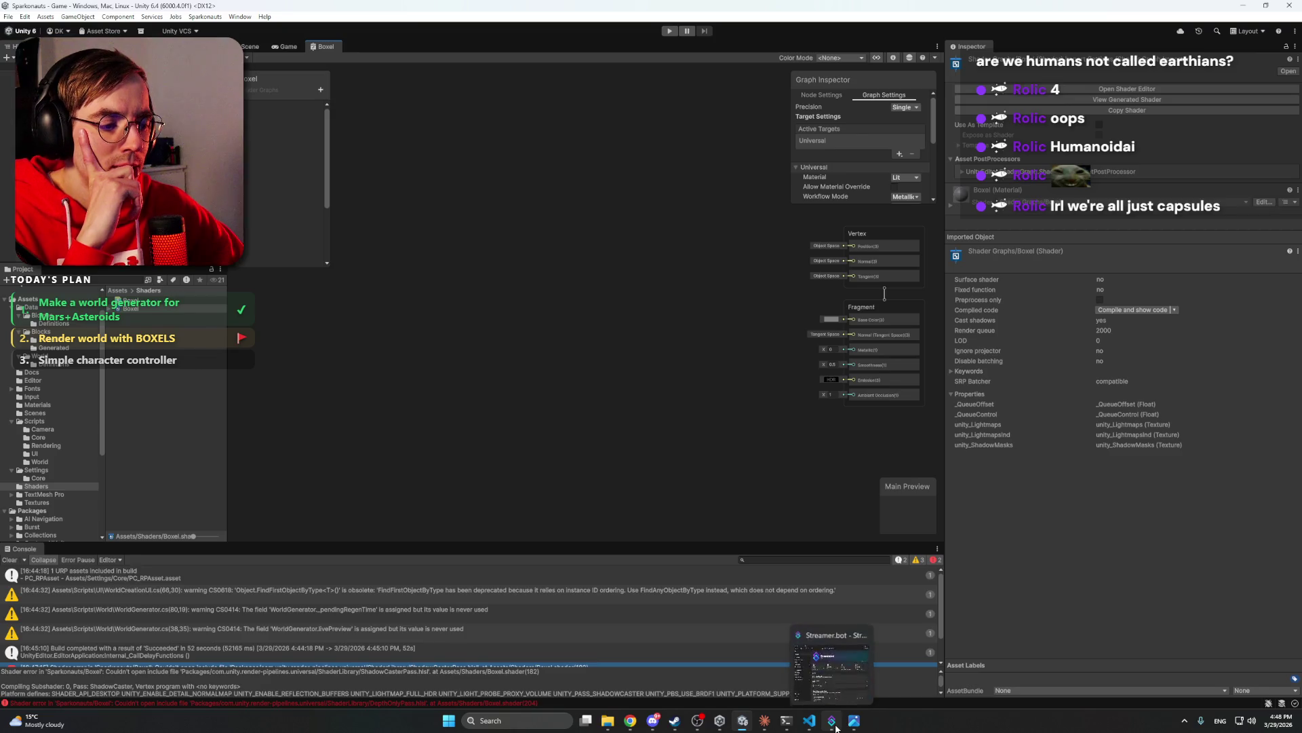
- Return to Claude, then close the Ground: Earth and Rocks and Environment Pack rock tabs
mouse_move(854, 720)
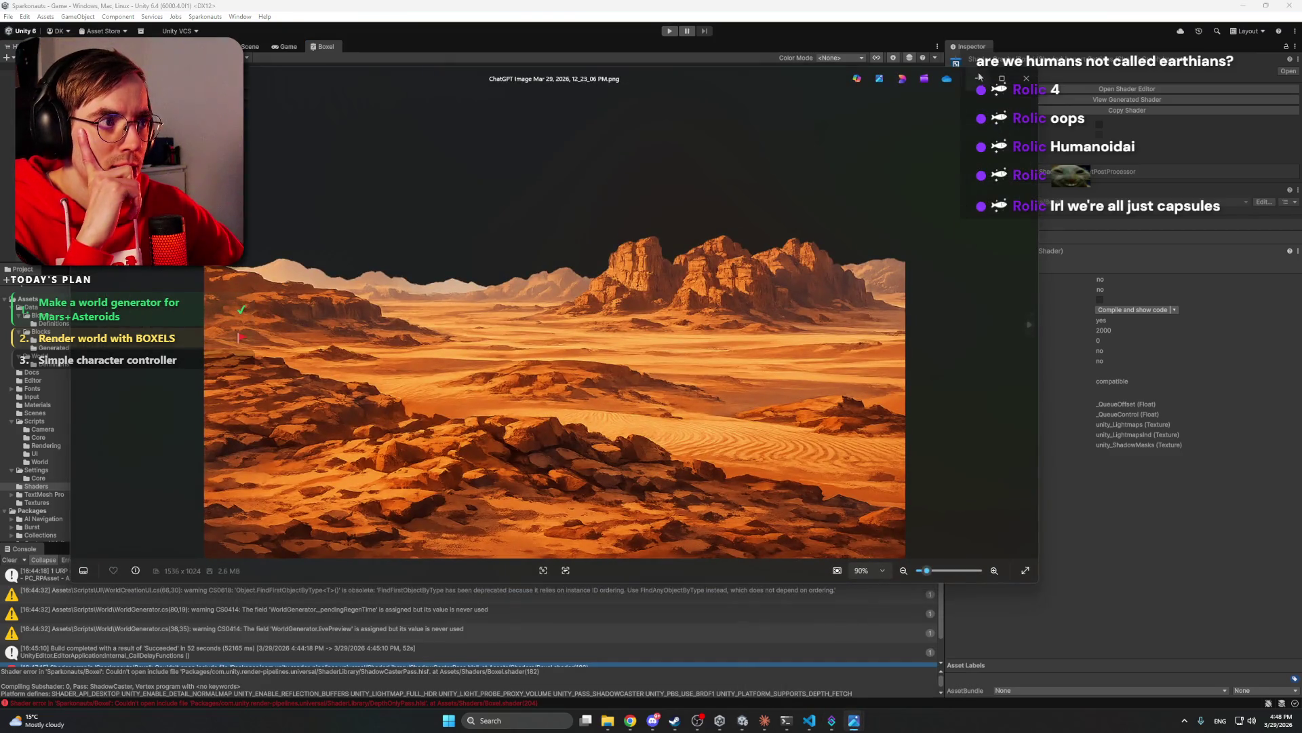
click(764, 720)
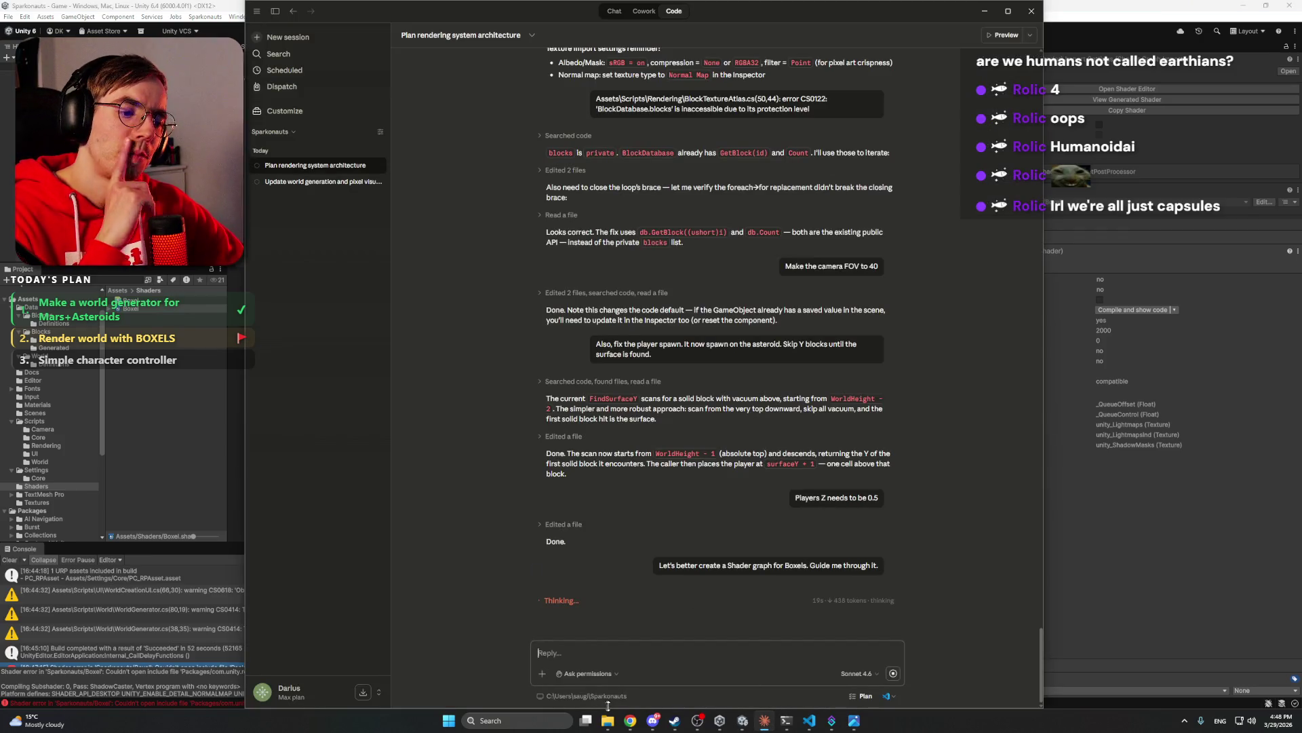
mouse_move(630, 720)
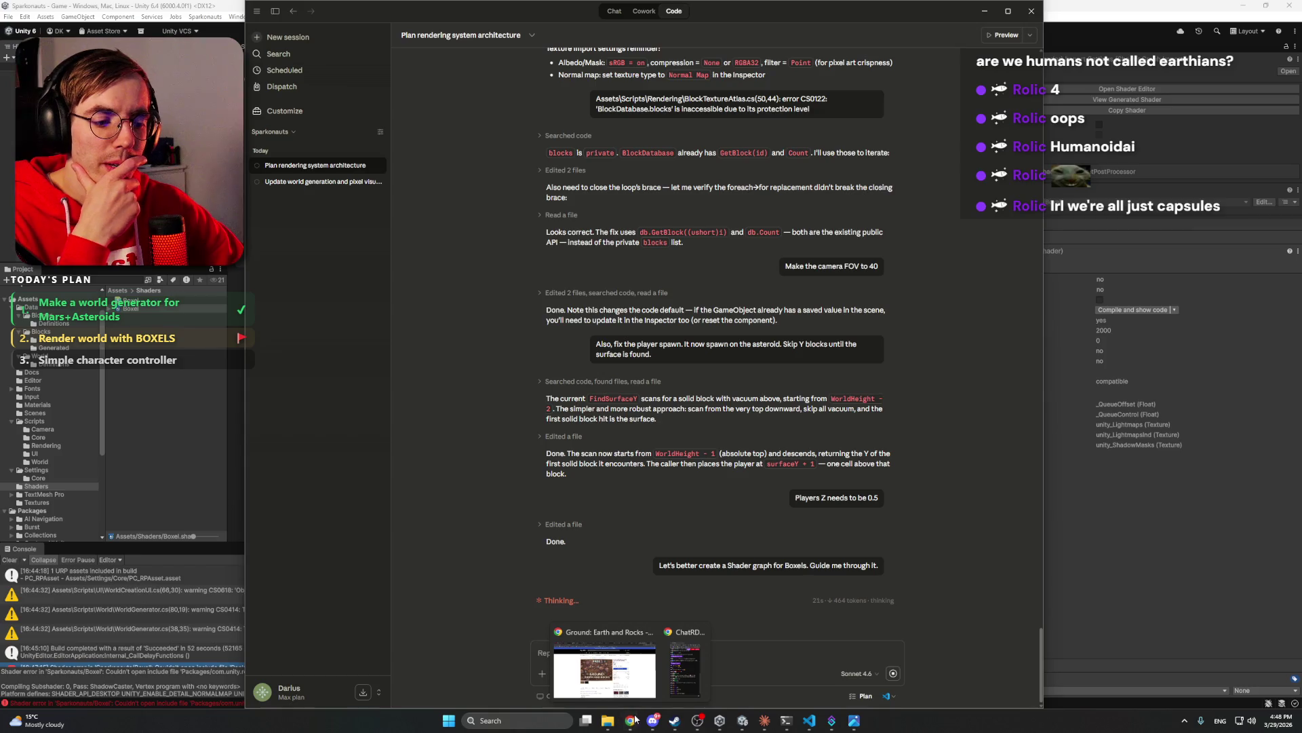
click(605, 670)
middle_click(1164, 4)
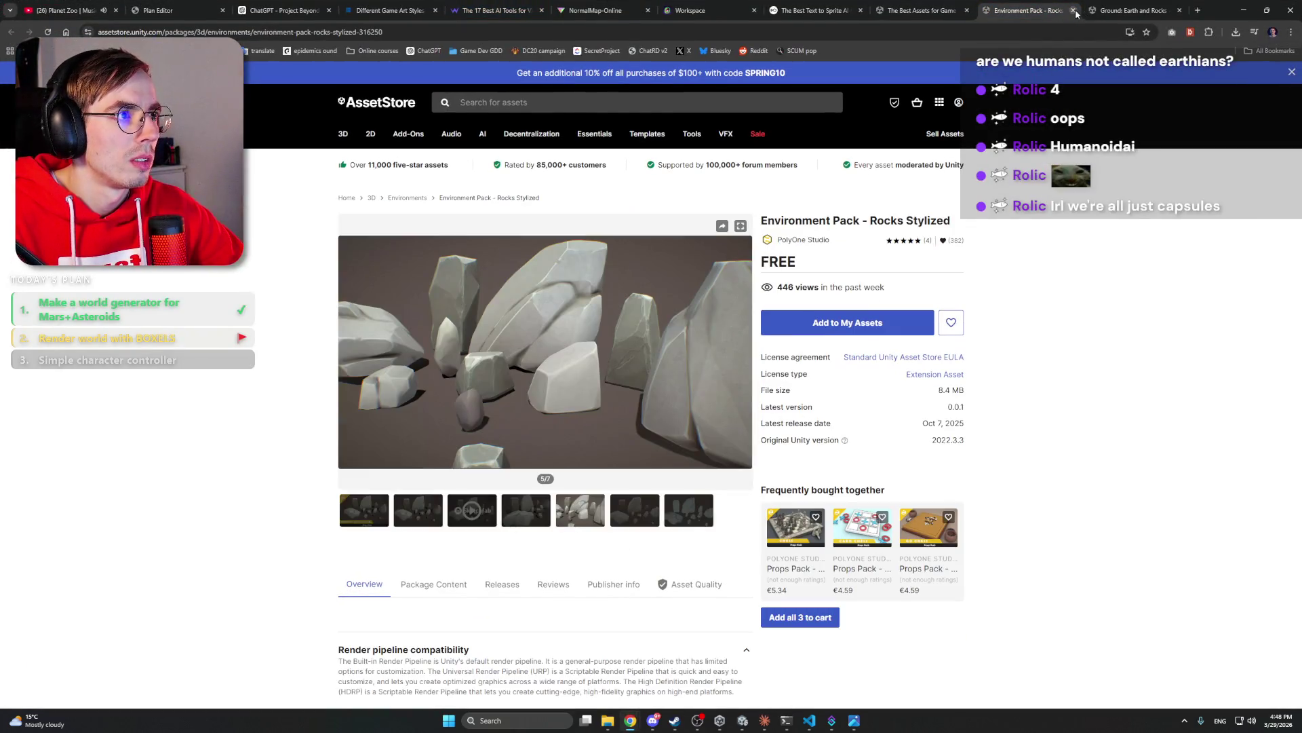
middle_click(1104, 13)
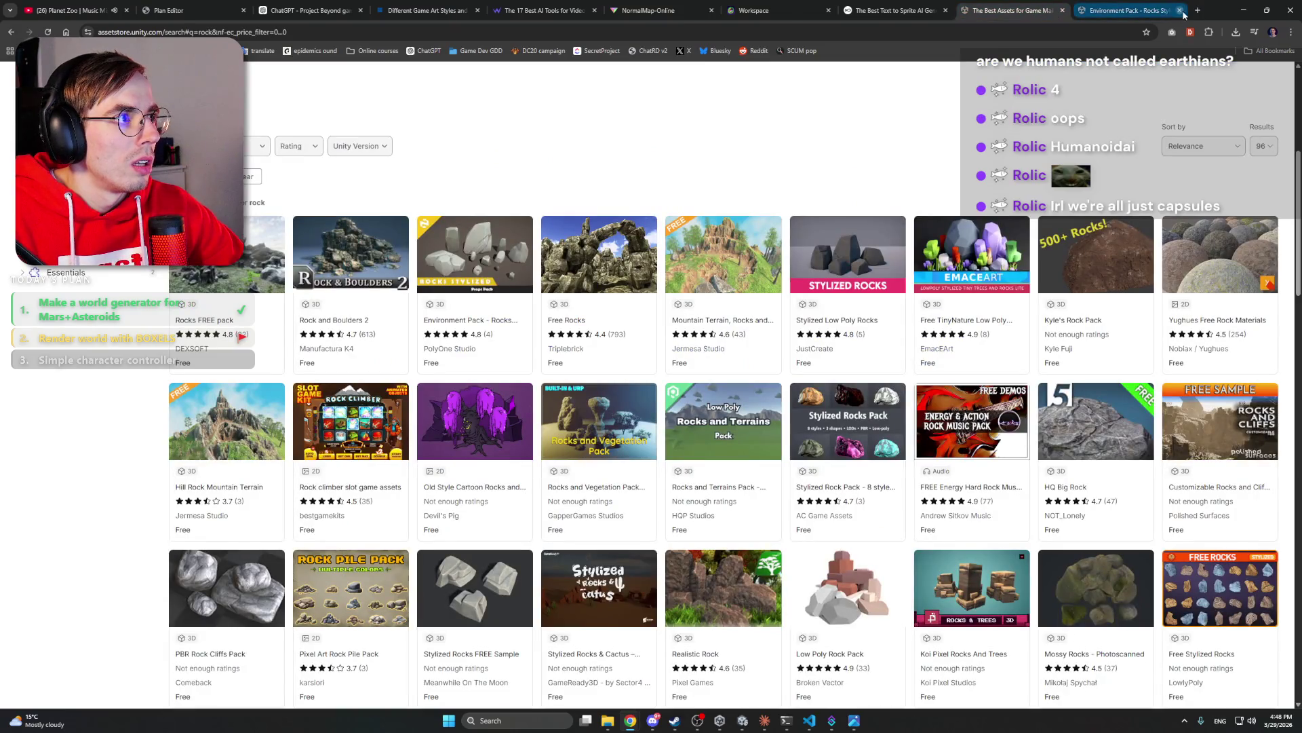
- Search 'claude usage' to open the Claude usage page, then close the SCUM server tab and minimize Chrome
click(922, 10)
click(1023, 8)
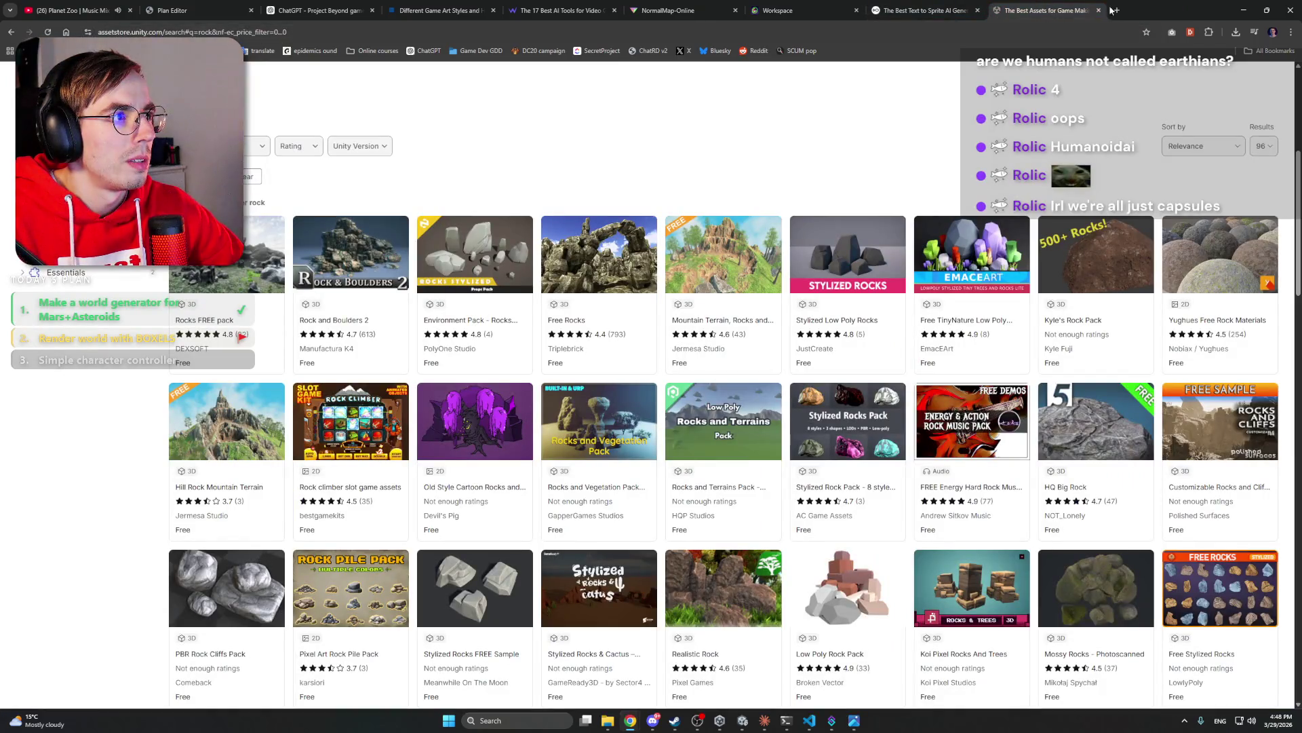
click(1116, 10)
text(claude usage)
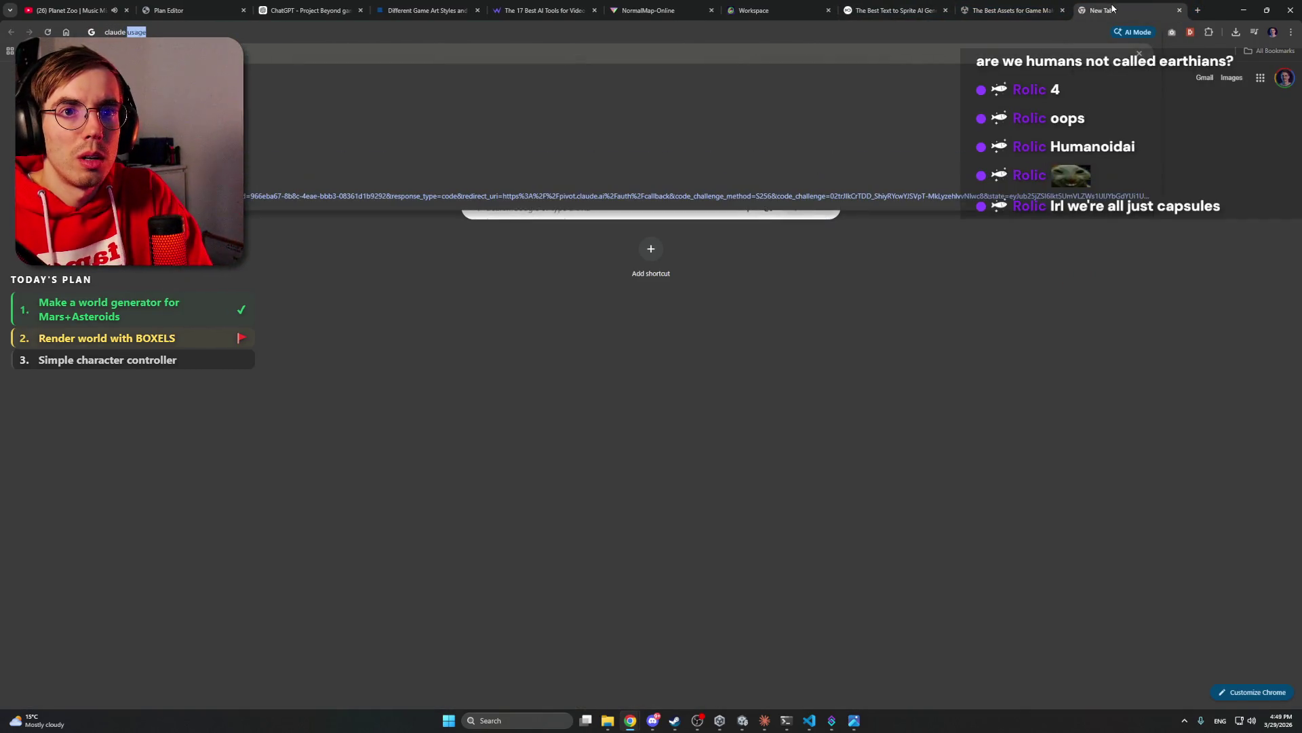
key(Return)
click(322, 193)
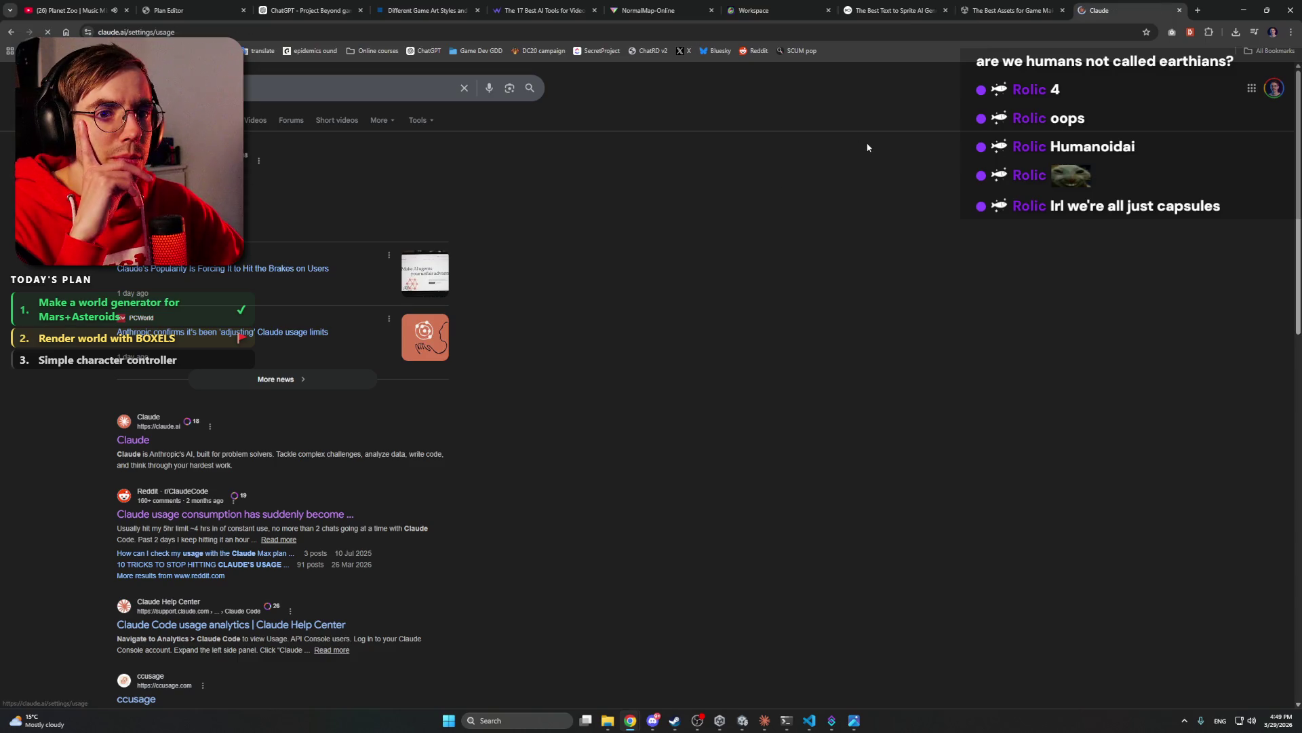
click(804, 51)
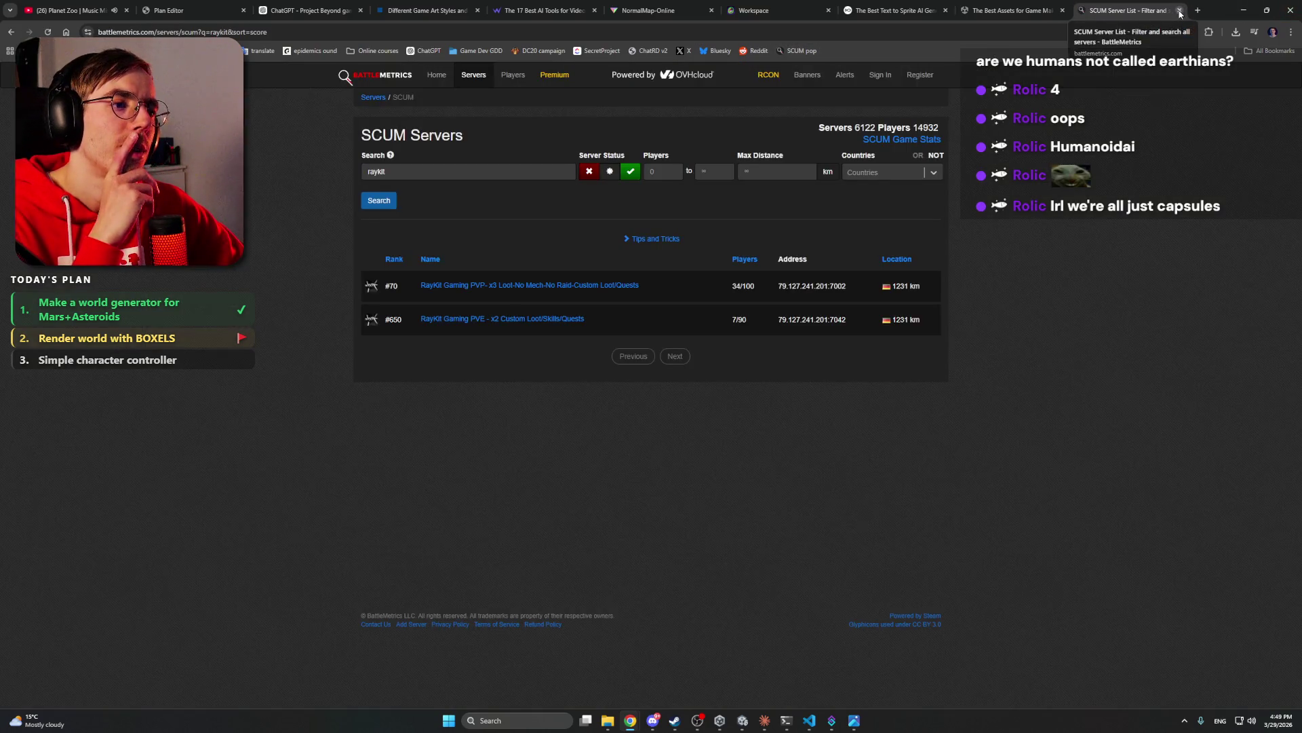
click(1180, 11)
click(1240, 8)
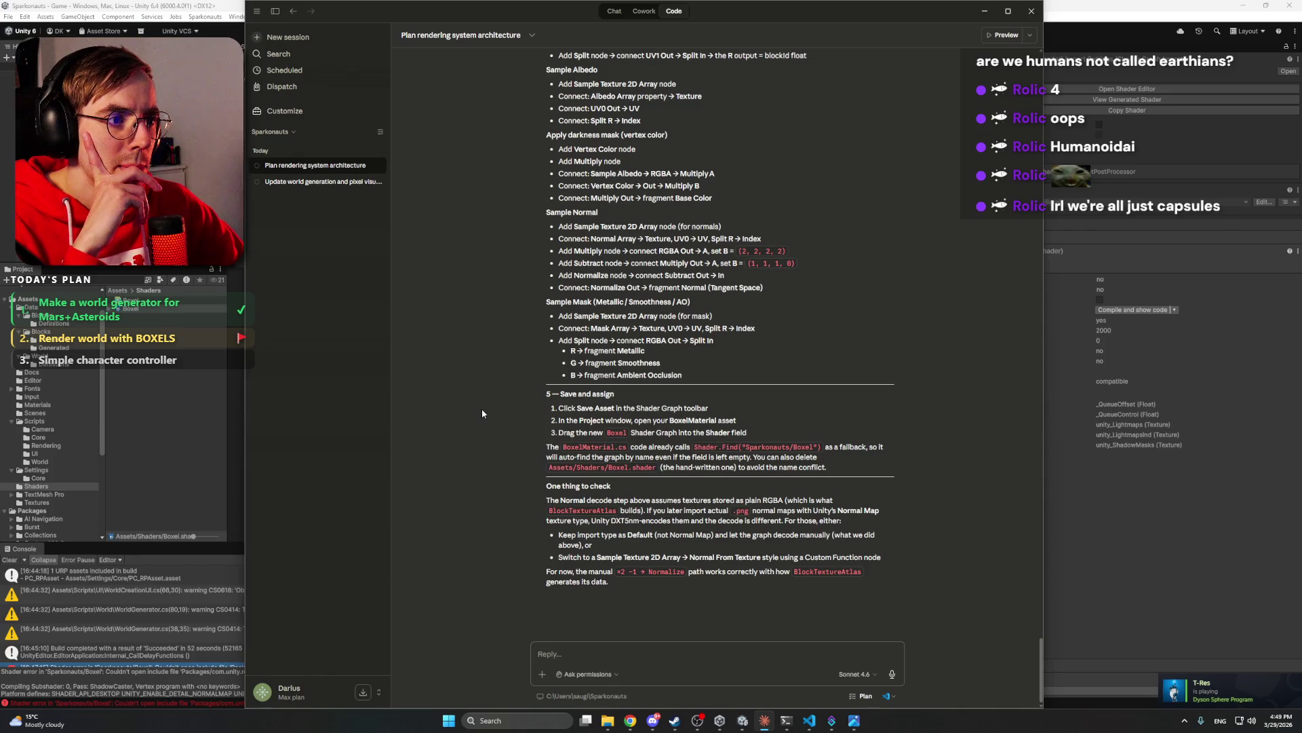
- Scroll to the top of Claude's Shader Graph guide and snap Claude to the screen's right half
scroll(481, 408, up, 8)
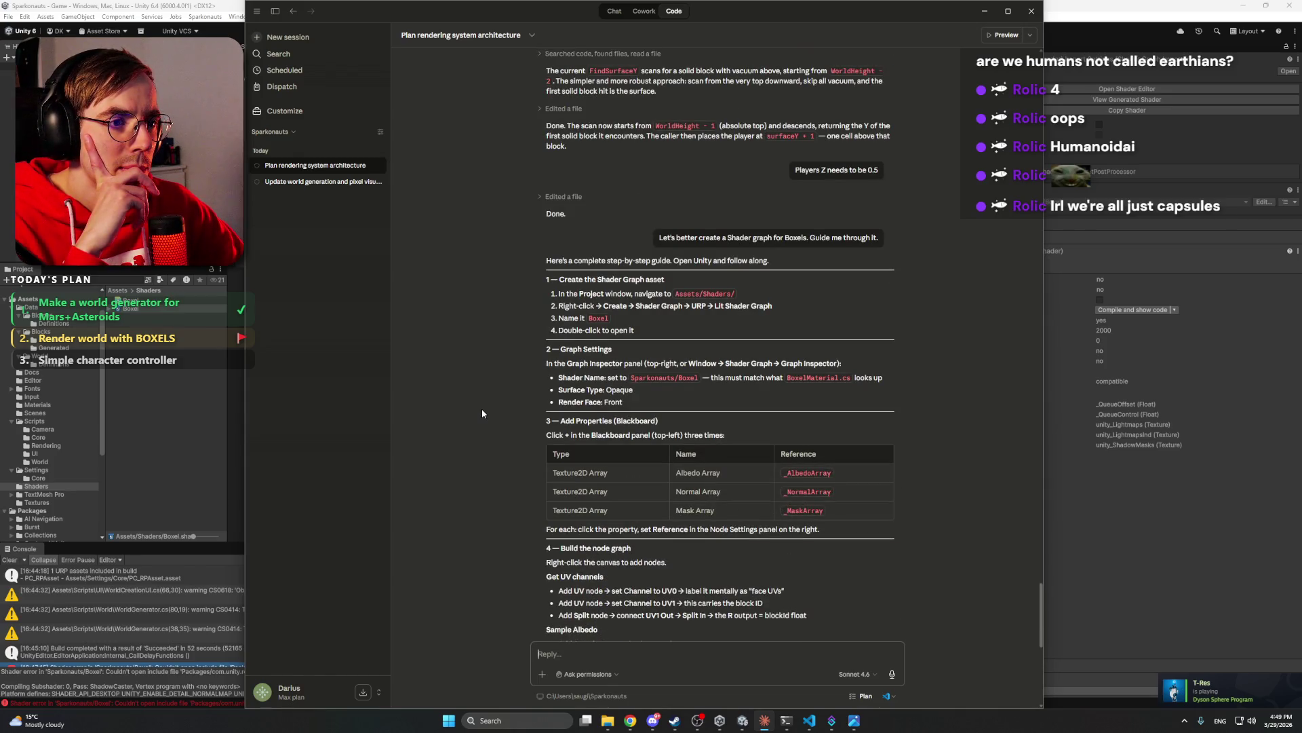
drag(618, 21, 1170, 407)
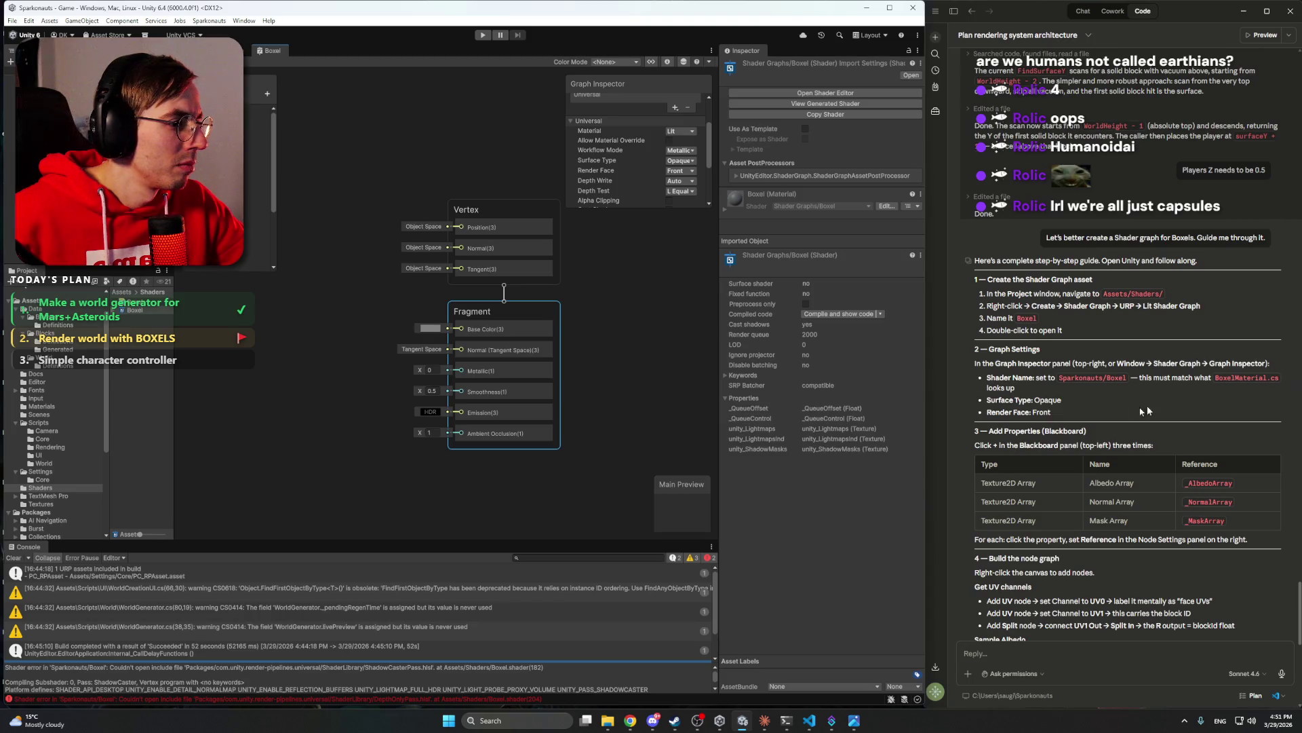
- Pan and zoom out the Boxel graph so the master stack is central with free space on the left
scroll(970, 392, down, 3)
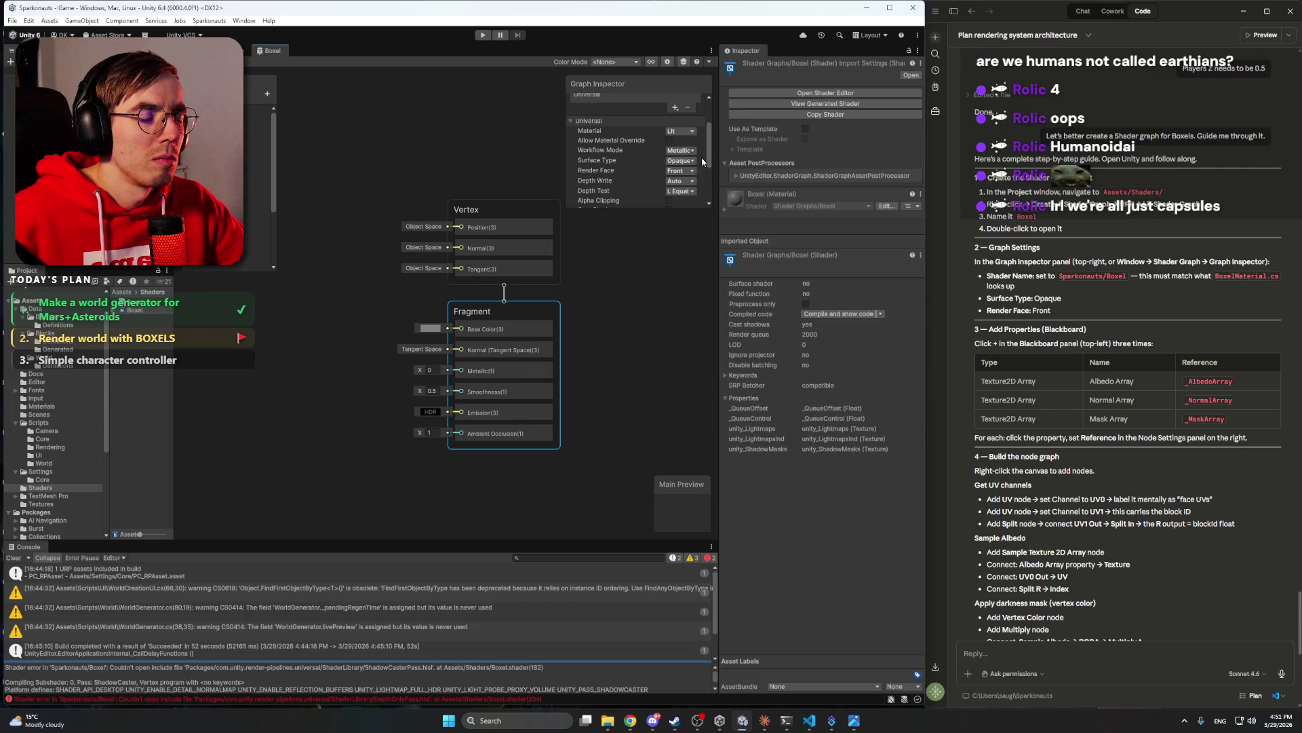
scroll(705, 160, down, 5)
mouse_move(708, 195)
mouse_down()
mouse_move(715, 136)
mouse_move(722, 165)
mouse_up()
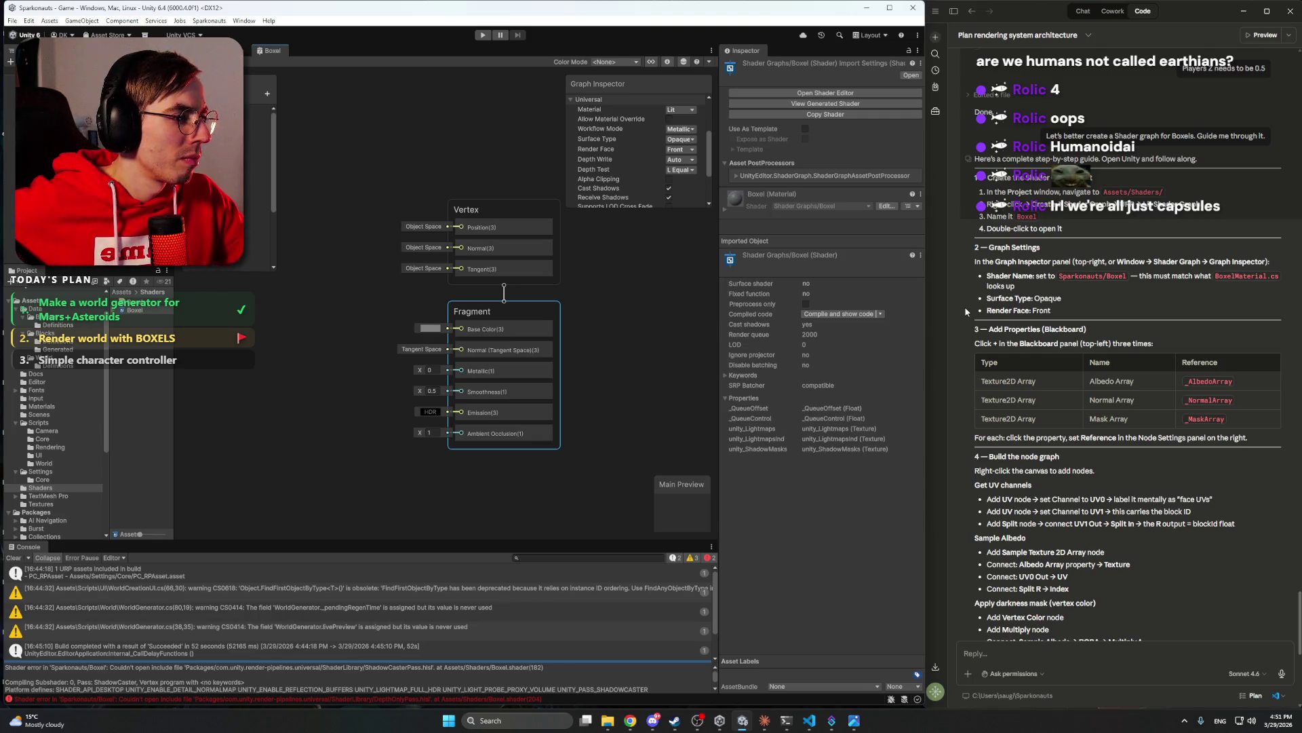
scroll(966, 307, down, 3)
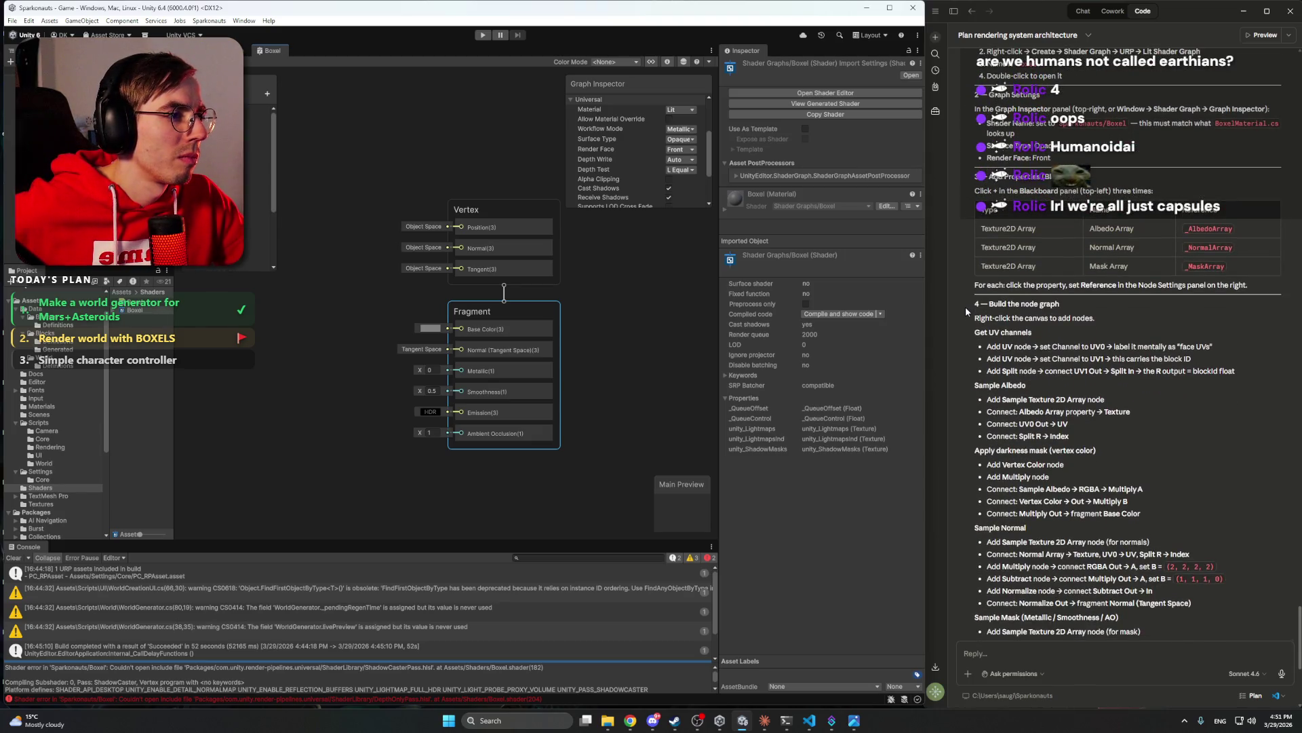
drag(191, 345, 288, 352)
scroll(365, 350, down, 3)
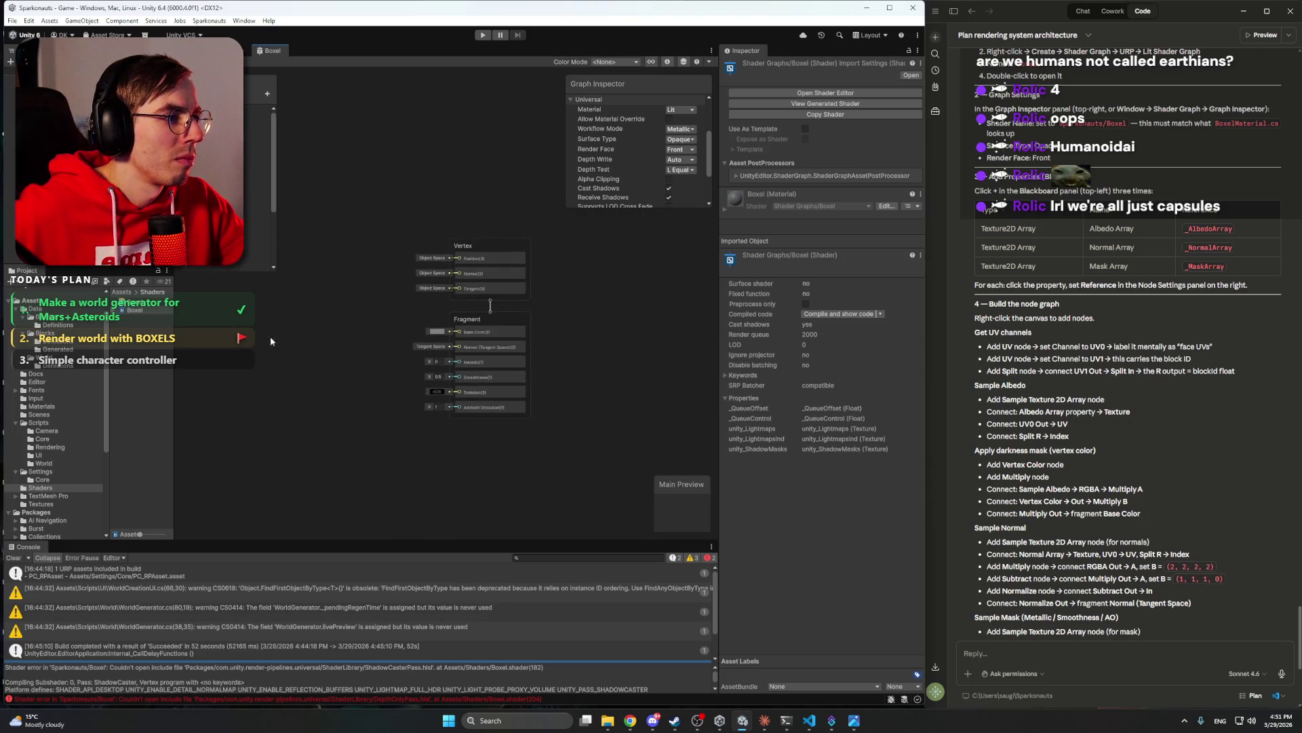
right_click(365, 350)
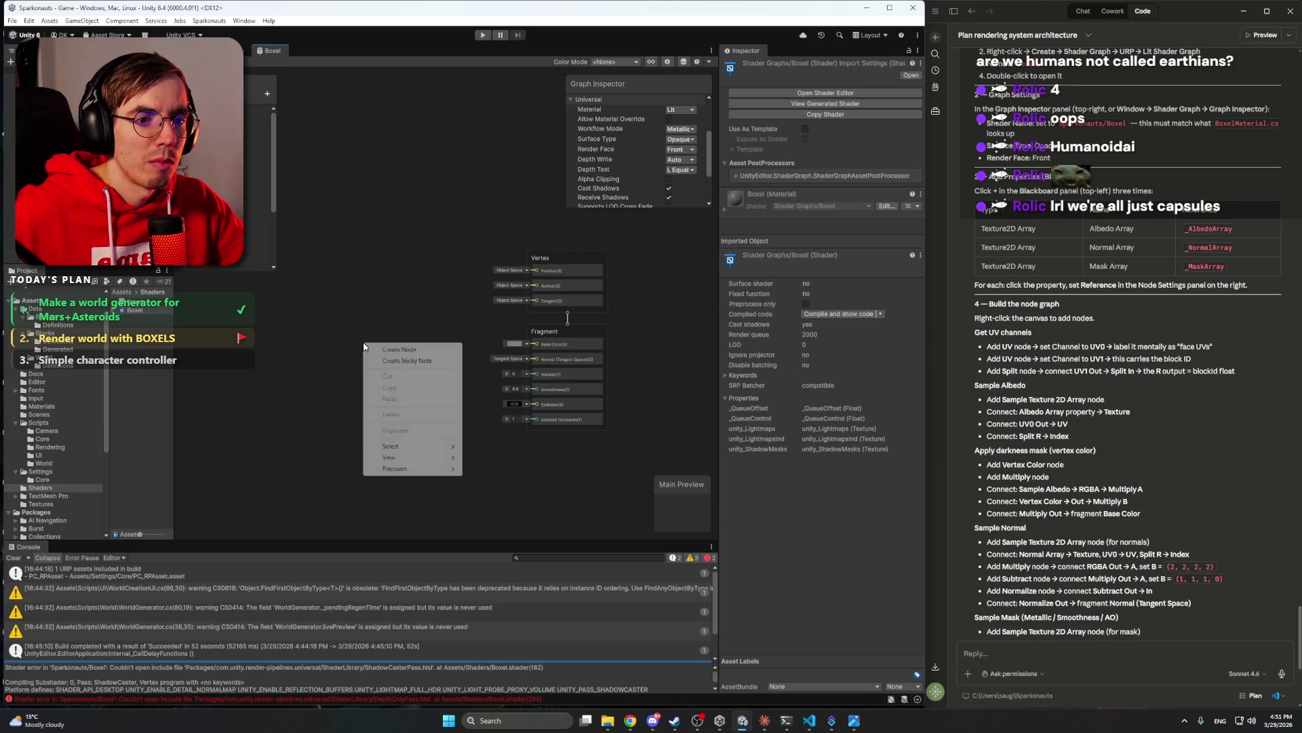
- Search 'Texture 2D' and add a Texture 2D Array Asset node beside the Vertex stack
click(423, 349)
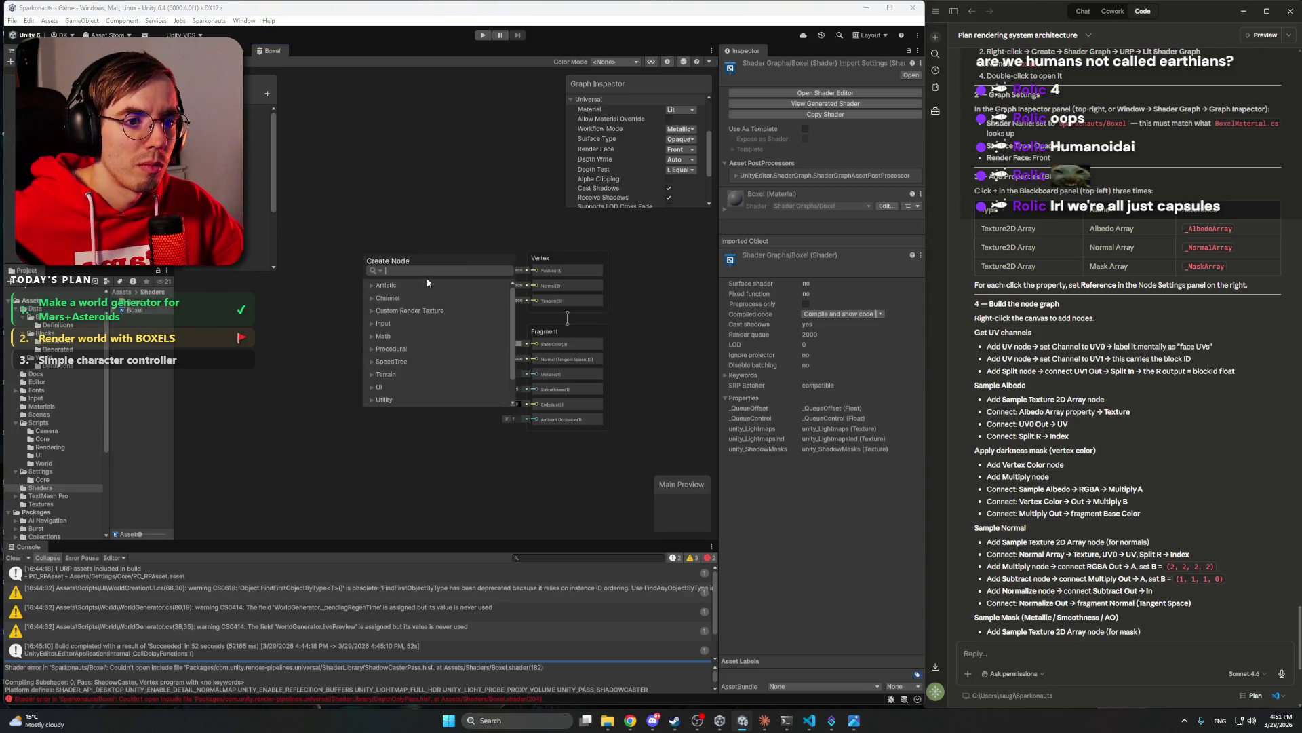
text(Texture)
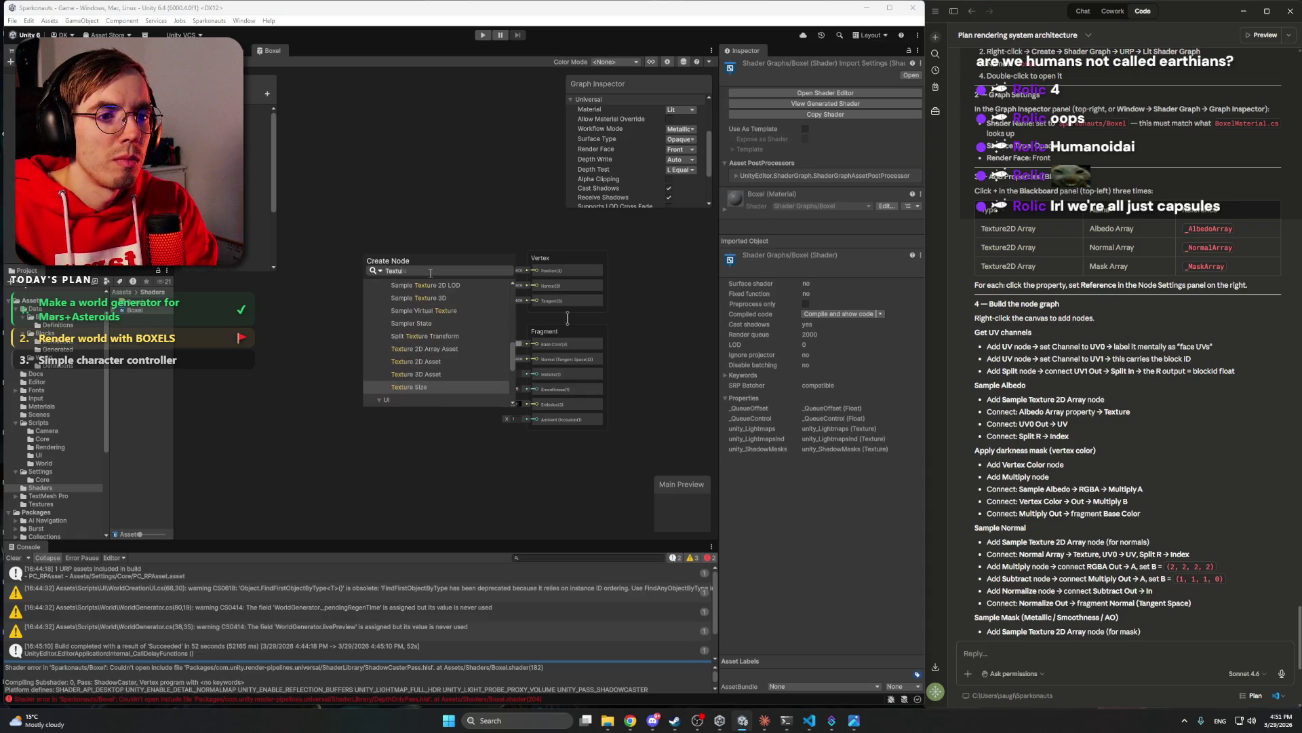
scroll(475, 336, up, 3)
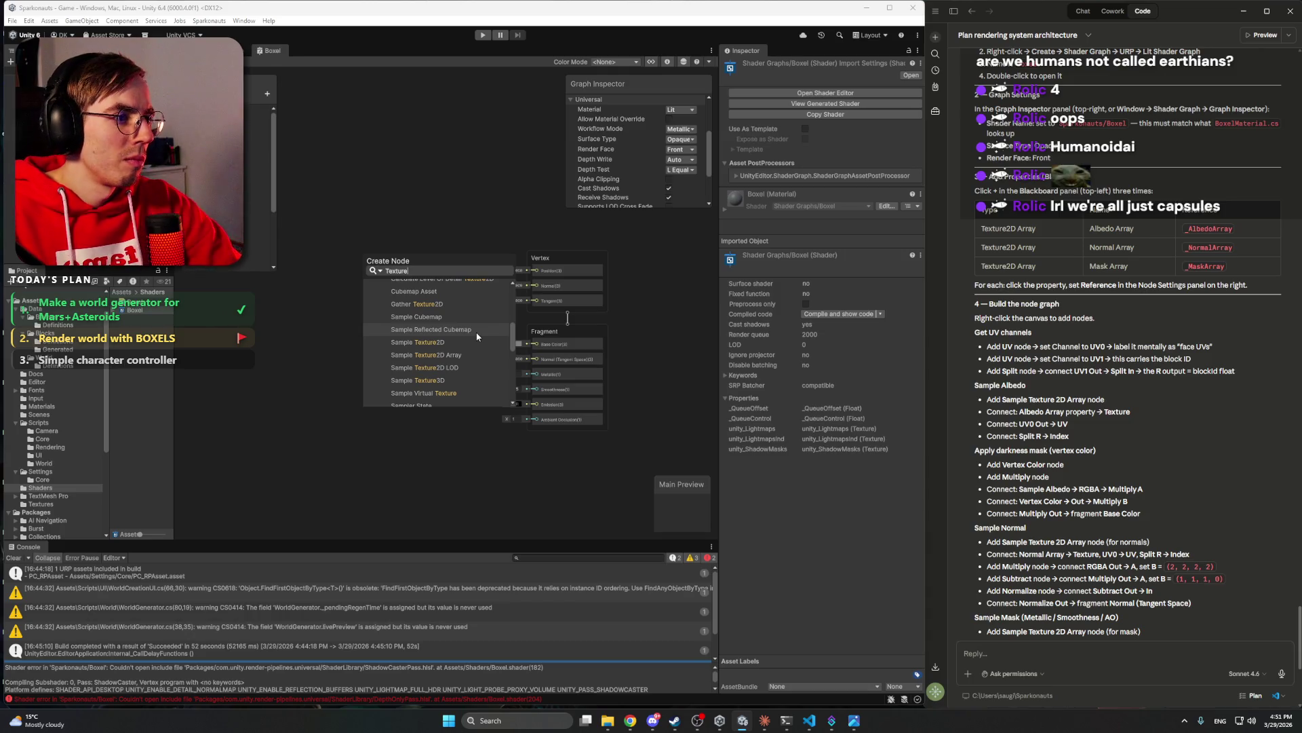
text(2D)
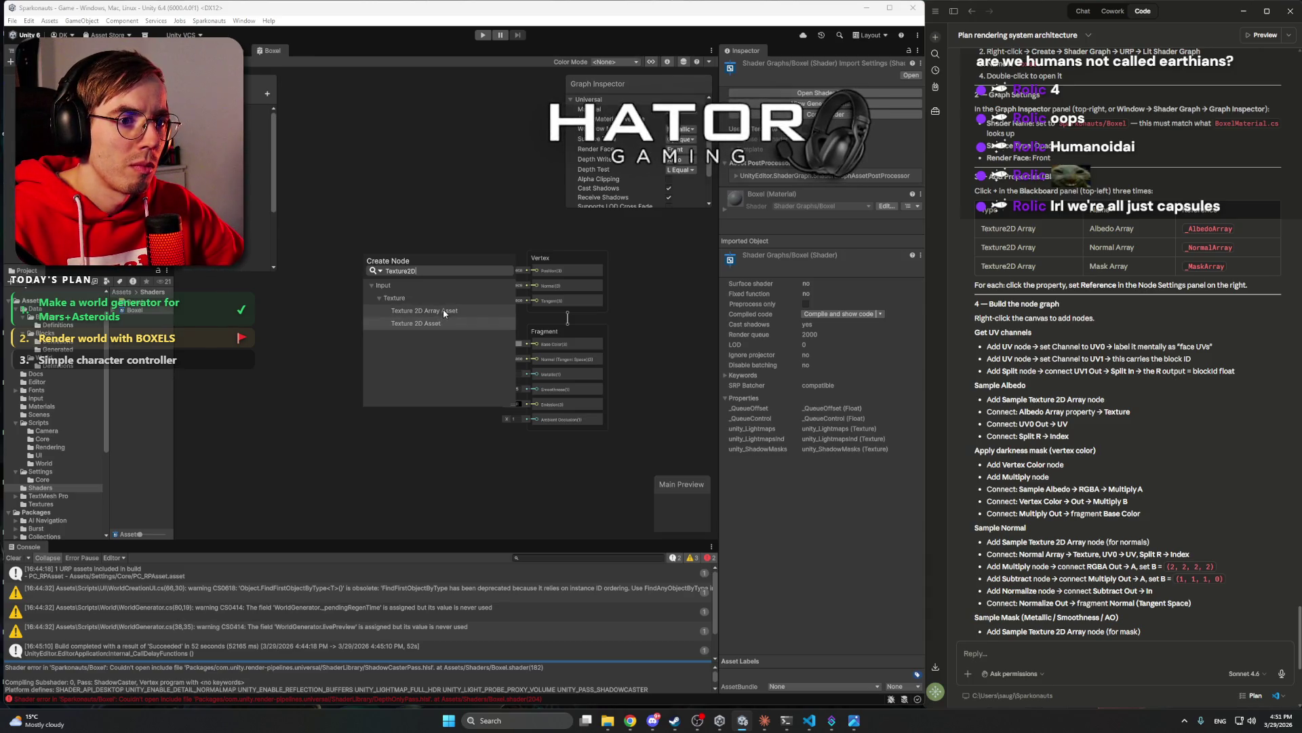
click(442, 309)
drag(407, 365, 371, 263)
- Duplicate the Texture 2D Array Asset node and line the copies up in a column
key(ctrl+d)
key(ctrl+d)
drag(376, 312, 341, 354)
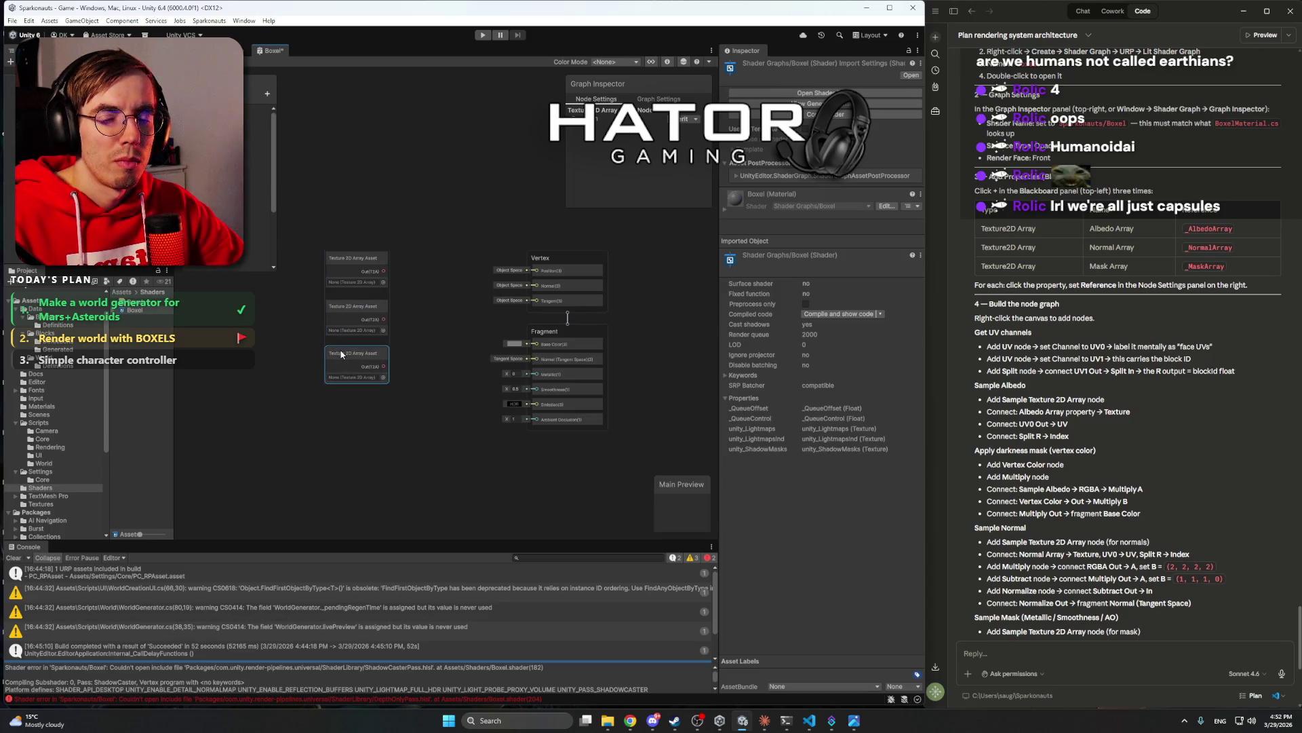
scroll(405, 308, up, 3)
scroll(451, 306, down, 3)
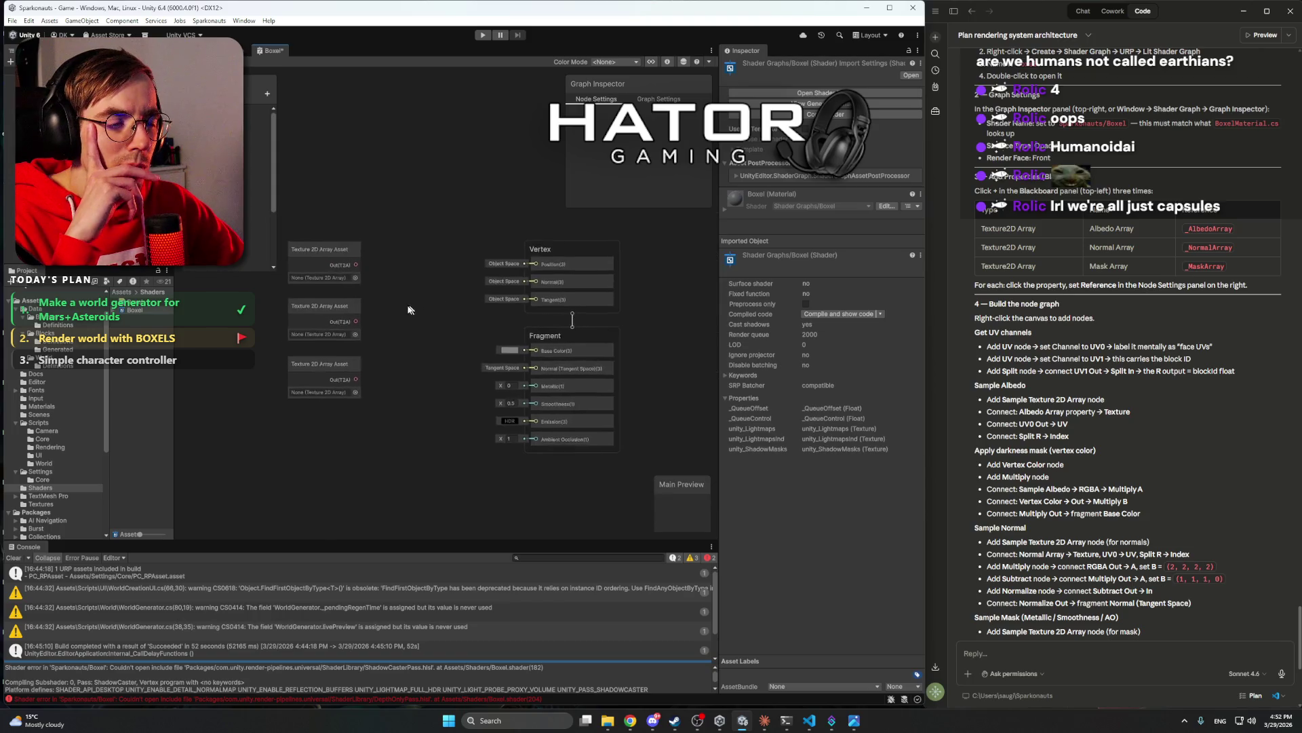
drag(410, 198, 437, 197)
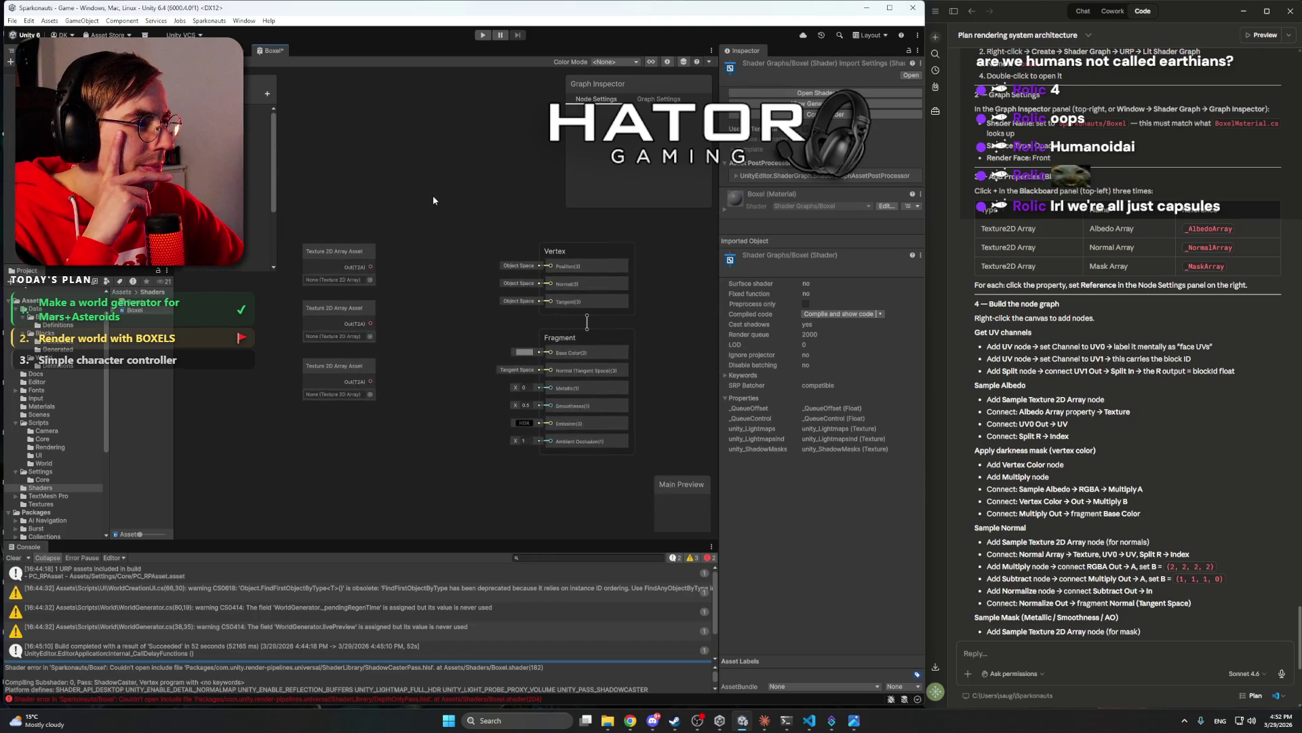
click(318, 253)
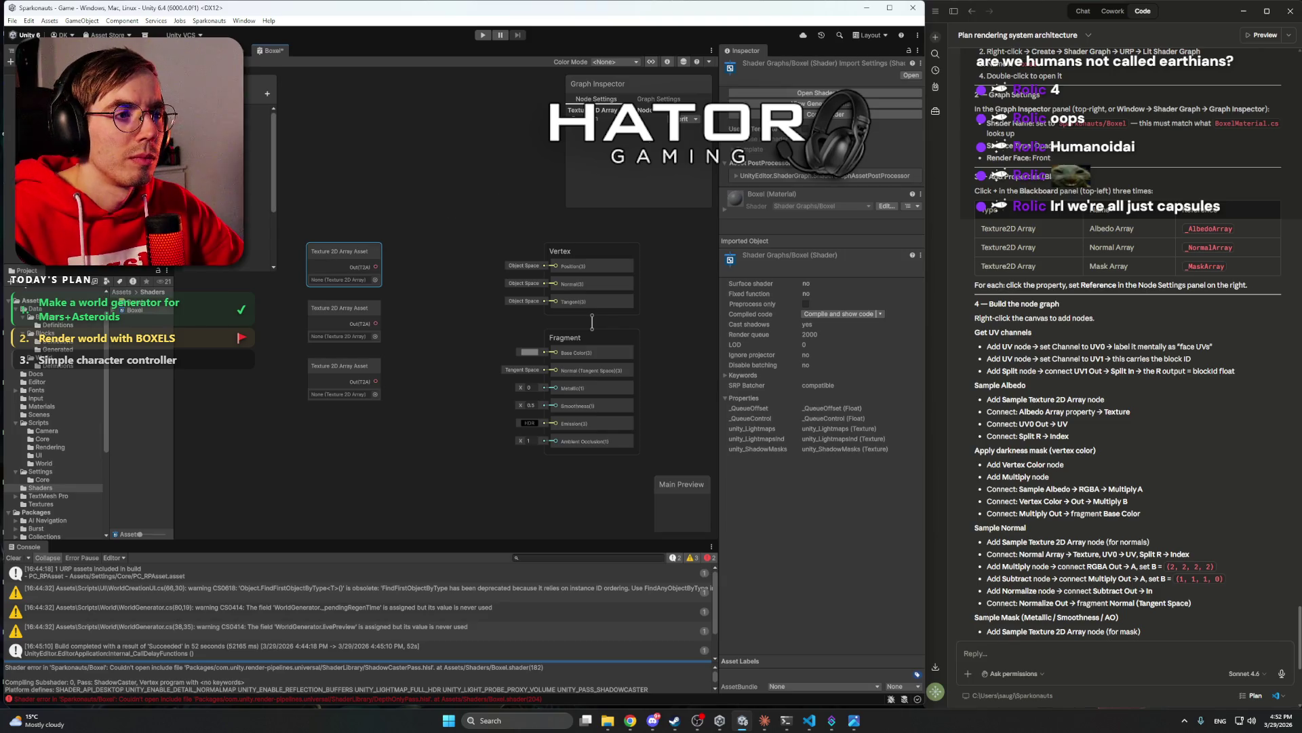
- Inspect the top array node's context menu without choosing any option
right_click(348, 255)
click(344, 255)
right_click(344, 255)
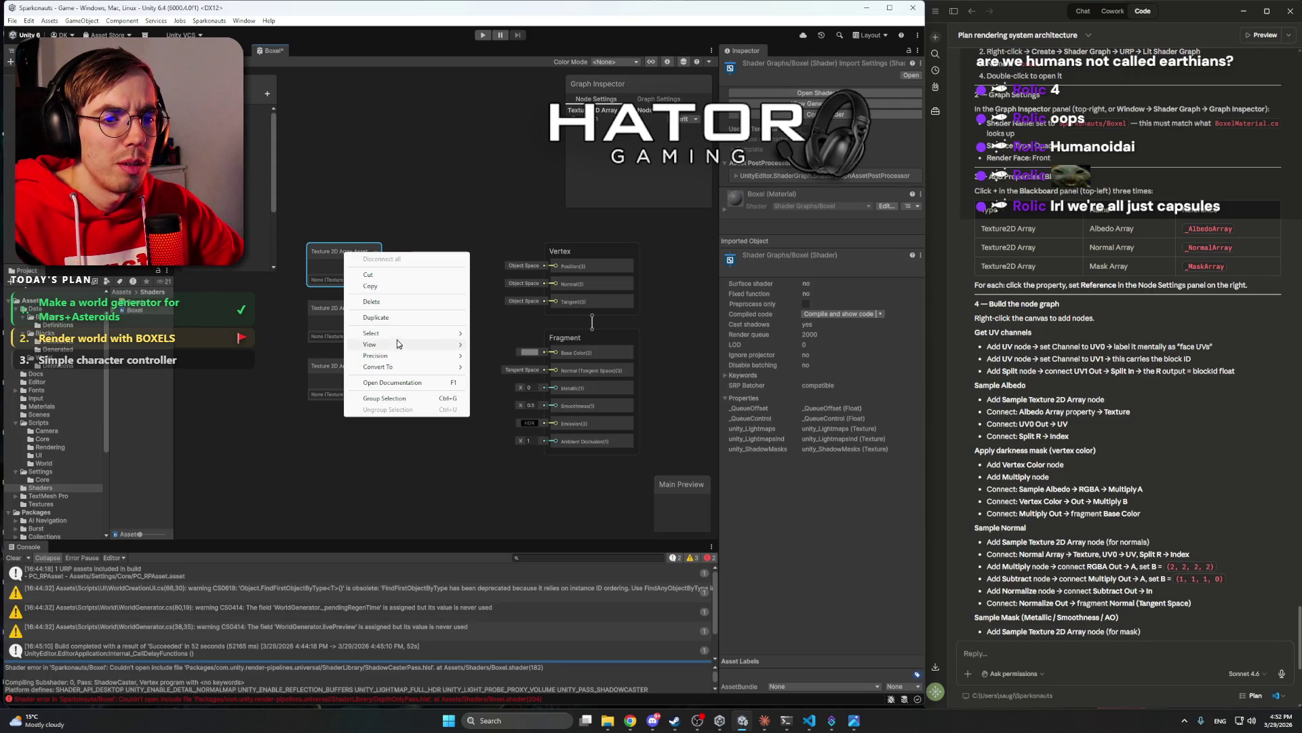
mouse_move(399, 366)
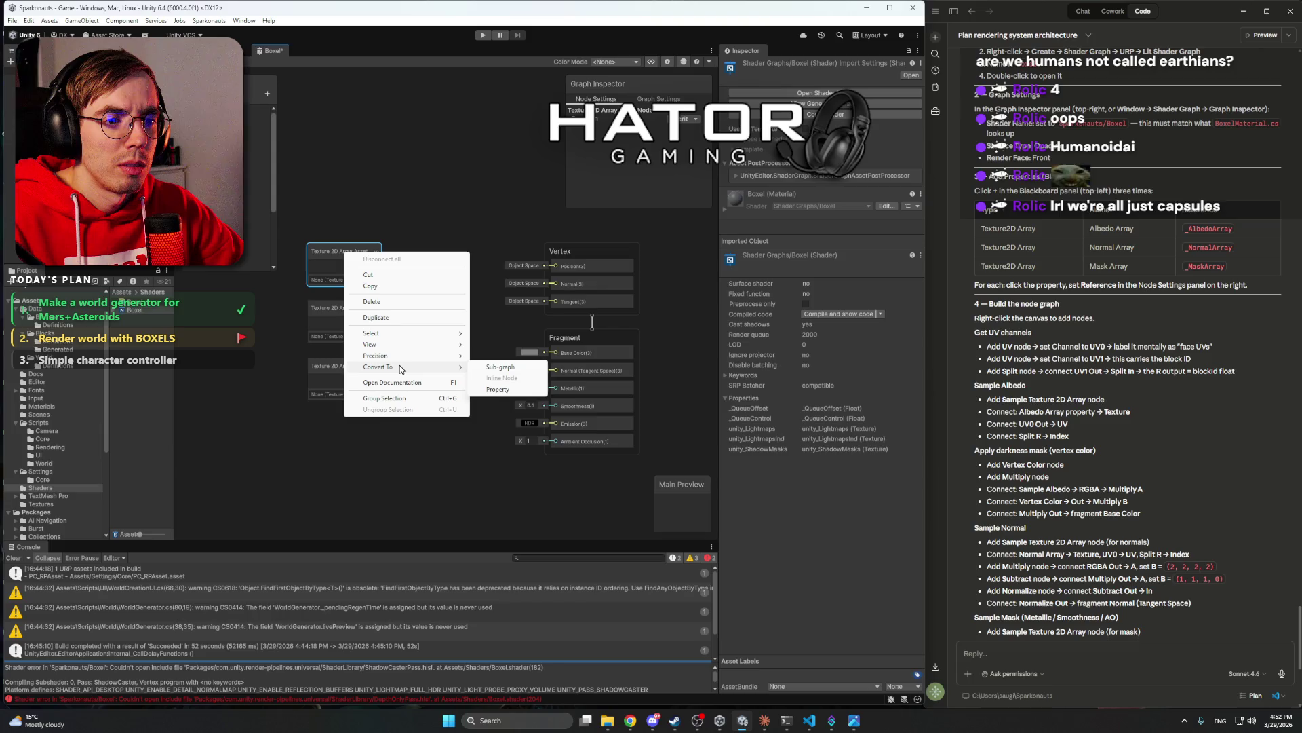
click(416, 221)
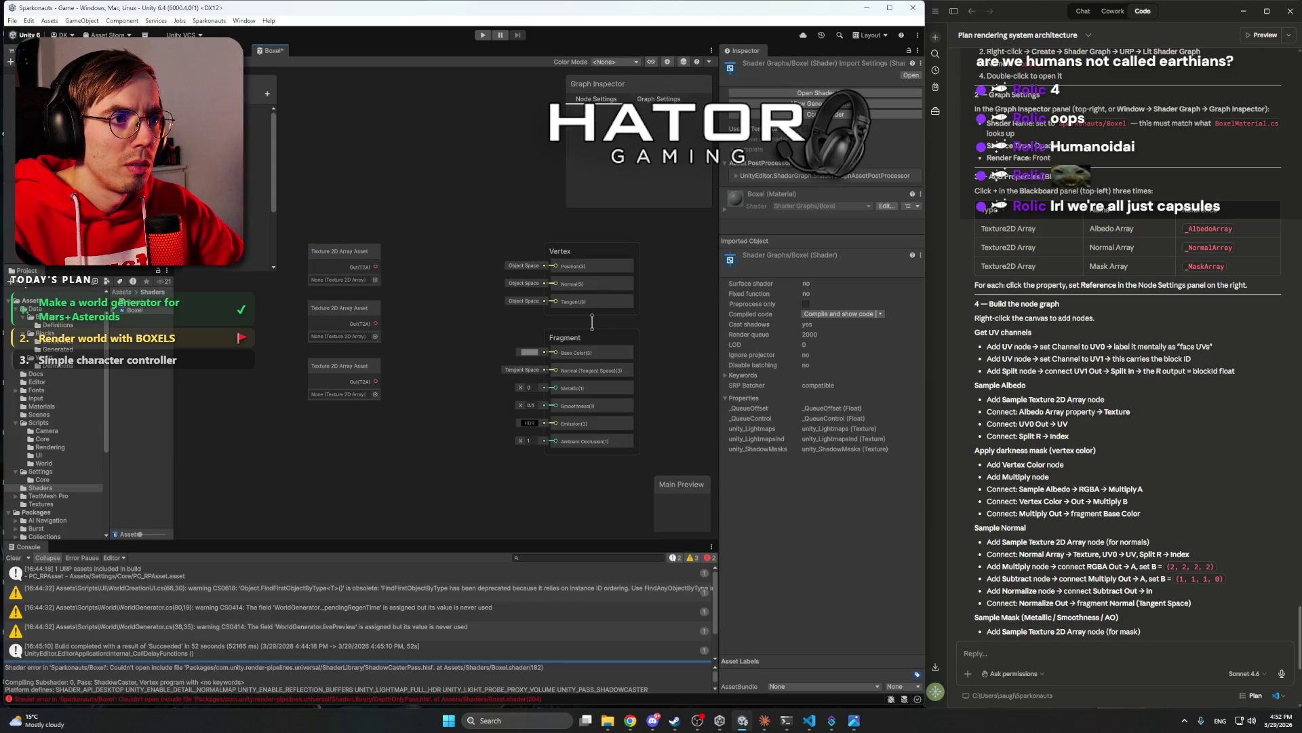
- Browse the top node's texture array picker without picking one; keep precision at Inherit
click(363, 251)
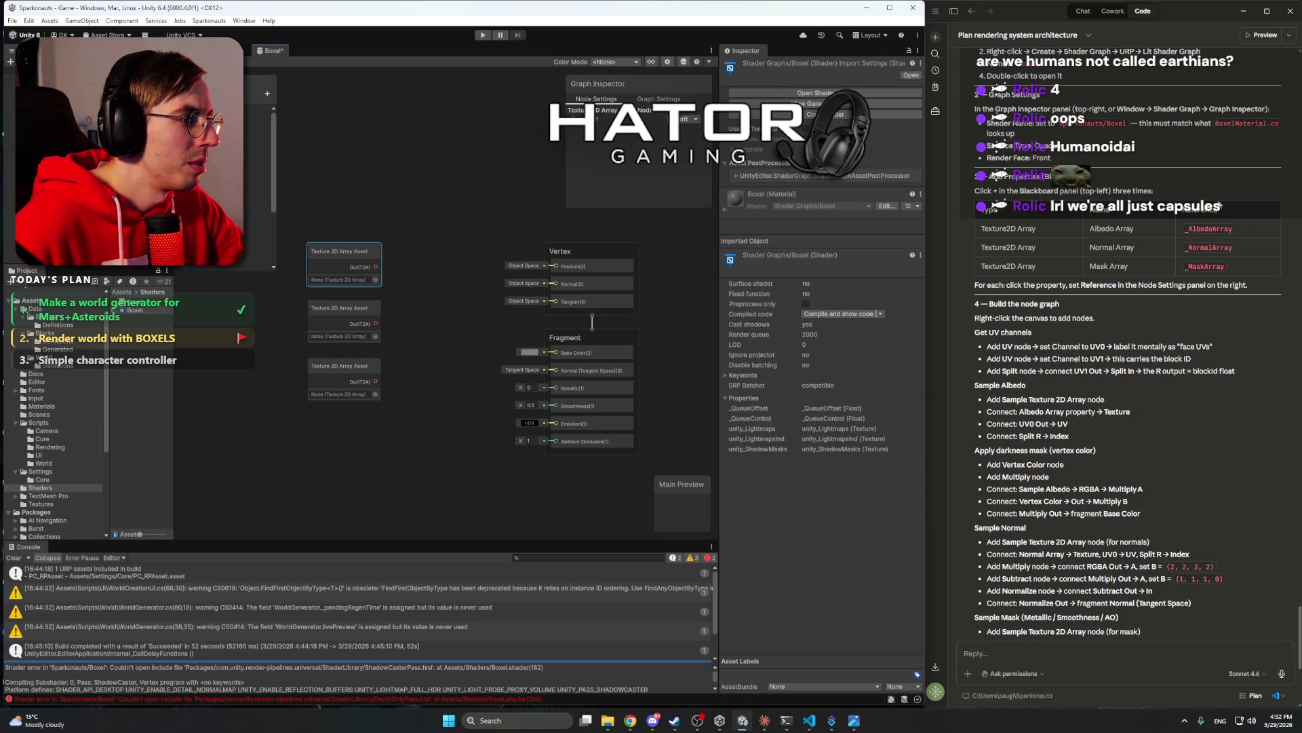
click(375, 280)
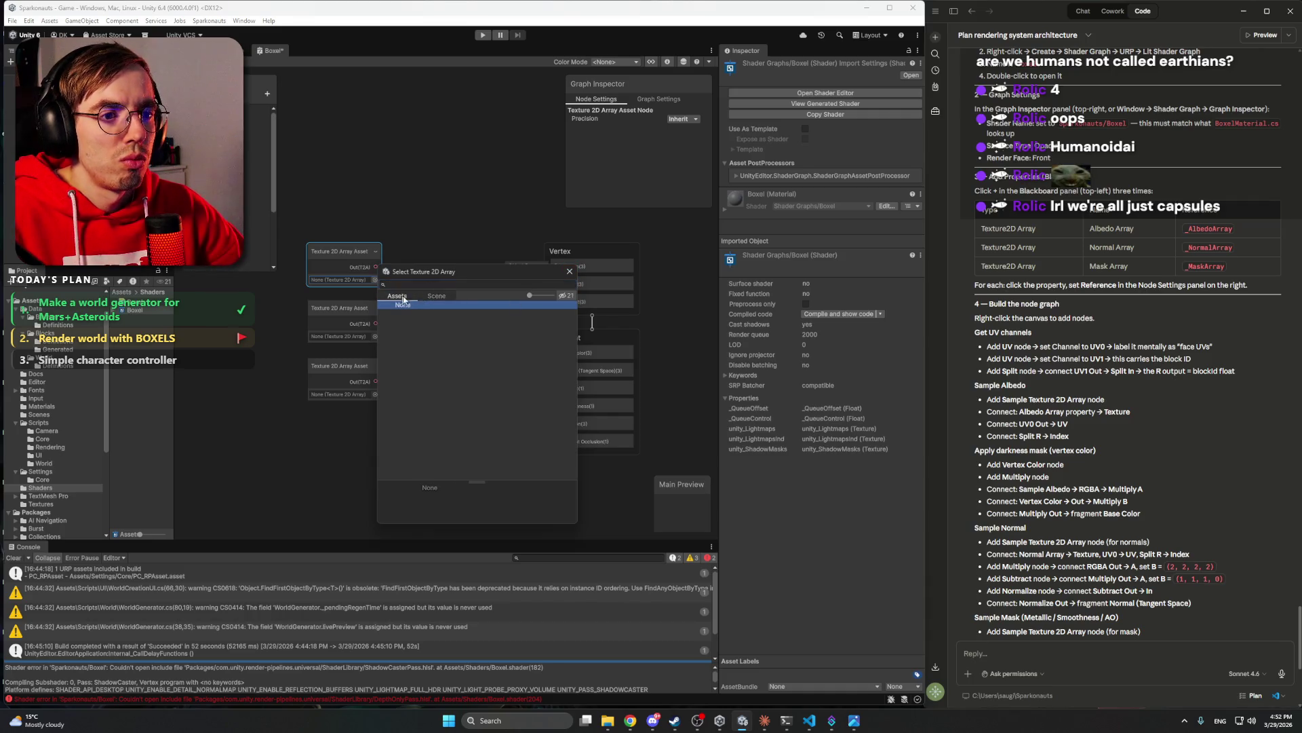
click(448, 224)
click(370, 255)
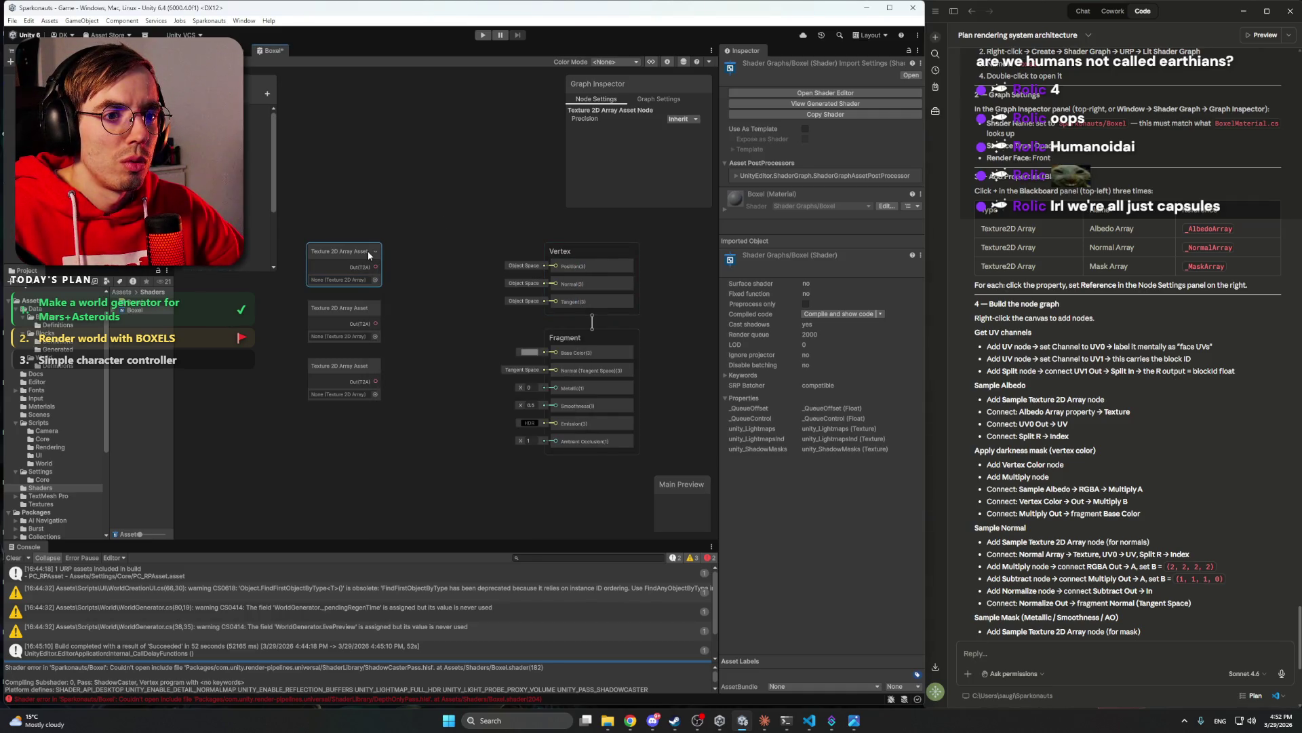
click(683, 119)
click(688, 121)
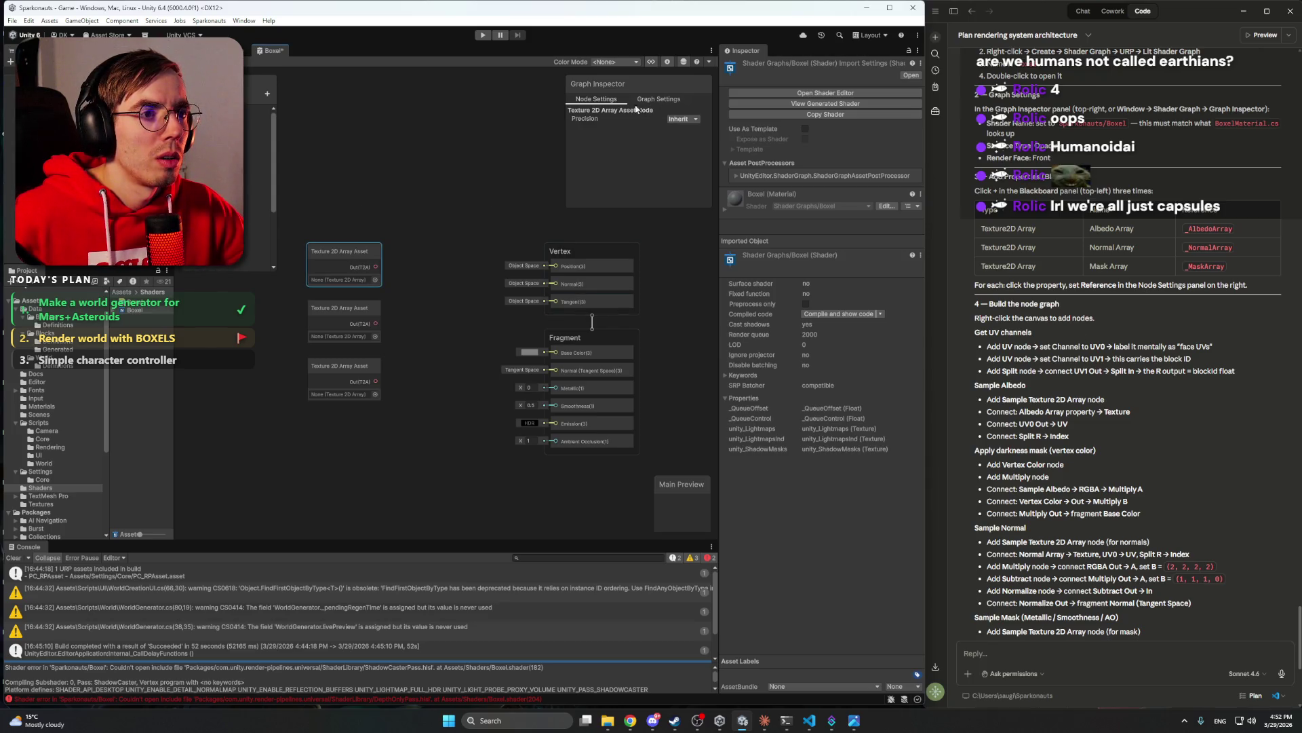
- Review the array node's context menu again, then bring up the canvas menu for adding nodes
right_click(347, 251)
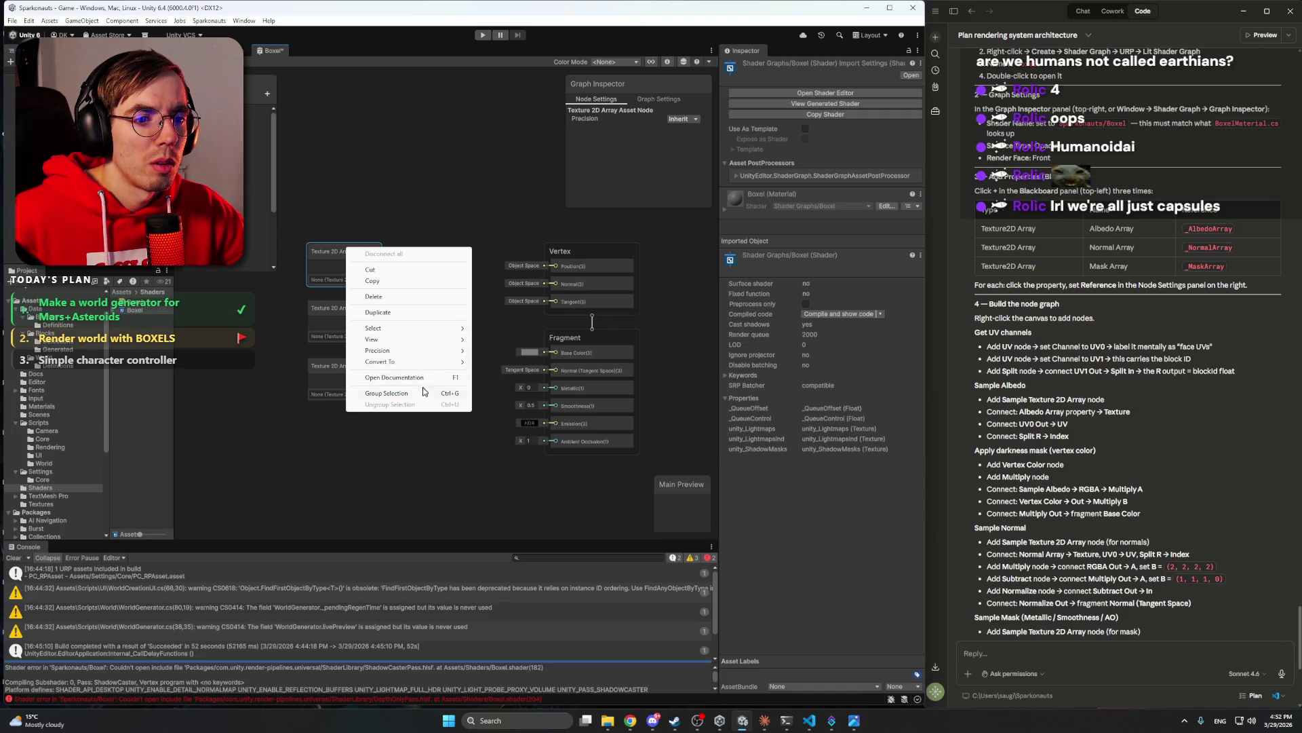
mouse_move(401, 331)
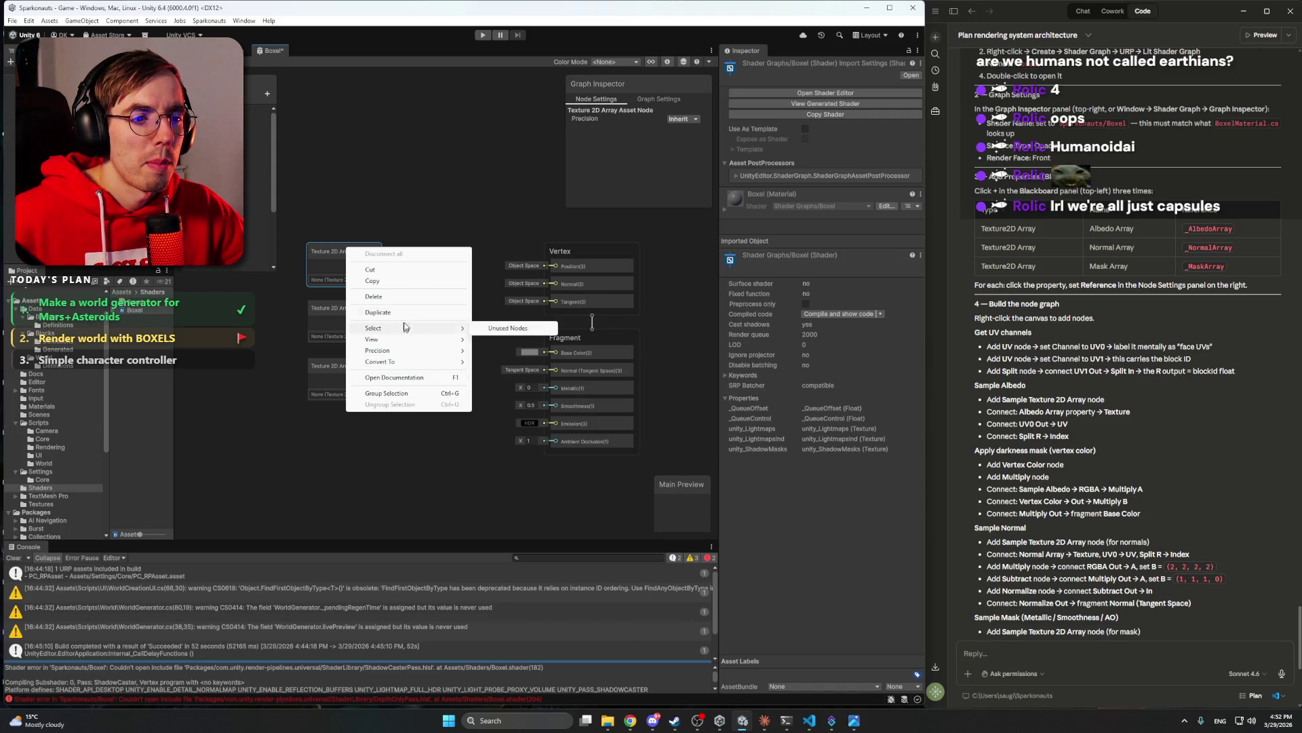
click(392, 206)
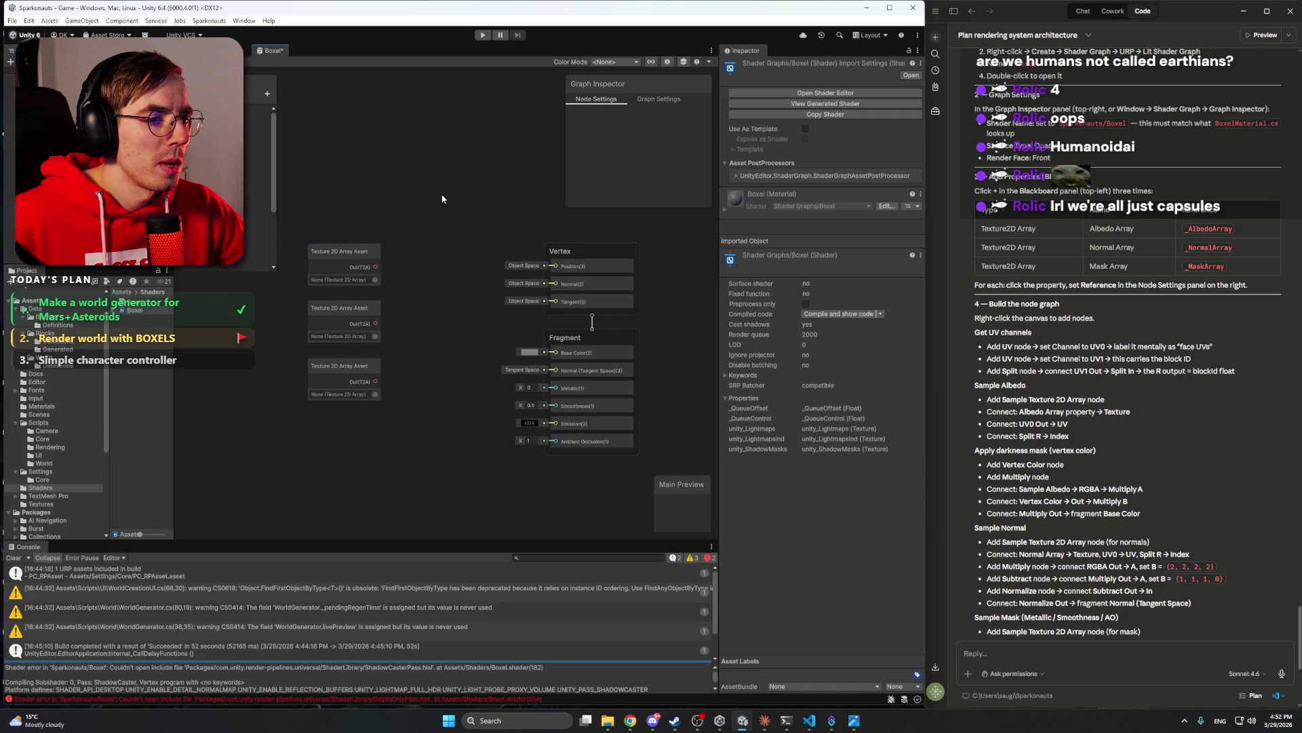
right_click(413, 146)
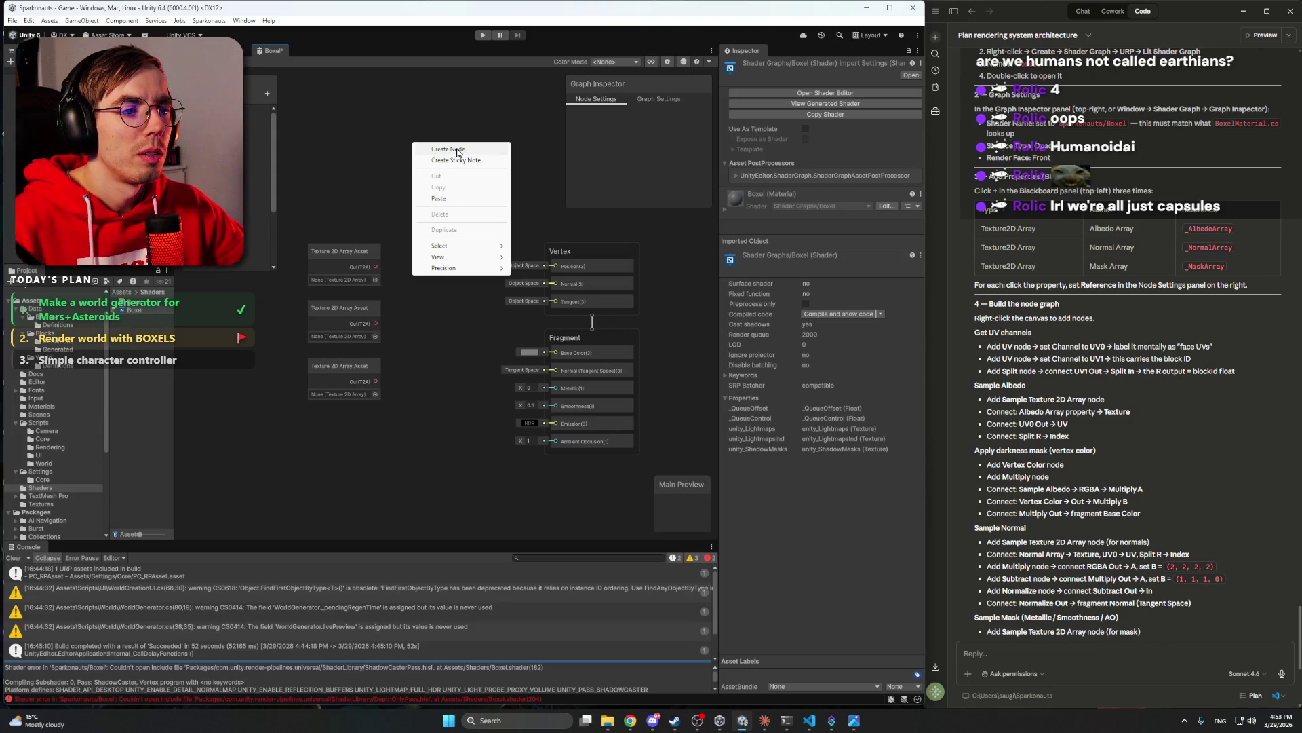
click(457, 149)
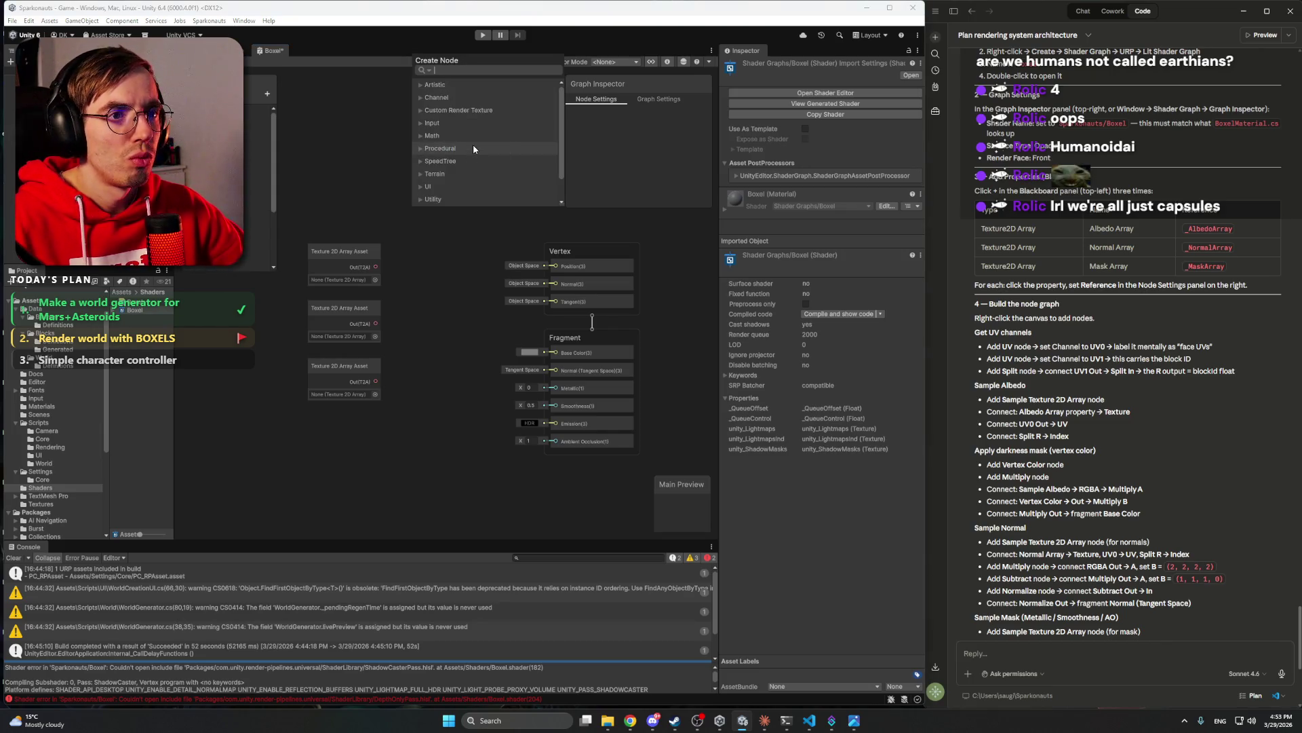
text(Texture)
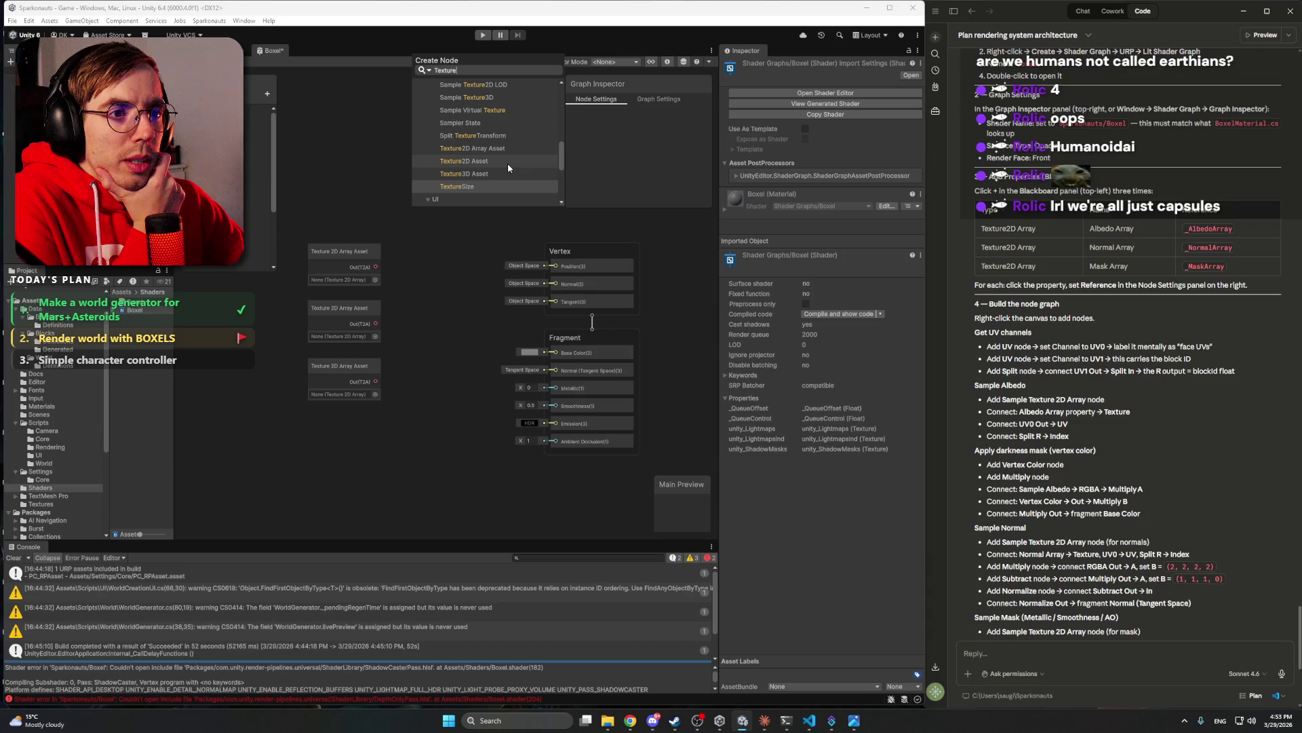
mouse_move(560, 163)
mouse_down()
mouse_move(559, 98)
mouse_move(564, 166)
mouse_up()
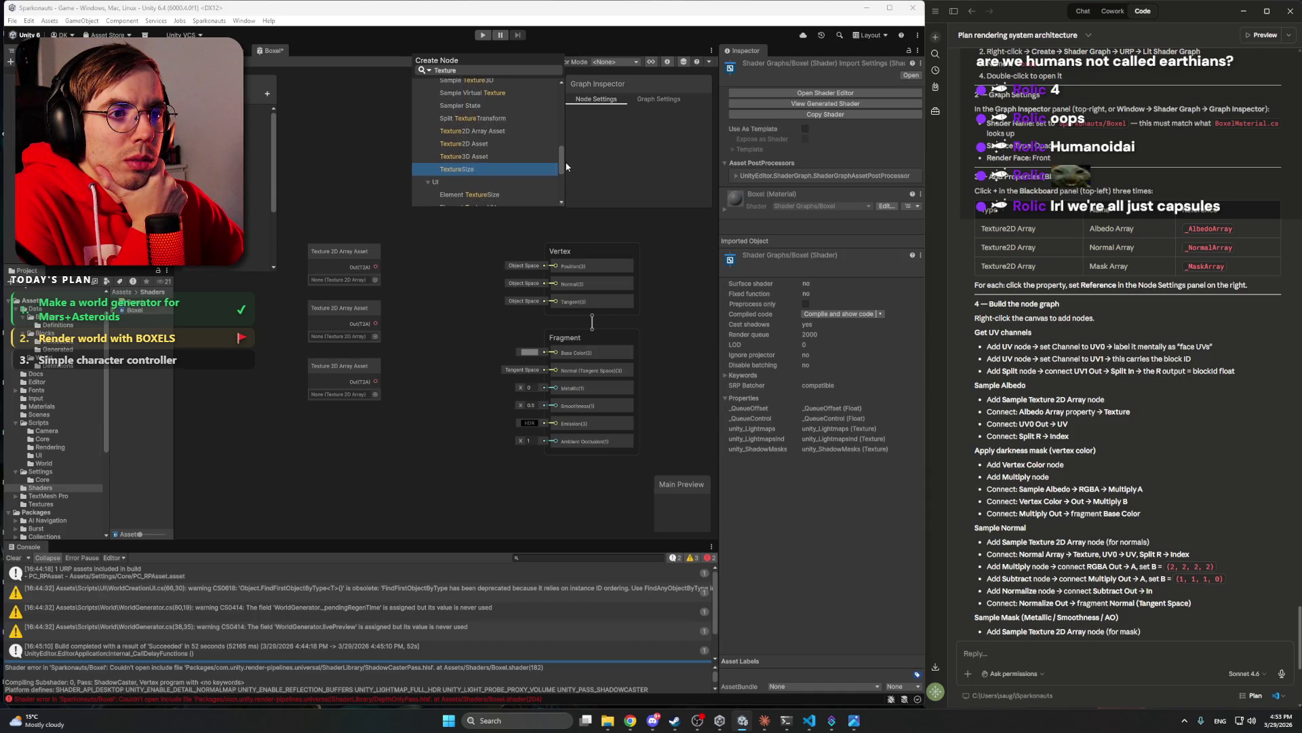
click(500, 145)
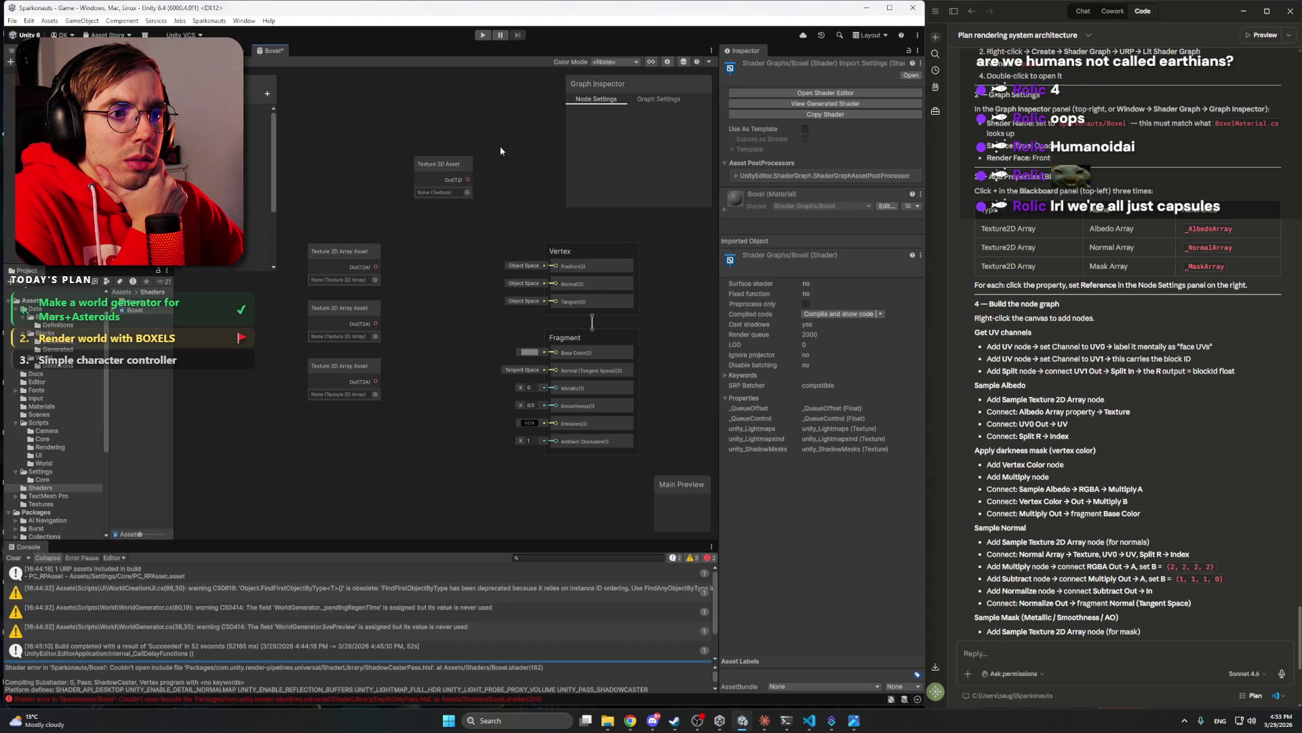
right_click(466, 165)
click(445, 164)
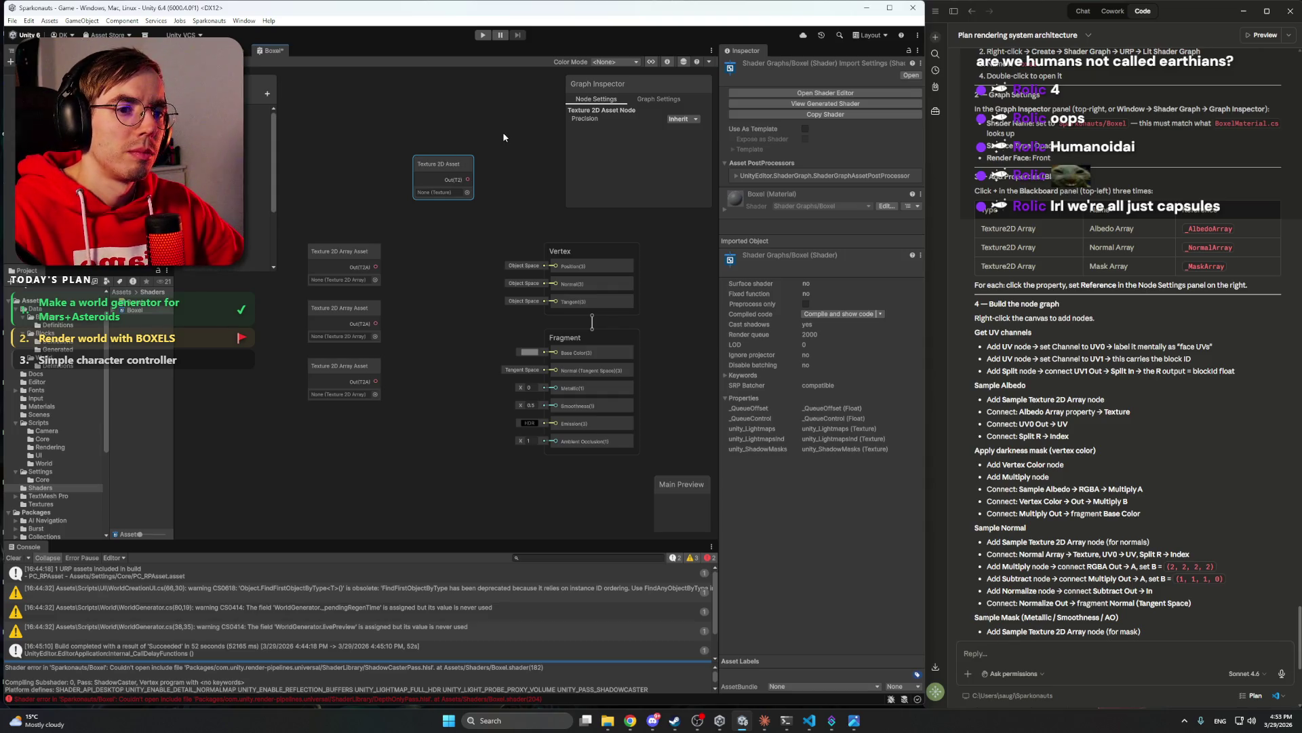
key(ctrl+z)
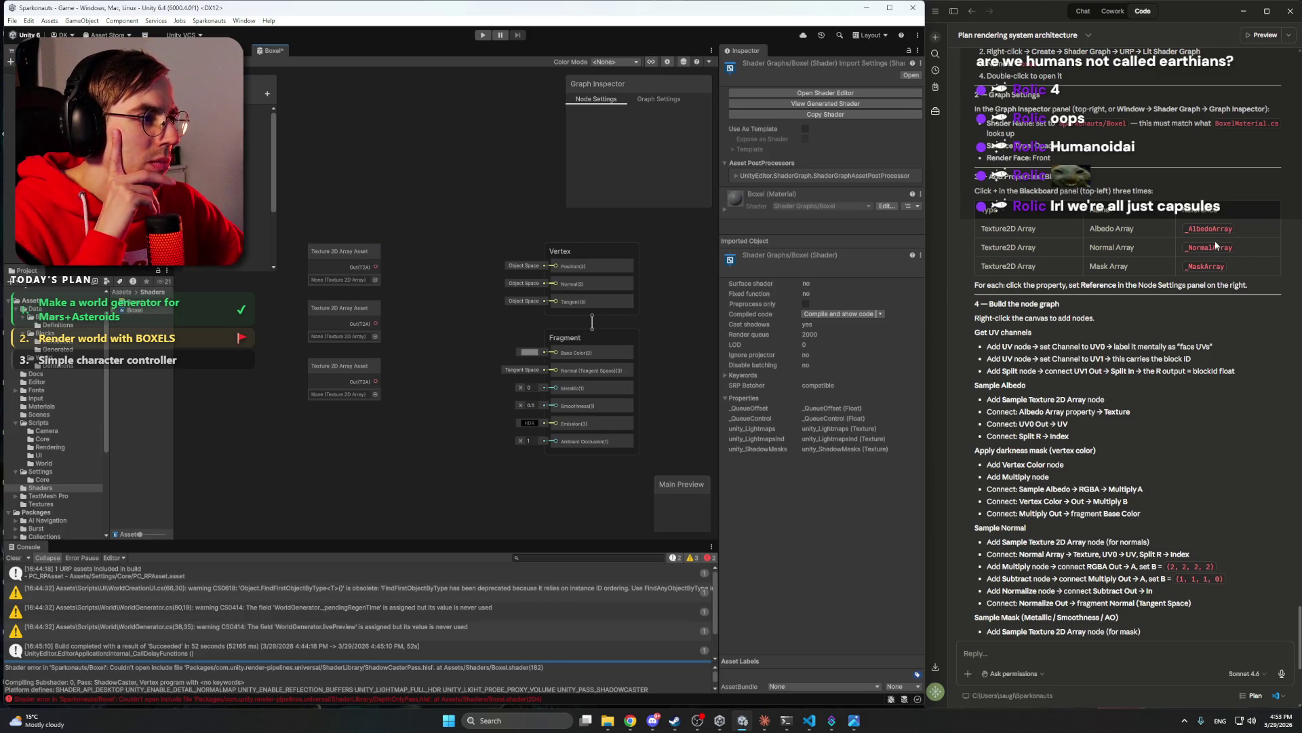
scroll(1112, 329, down, 3)
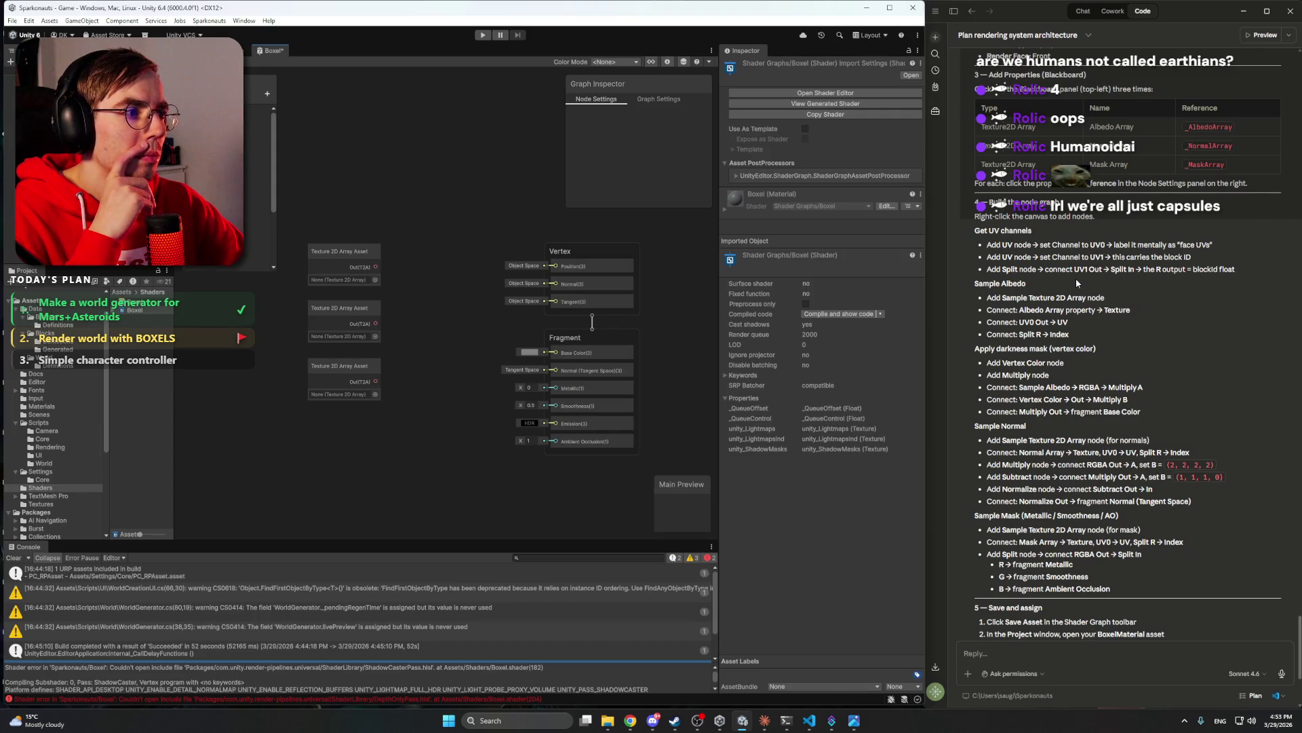
- Add a UV node from a 'UV' search, leaving its channel at UV0
right_click(422, 203)
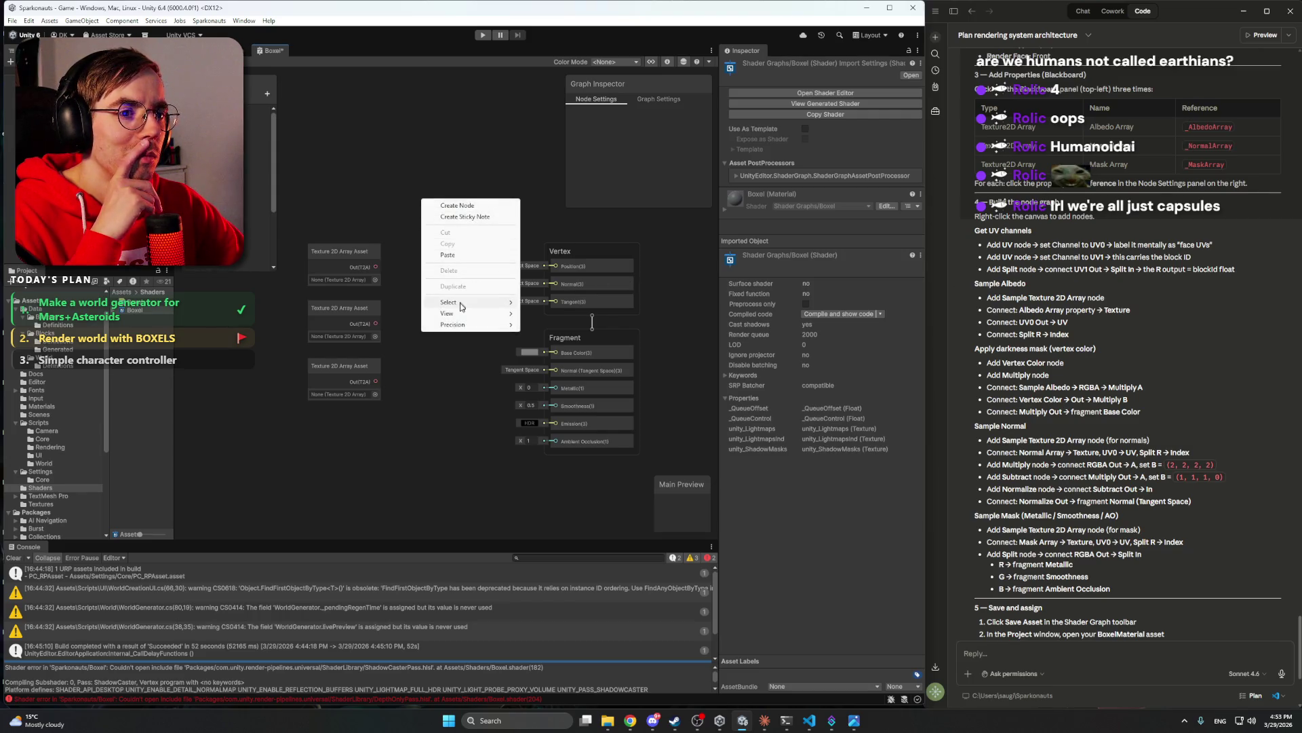
click(476, 206)
text(UV)
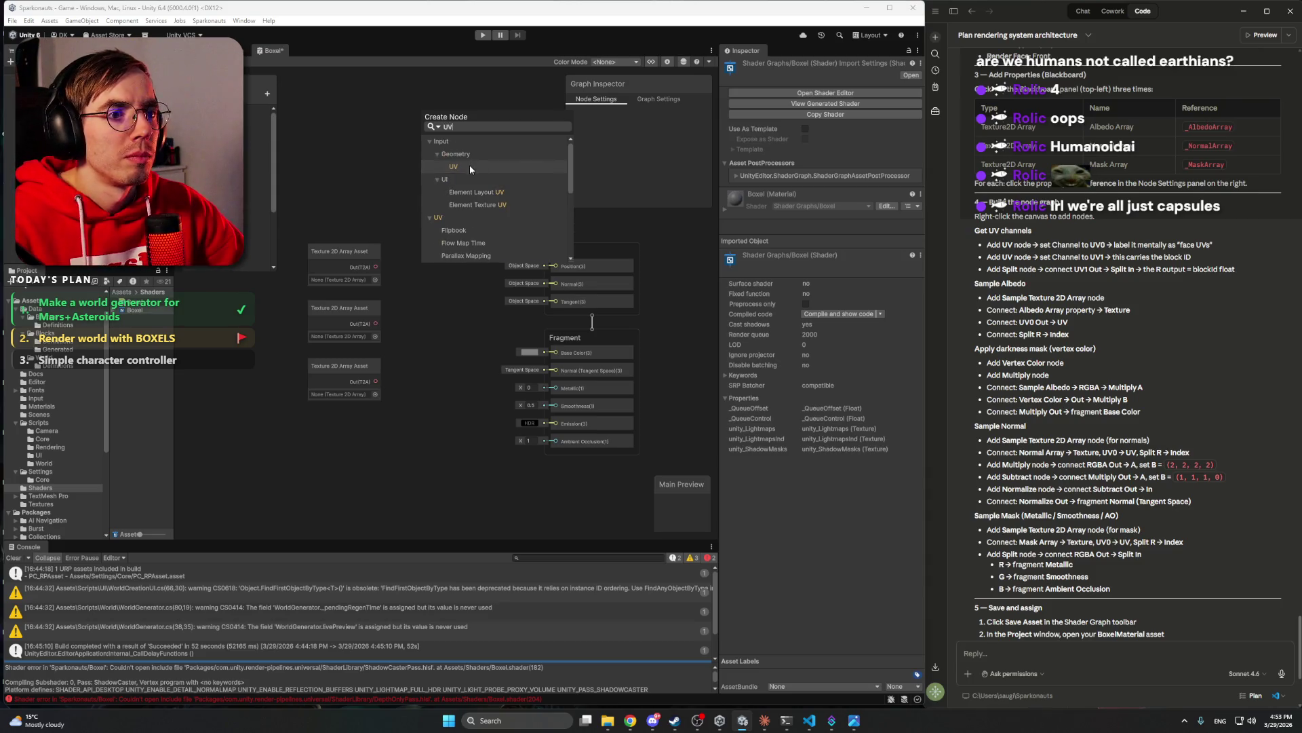
click(469, 169)
drag(479, 224, 471, 224)
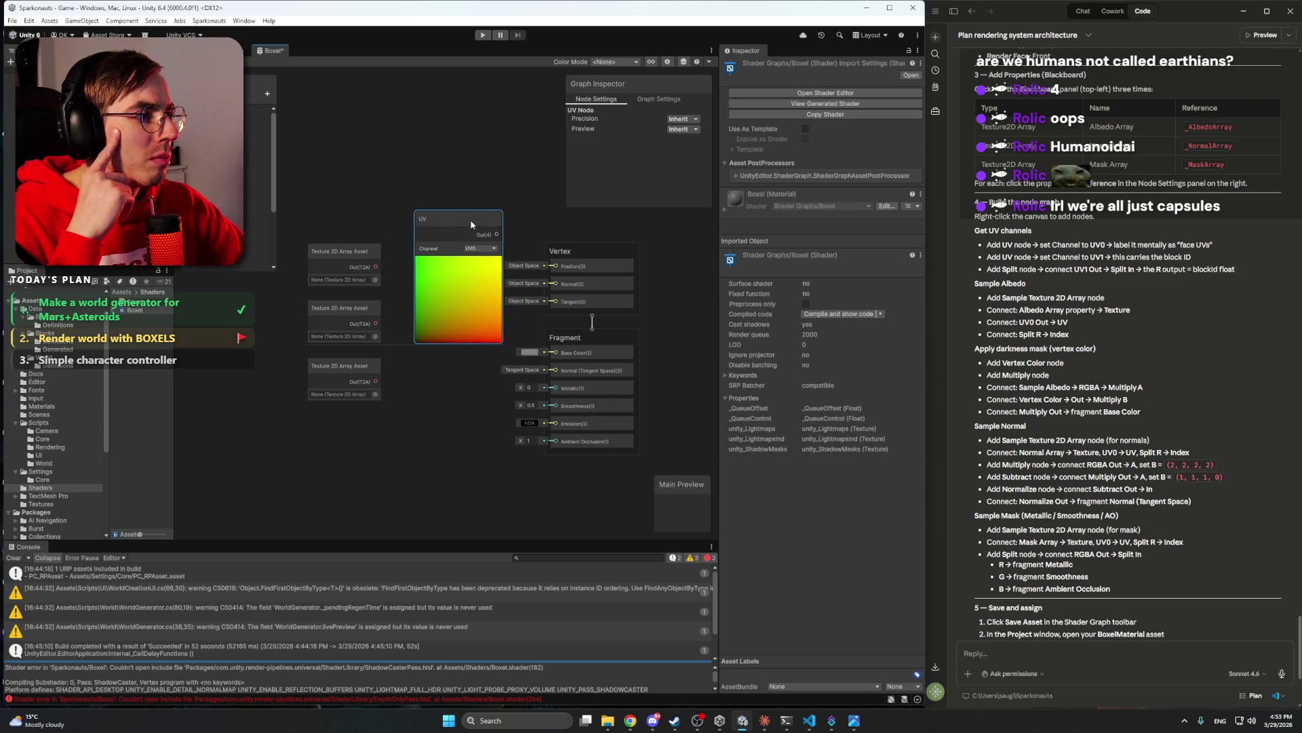
click(483, 248)
click(499, 185)
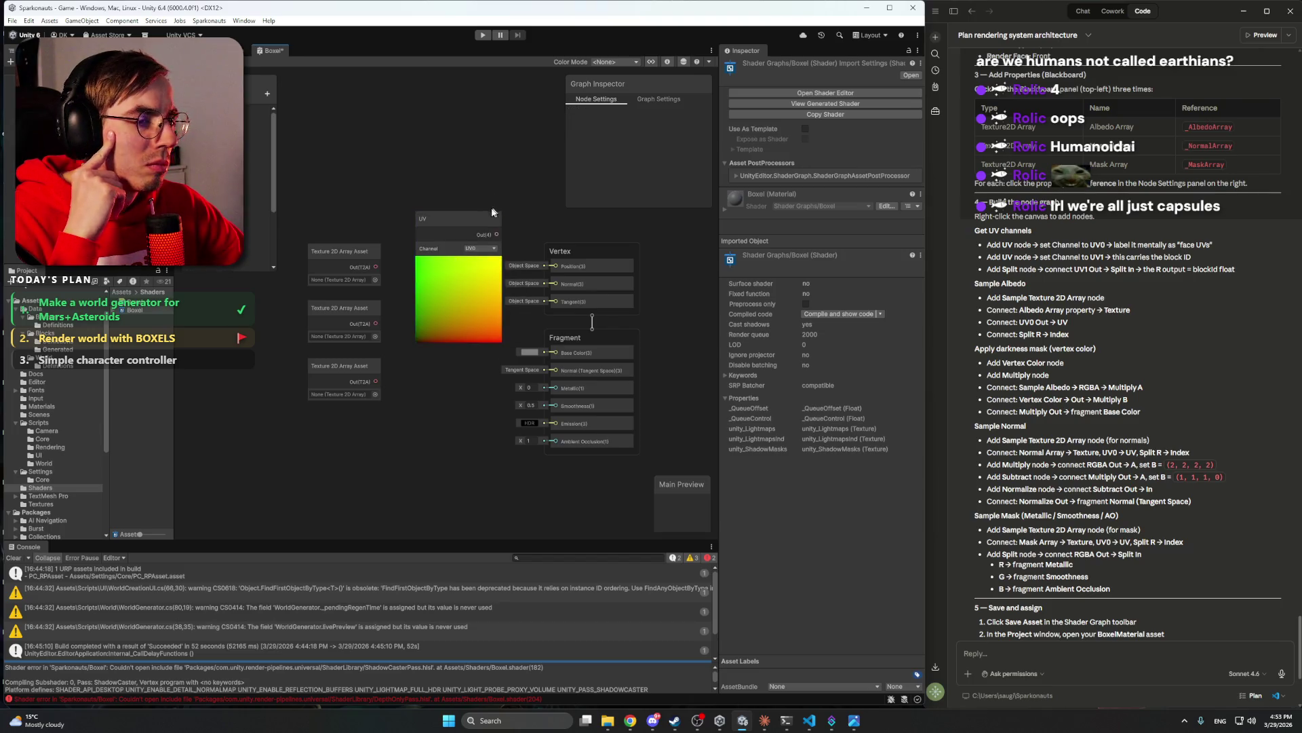
click(447, 219)
right_click(434, 221)
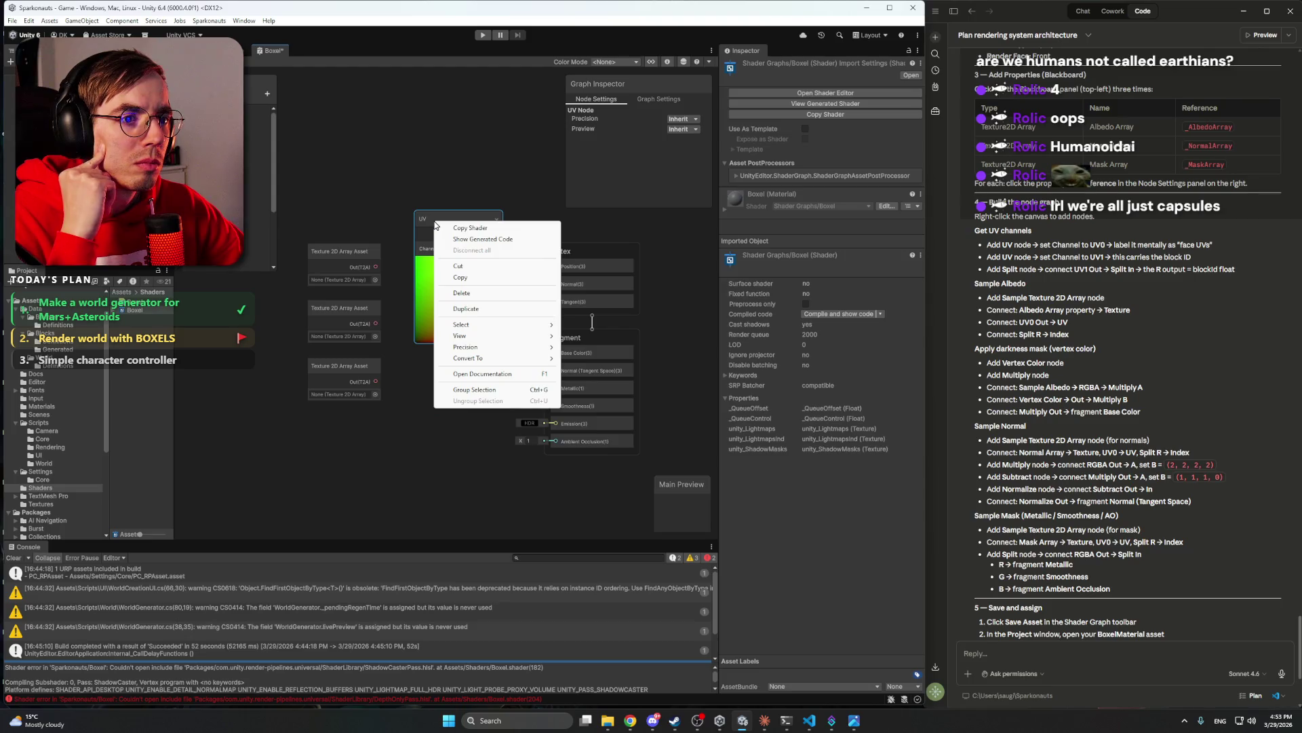
click(450, 194)
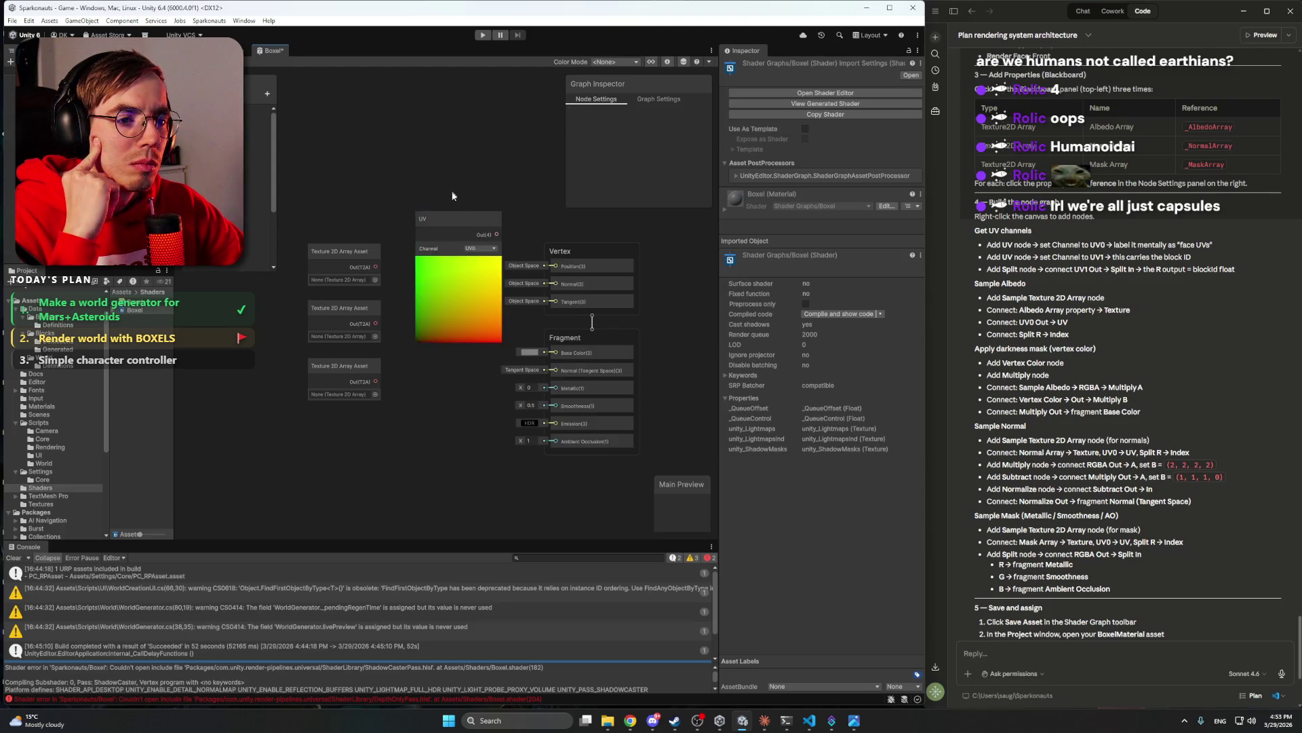
- Rearrange the graph: three Texture 2D Array Asset nodes down-left, the UV node up-left
scroll(475, 233, up, 3)
scroll(407, 200, down, 3)
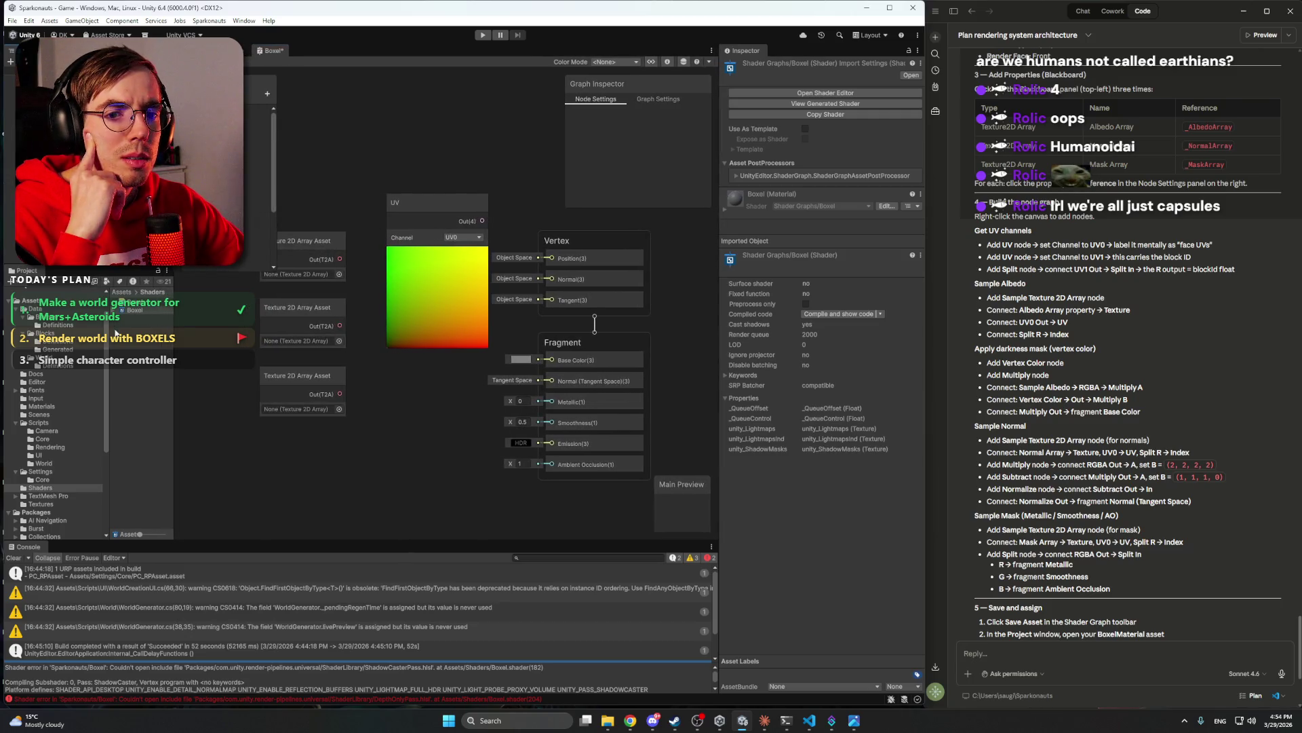
drag(110, 329, 88, 328)
key(a)
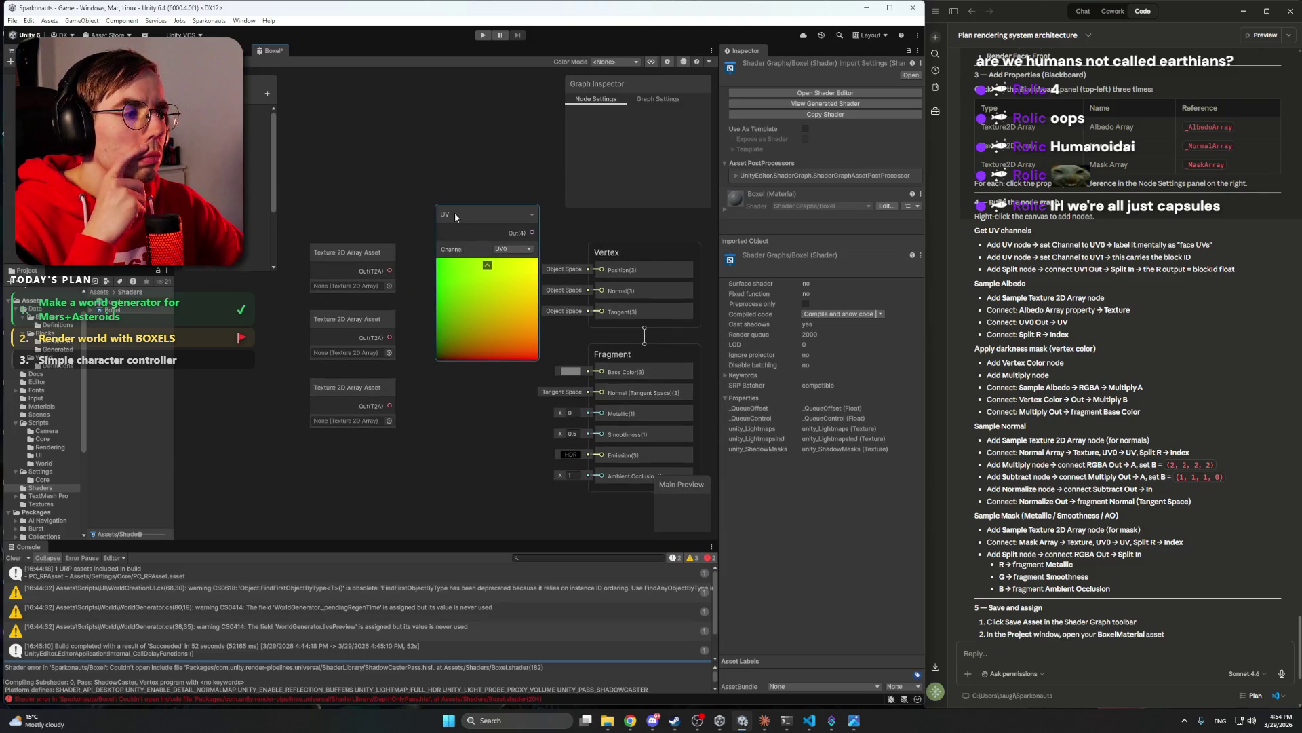
scroll(419, 169, down, 2)
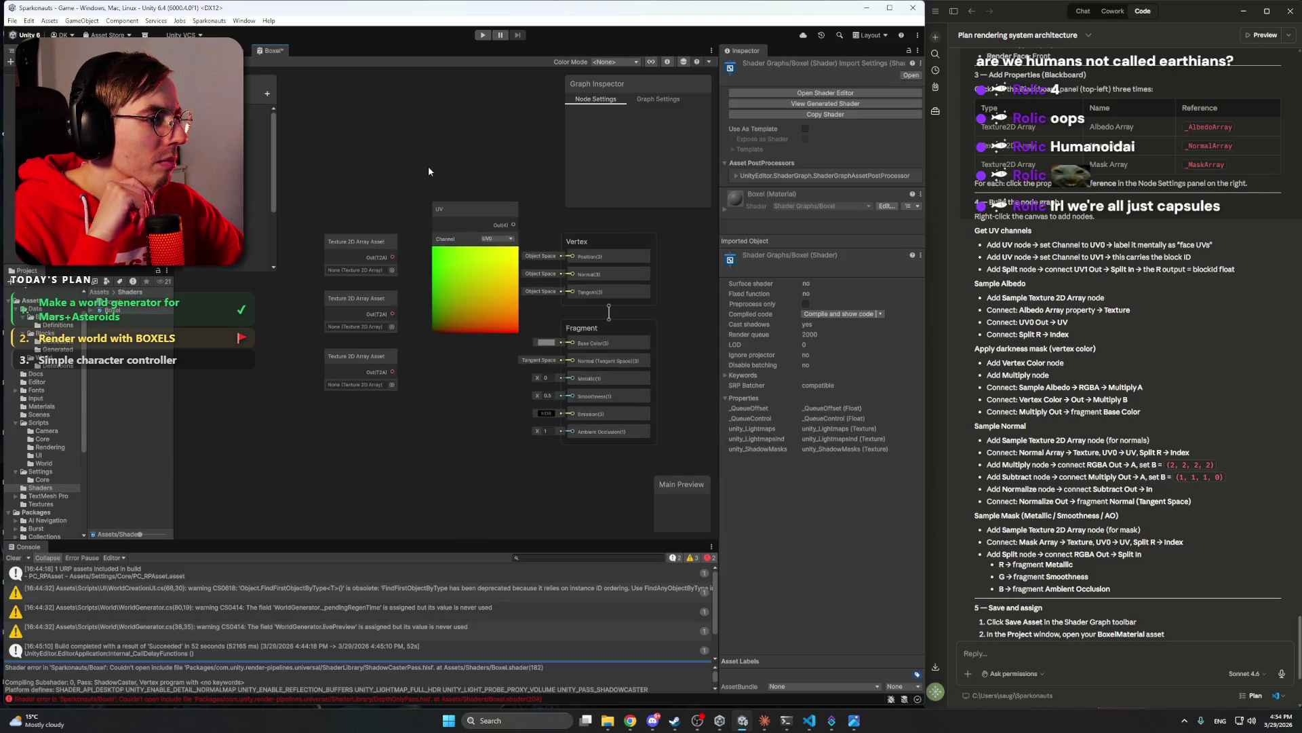
mouse_move(429, 174)
mouse_down()
mouse_move(500, 174)
mouse_move(519, 221)
mouse_move(502, 250)
mouse_up()
drag(402, 206, 462, 407)
drag(432, 297, 263, 351)
click(506, 258)
drag(506, 257, 358, 146)
drag(476, 134, 518, 161)
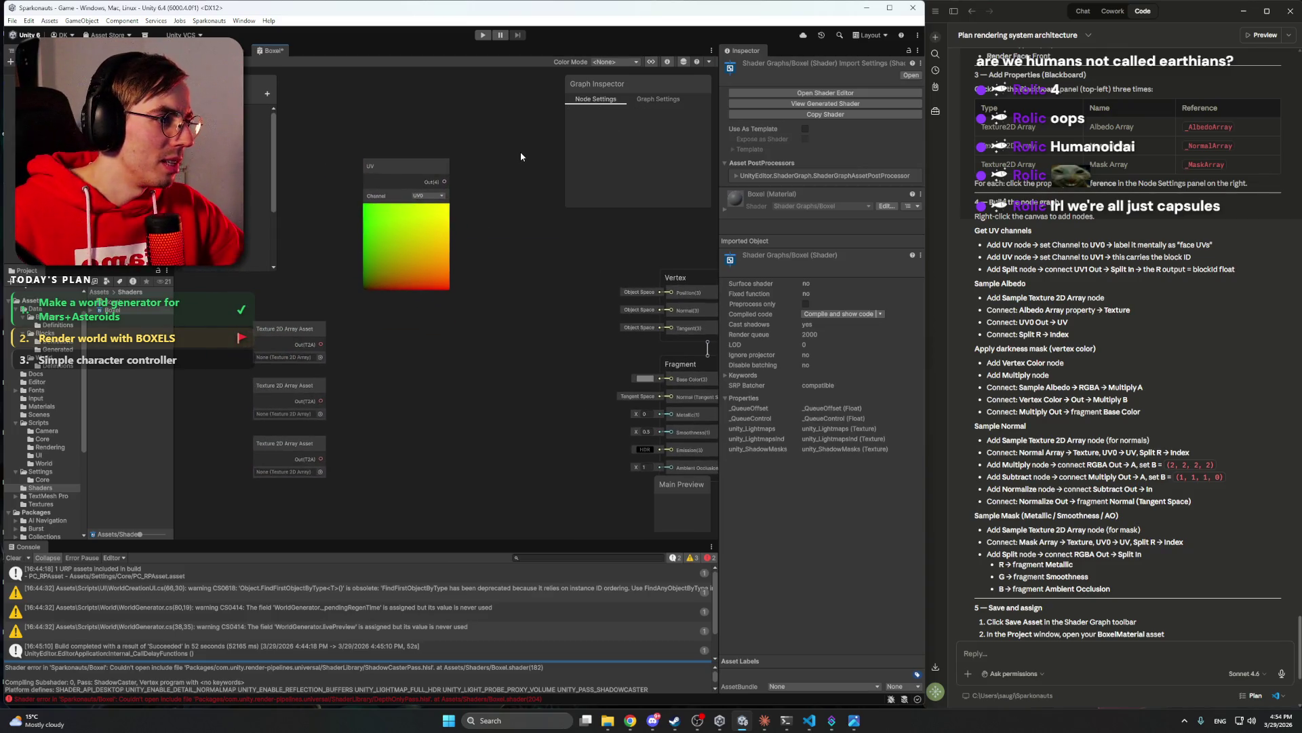
- Duplicate the UV node above the original and set the lower node's channel to UV1
click(426, 170)
key(ctrl+d)
mouse_move(426, 169)
mouse_down()
mouse_move(479, 173)
mouse_move(414, 93)
mouse_move(414, 137)
mouse_up()
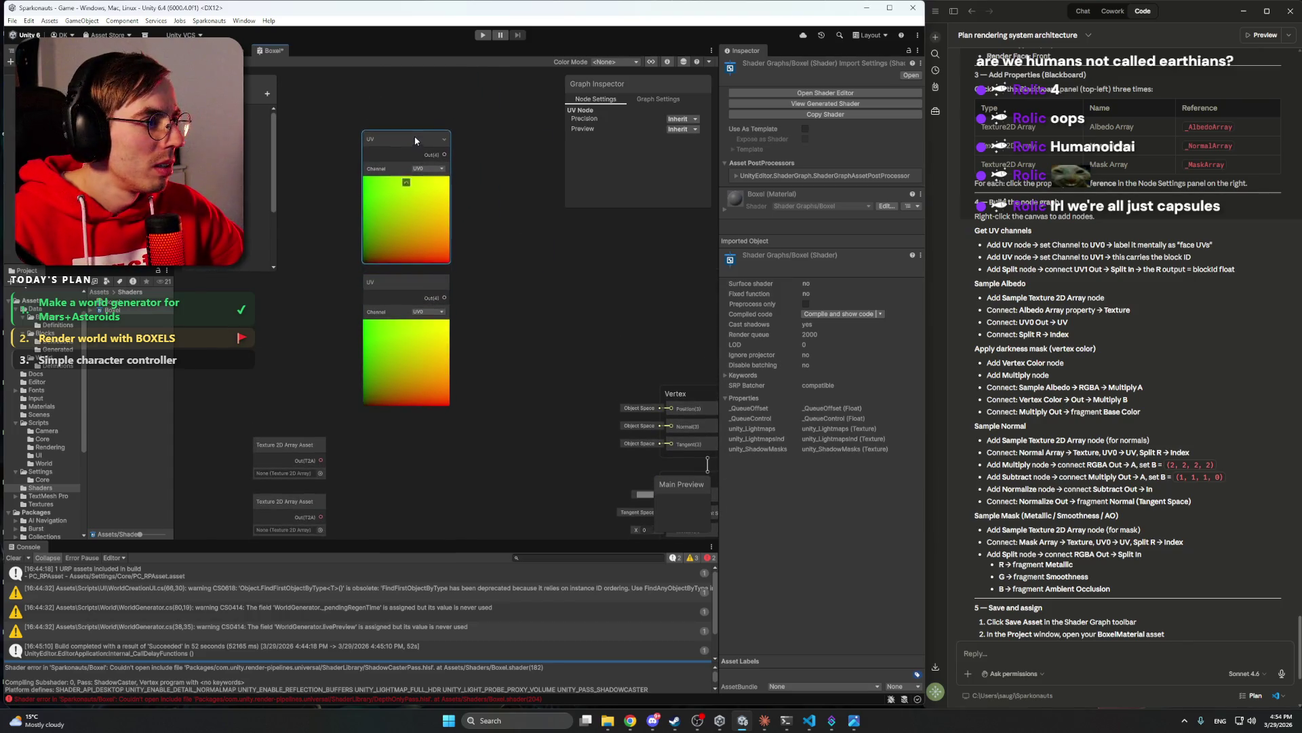
click(468, 149)
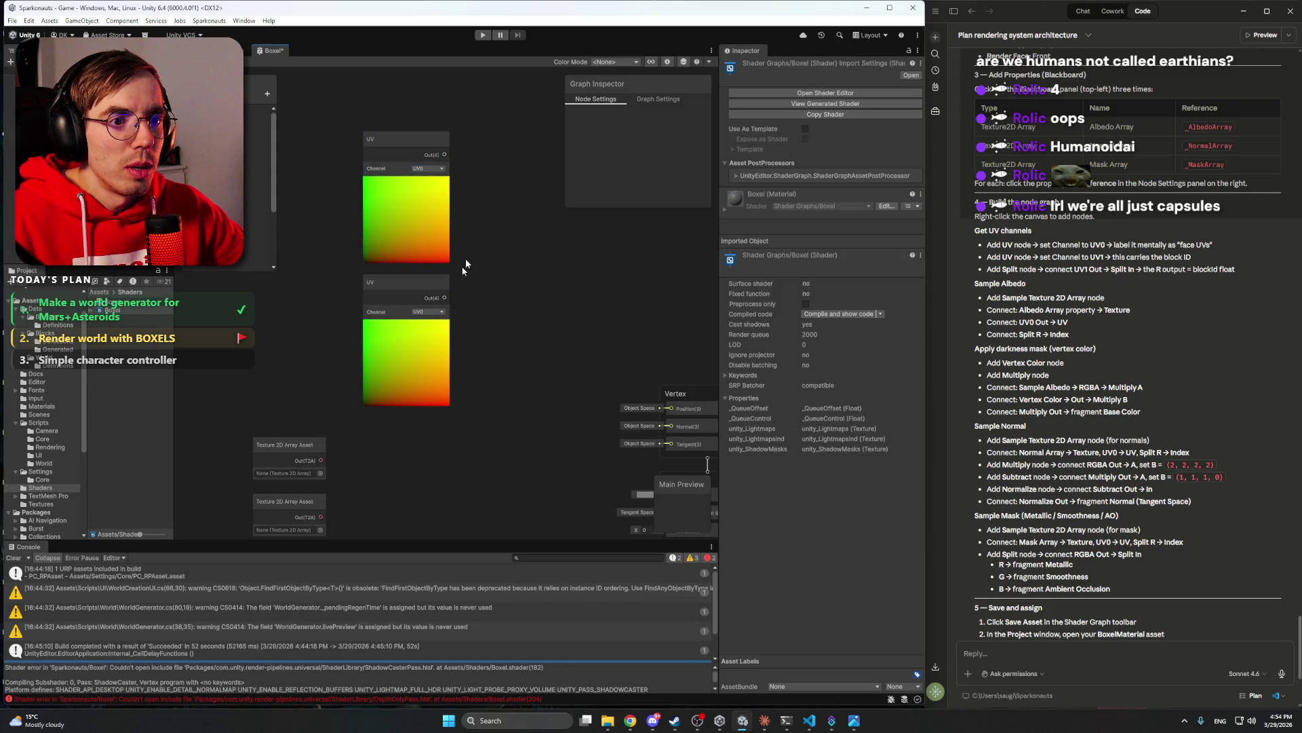
click(427, 312)
click(438, 334)
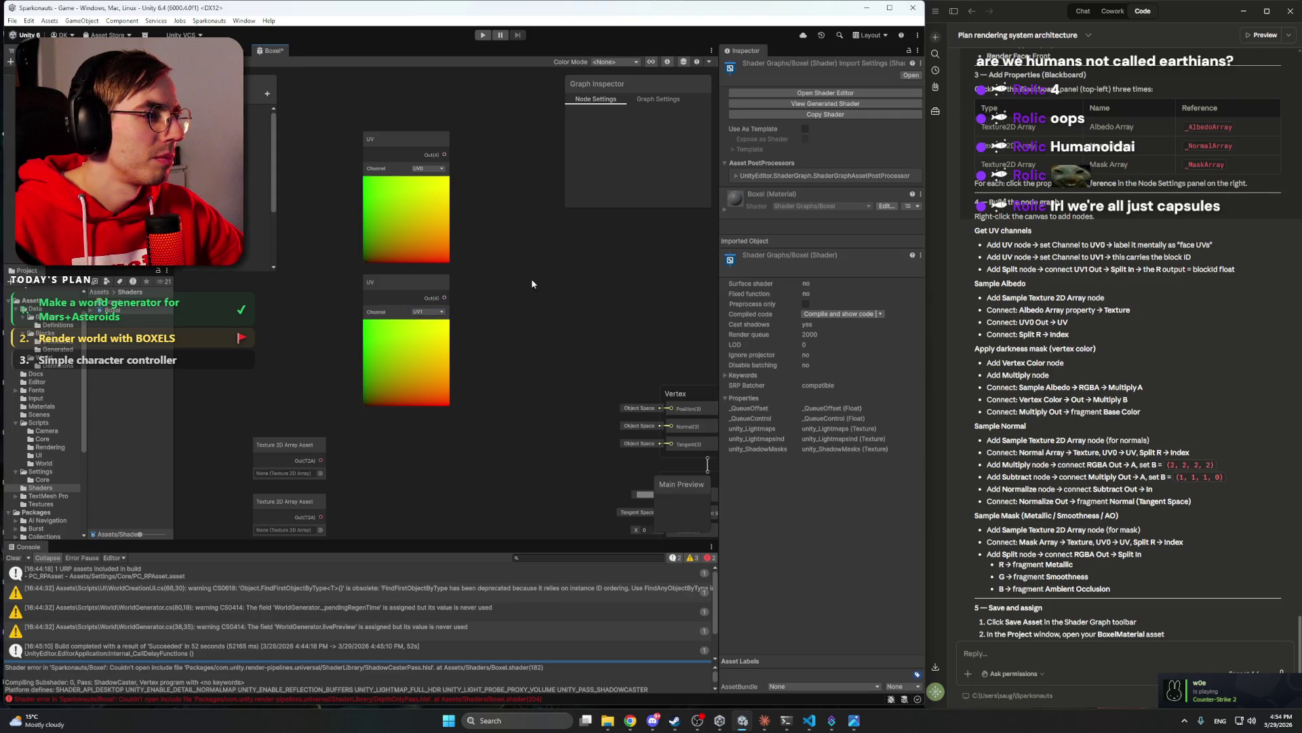
- Add a Split node from a 'split' search and place it beside the UV1 node
right_click(531, 284)
click(553, 288)
text(split)
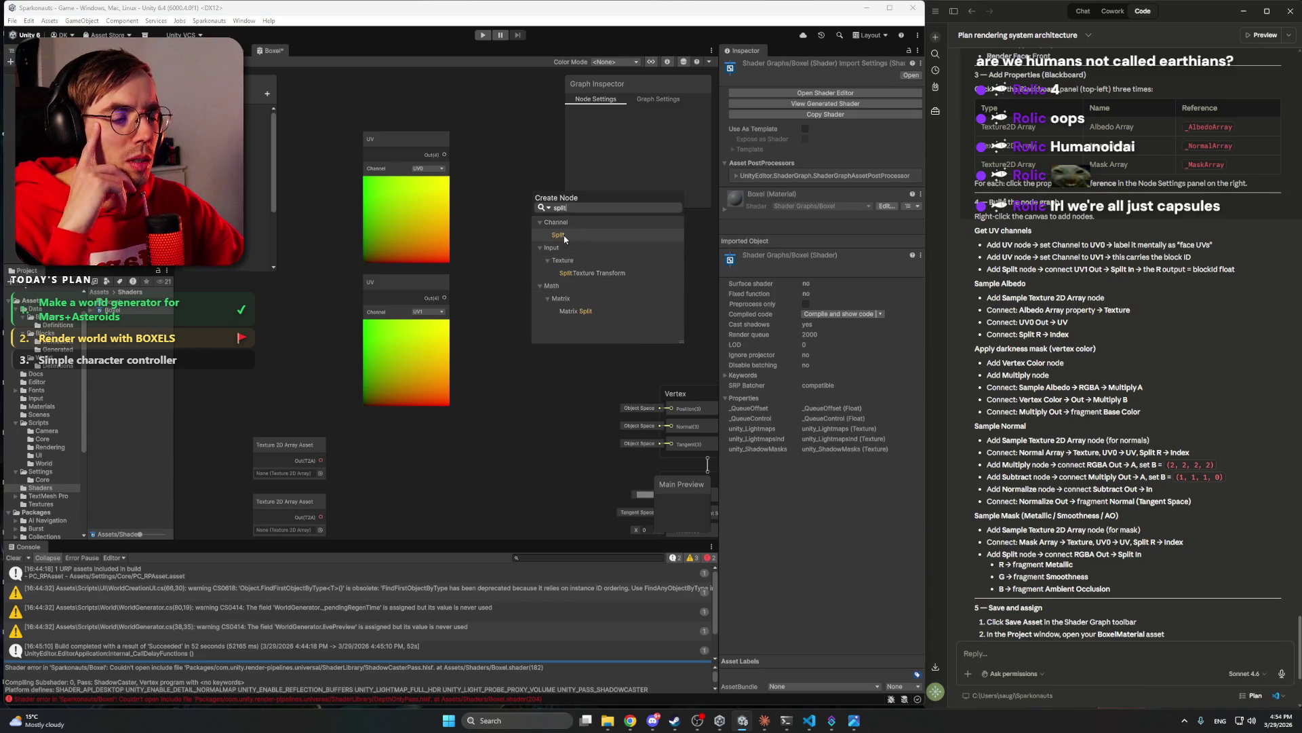
click(564, 236)
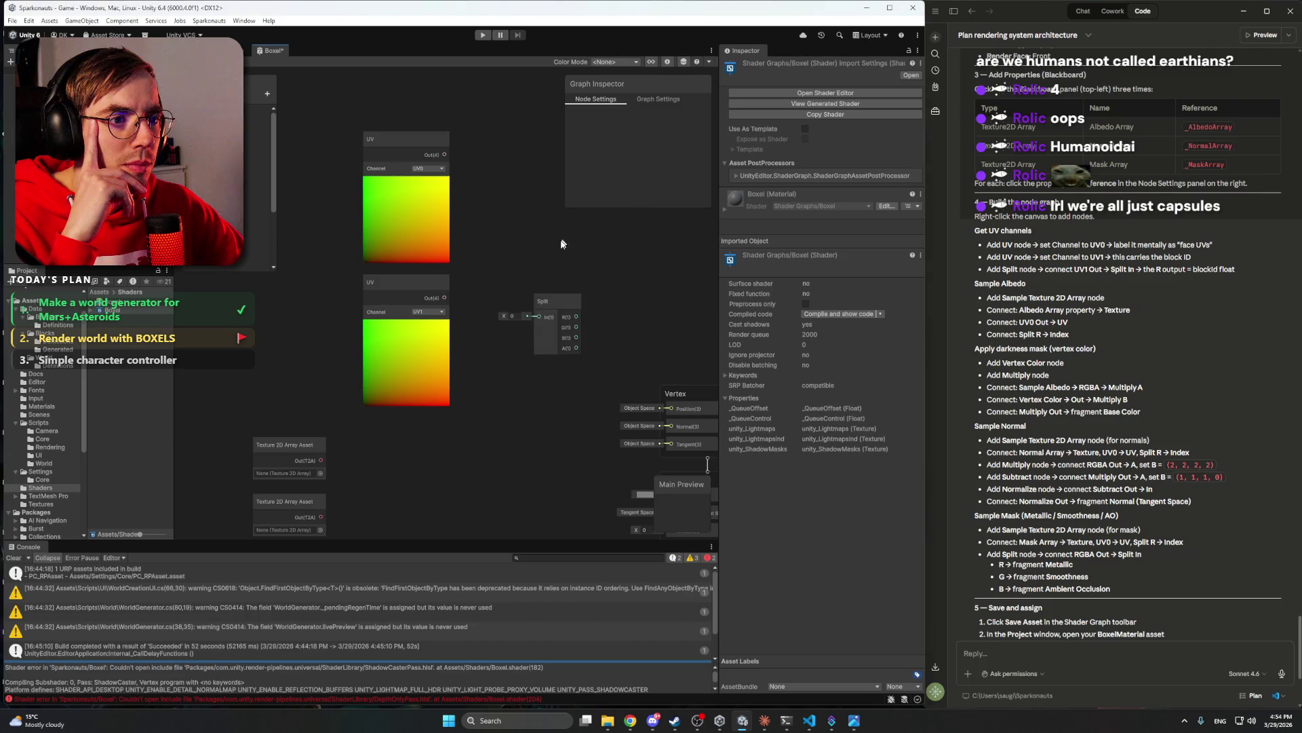
mouse_move(563, 296)
mouse_down()
mouse_move(530, 248)
mouse_move(556, 247)
mouse_up()
drag(511, 201, 489, 201)
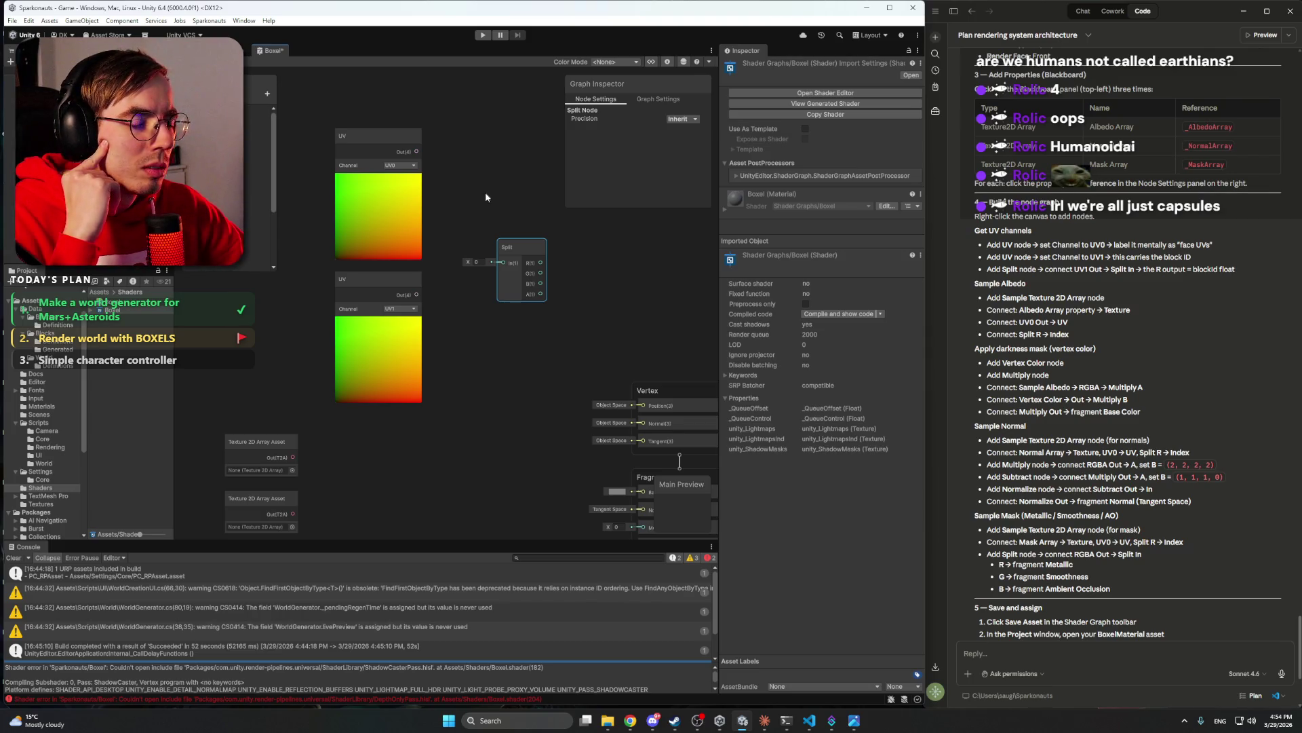
- Wire the UV1 node's Out into Split's In and align Split level with UV1
drag(418, 294, 498, 266)
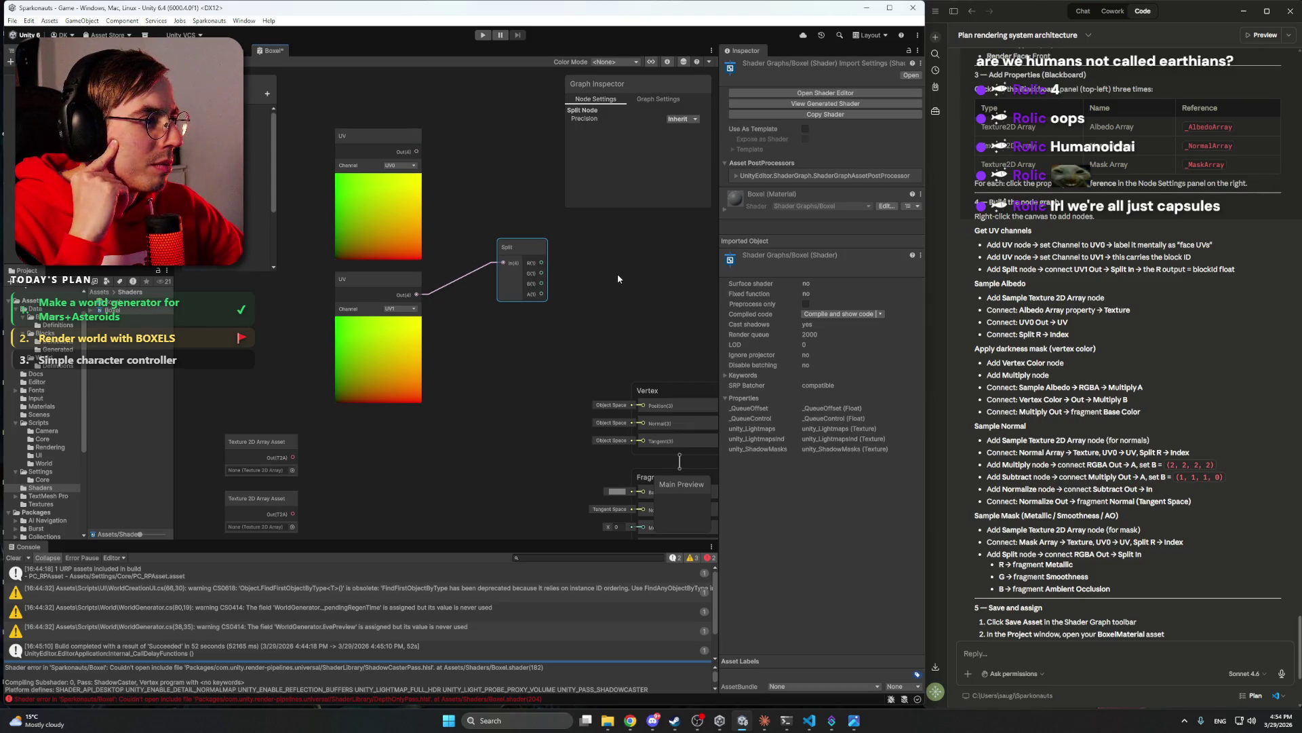
mouse_move(628, 267)
mouse_down()
mouse_move(567, 270)
mouse_move(585, 272)
mouse_up()
mouse_move(489, 249)
mouse_down()
mouse_move(474, 276)
mouse_move(445, 283)
mouse_up()
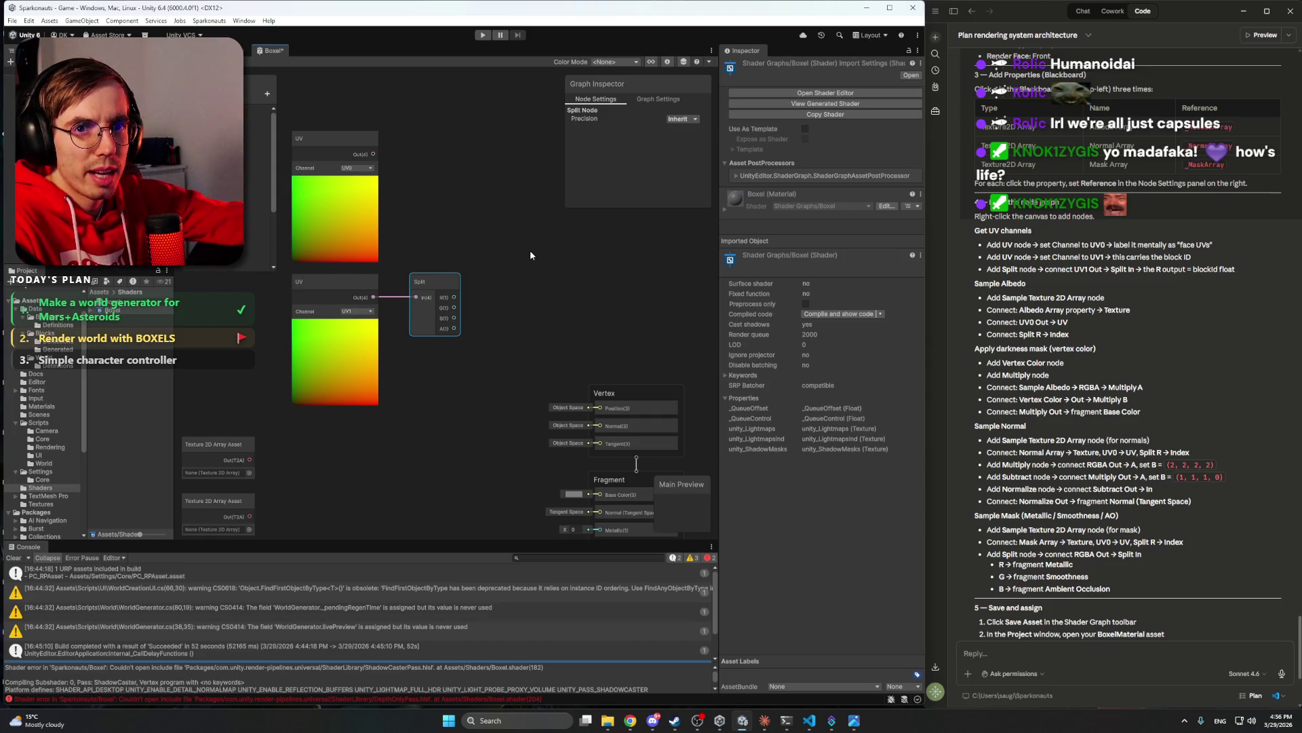
drag(515, 16, 514, 17)
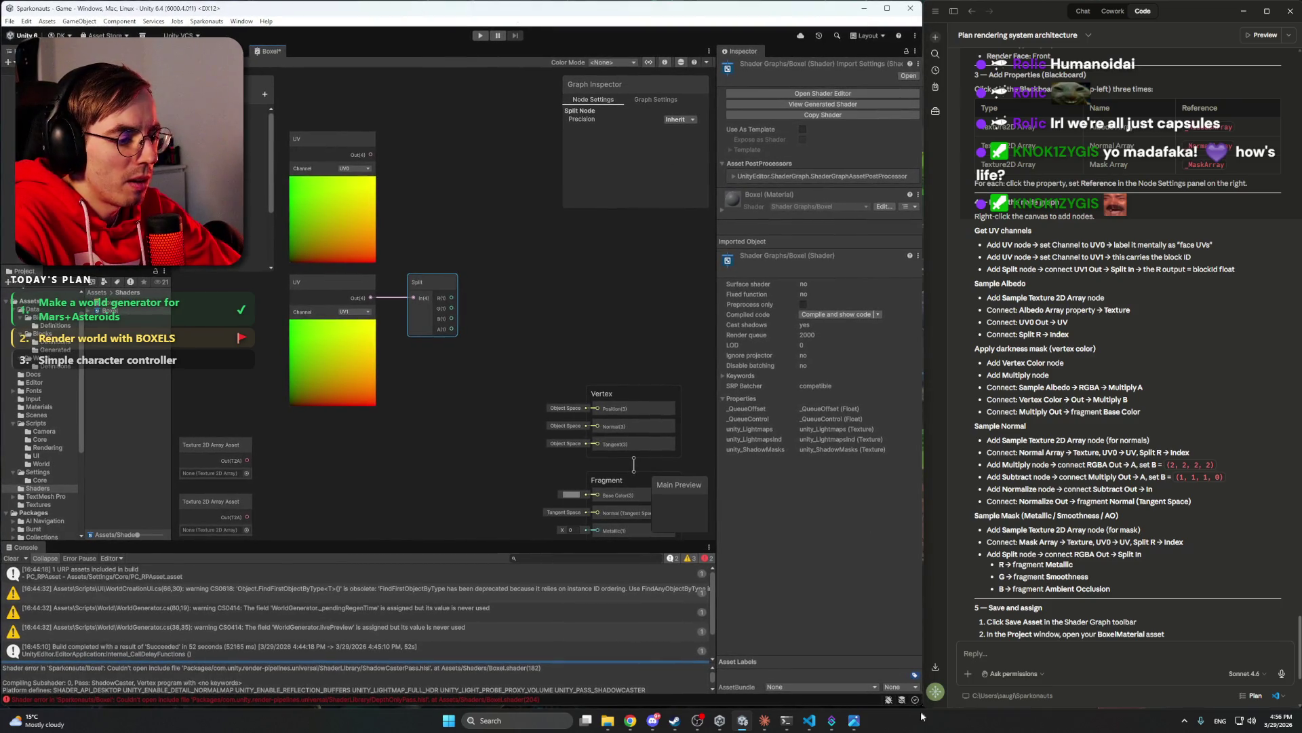
drag(921, 706, 920, 709)
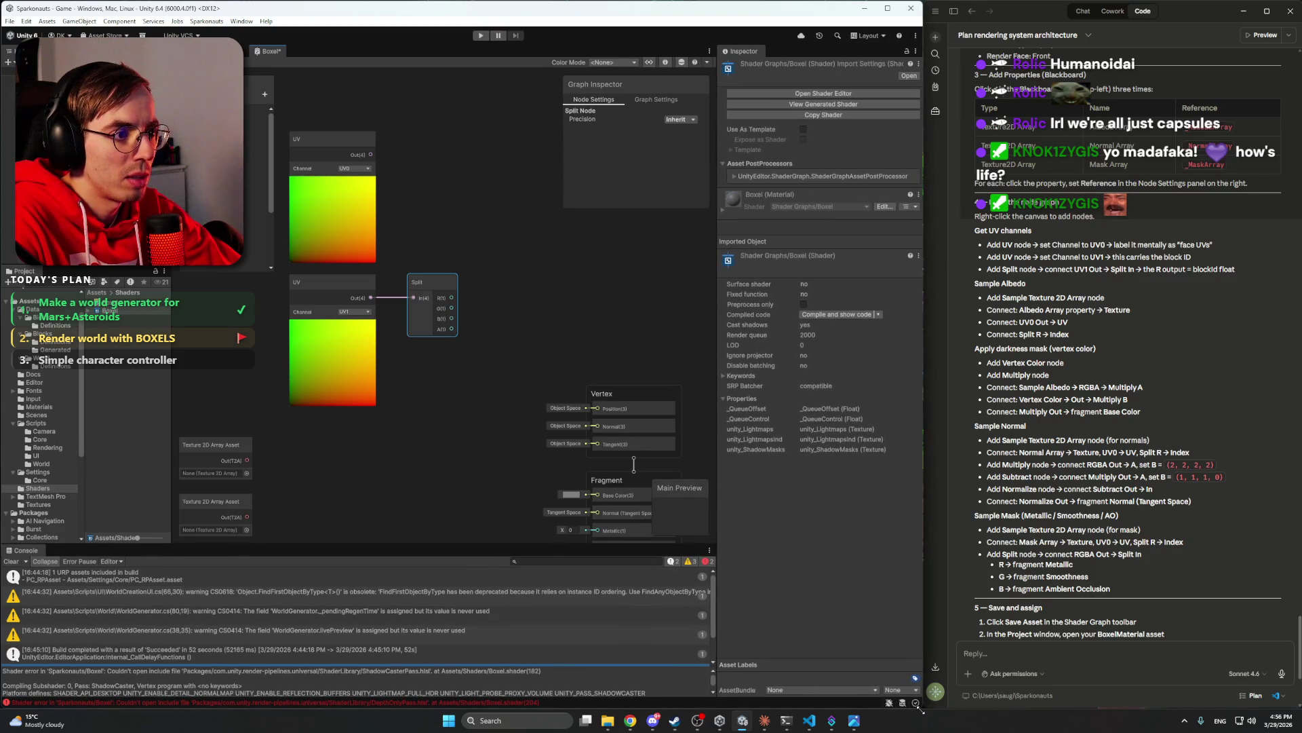
click(543, 327)
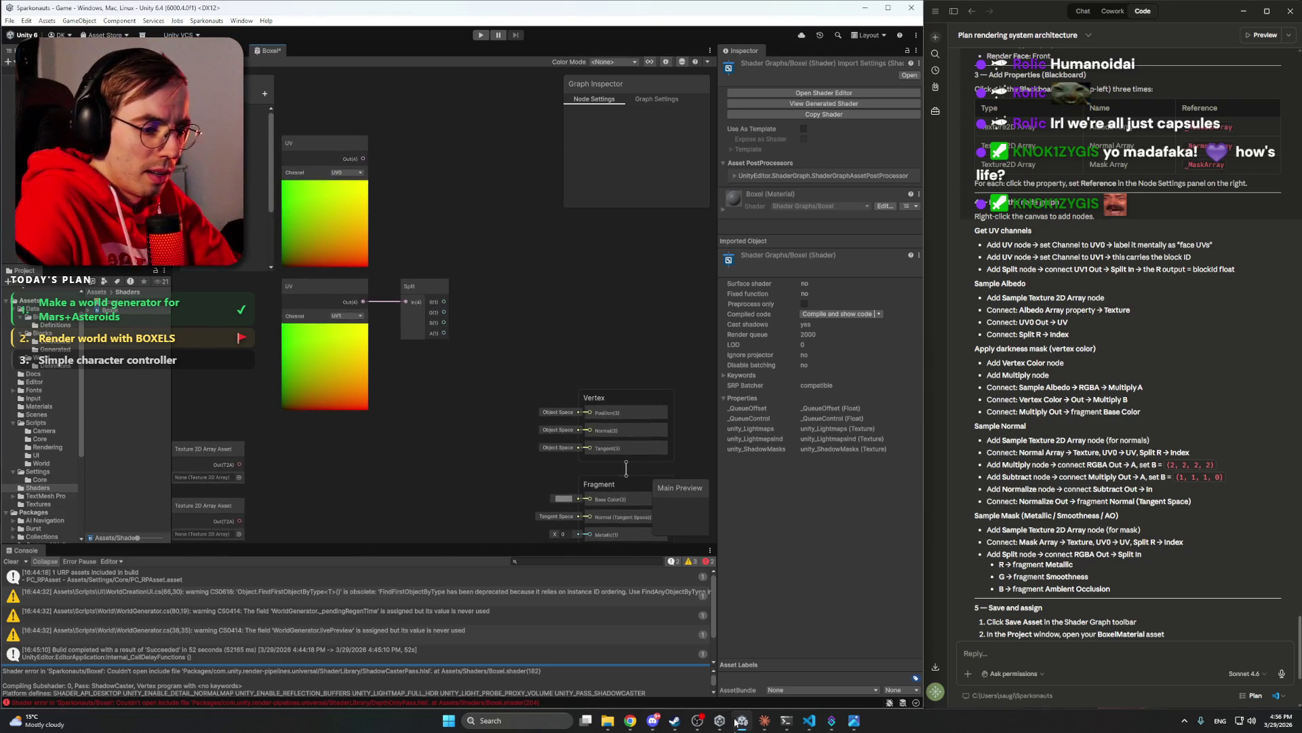
mouse_move(760, 724)
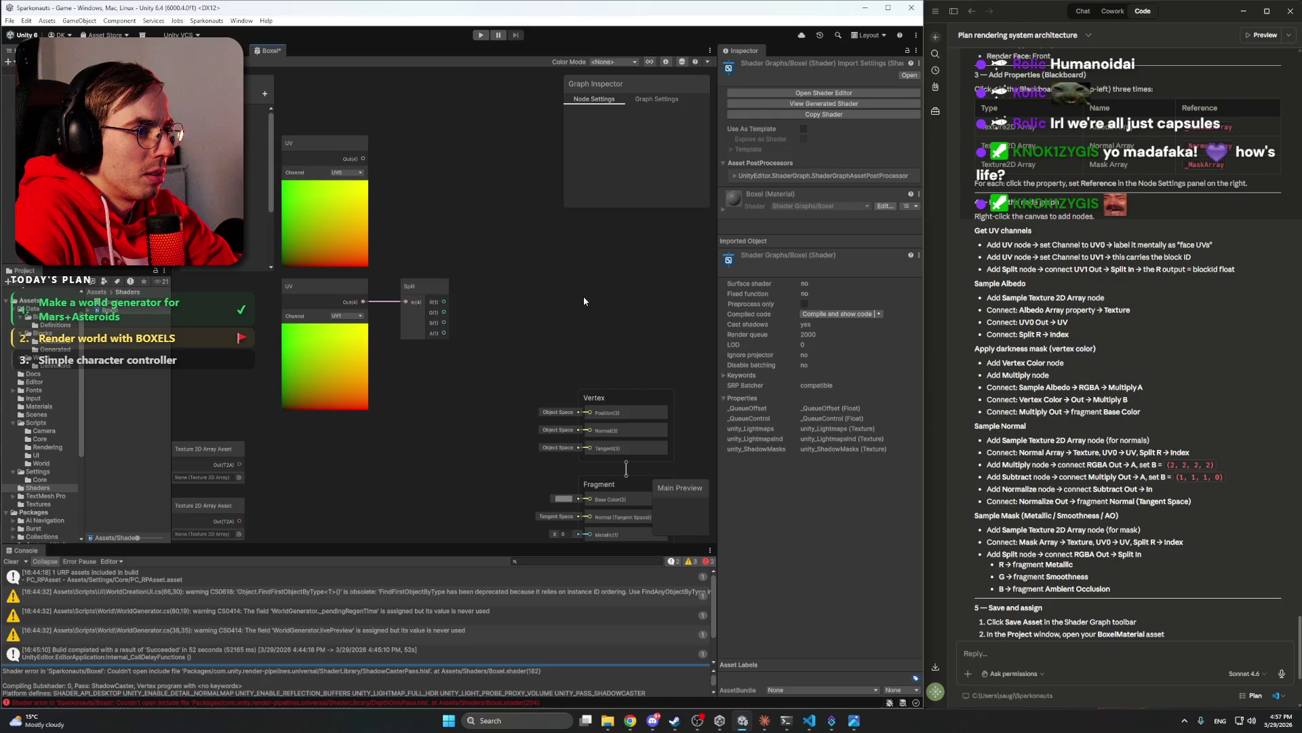
drag(580, 296, 651, 184)
right_click(516, 336)
- Add a Sample Texture 2D Array node from a 'sample texture' search and position it near the UV nodes
click(552, 344)
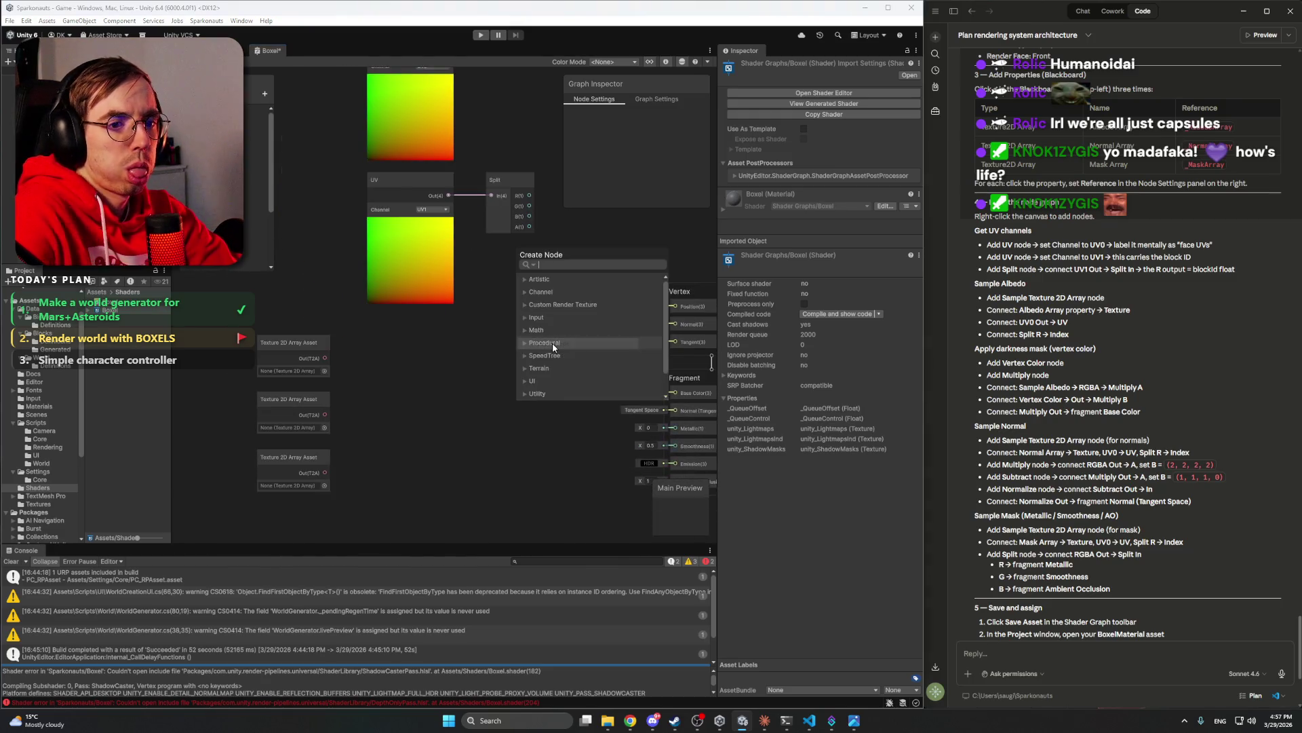
text(sa)
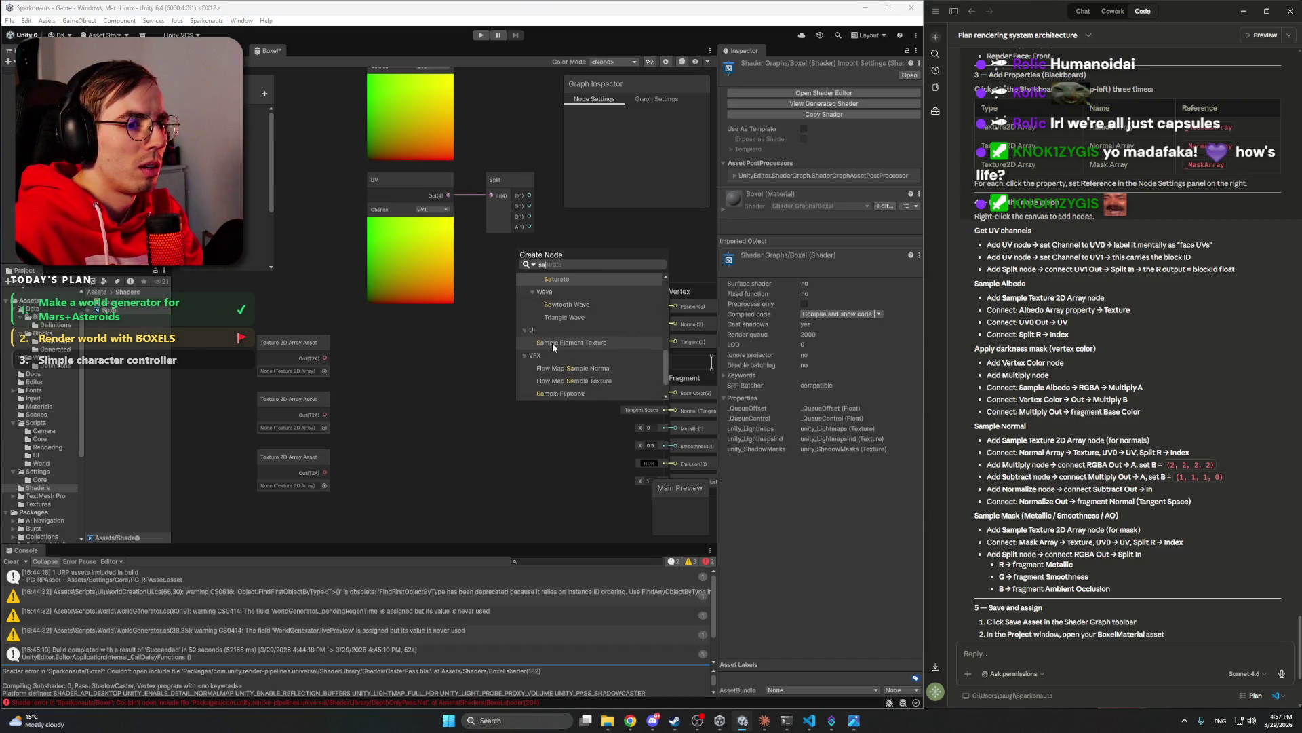
text(mple texture)
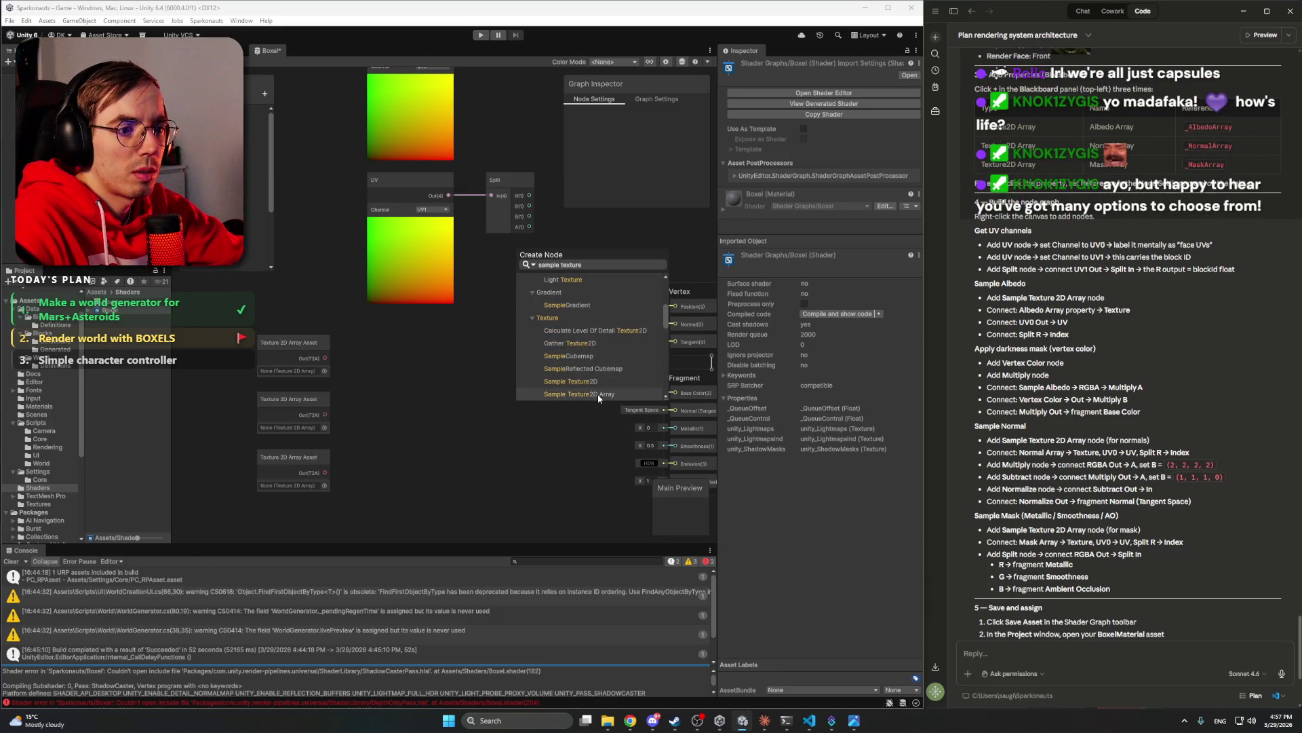
click(598, 396)
mouse_move(560, 360)
mouse_down()
mouse_move(505, 358)
mouse_move(493, 342)
mouse_move(540, 317)
mouse_move(551, 288)
mouse_move(514, 401)
mouse_move(576, 256)
mouse_move(563, 226)
mouse_move(629, 240)
mouse_move(494, 280)
mouse_move(519, 266)
mouse_move(491, 222)
mouse_move(518, 219)
mouse_up()
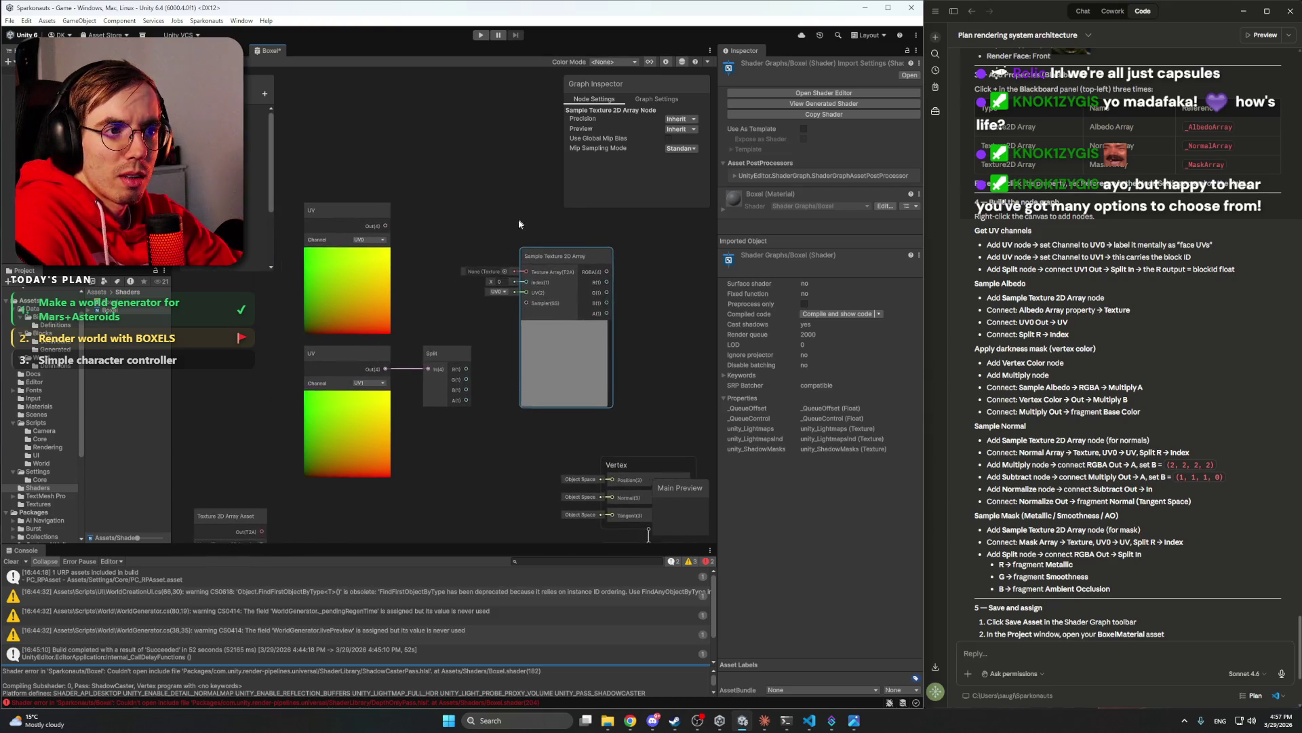
drag(638, 210, 638, 175)
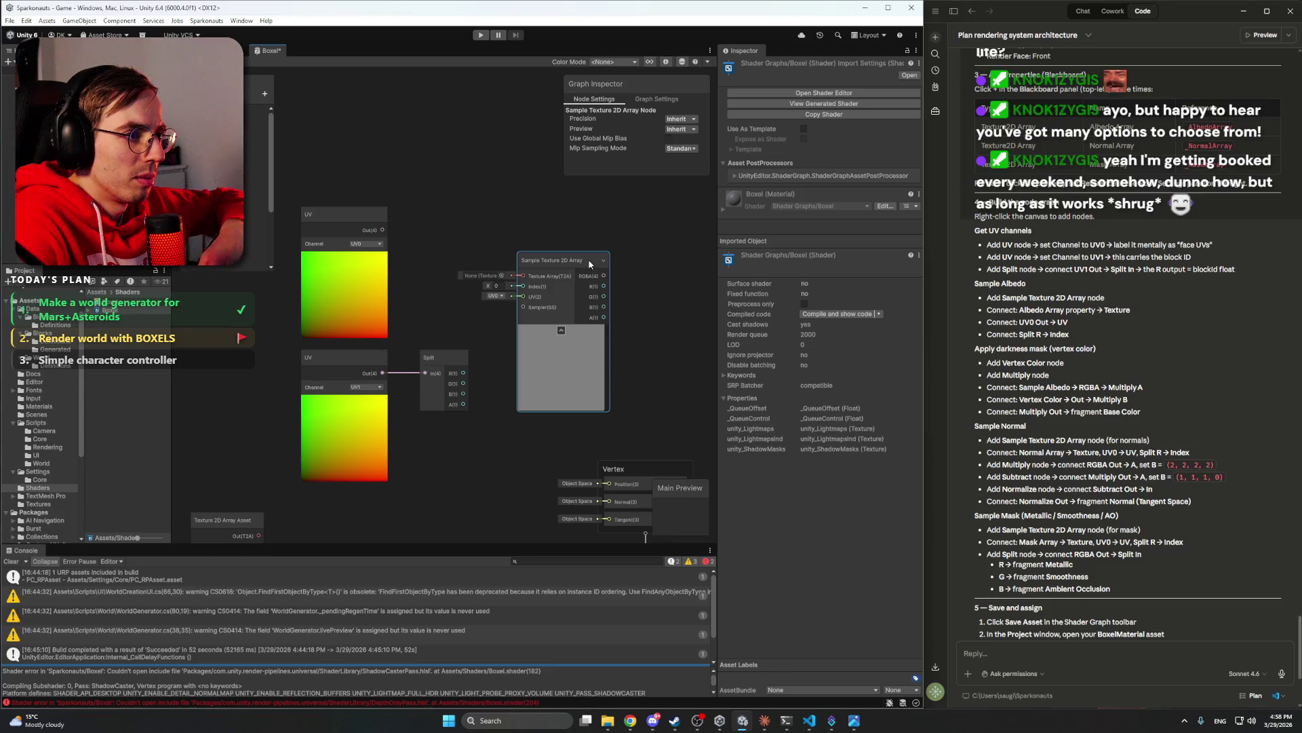
drag(590, 265, 594, 248)
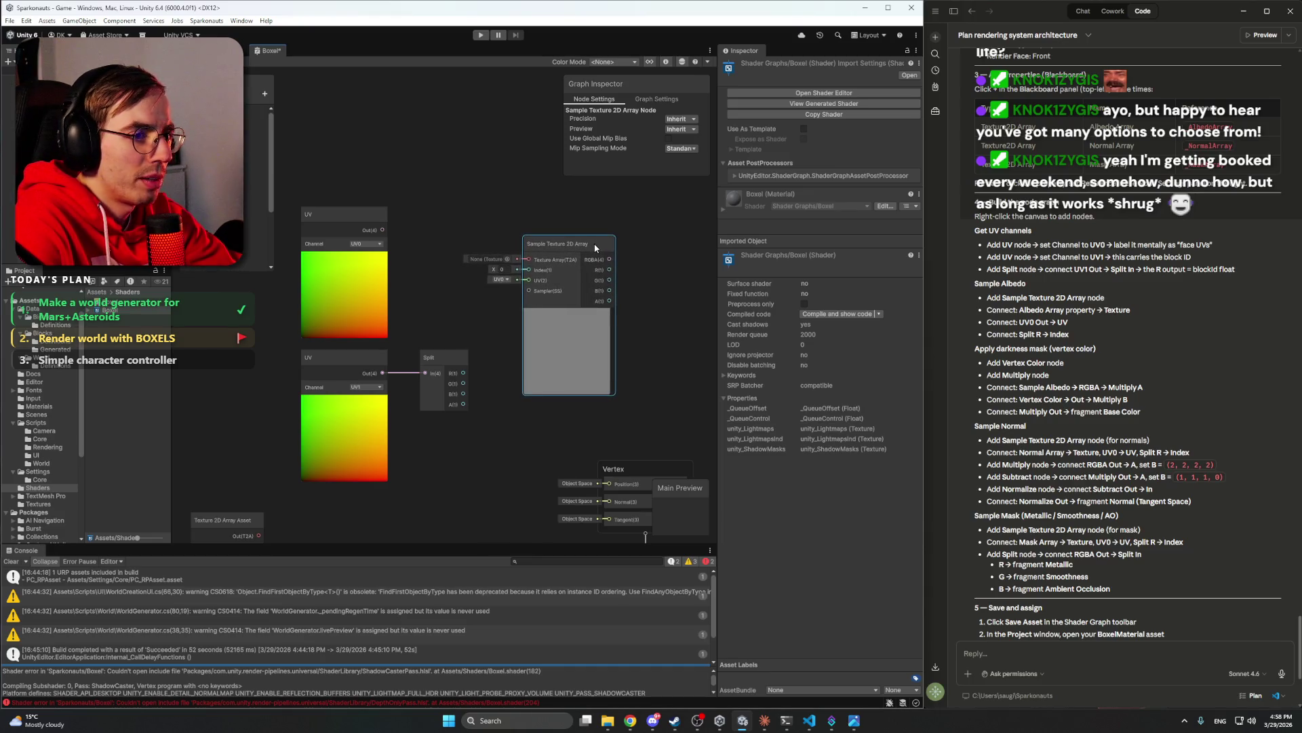
mouse_move(665, 273)
mouse_down()
mouse_move(636, 282)
mouse_move(666, 272)
mouse_up()
scroll(1187, 385, down, 2)
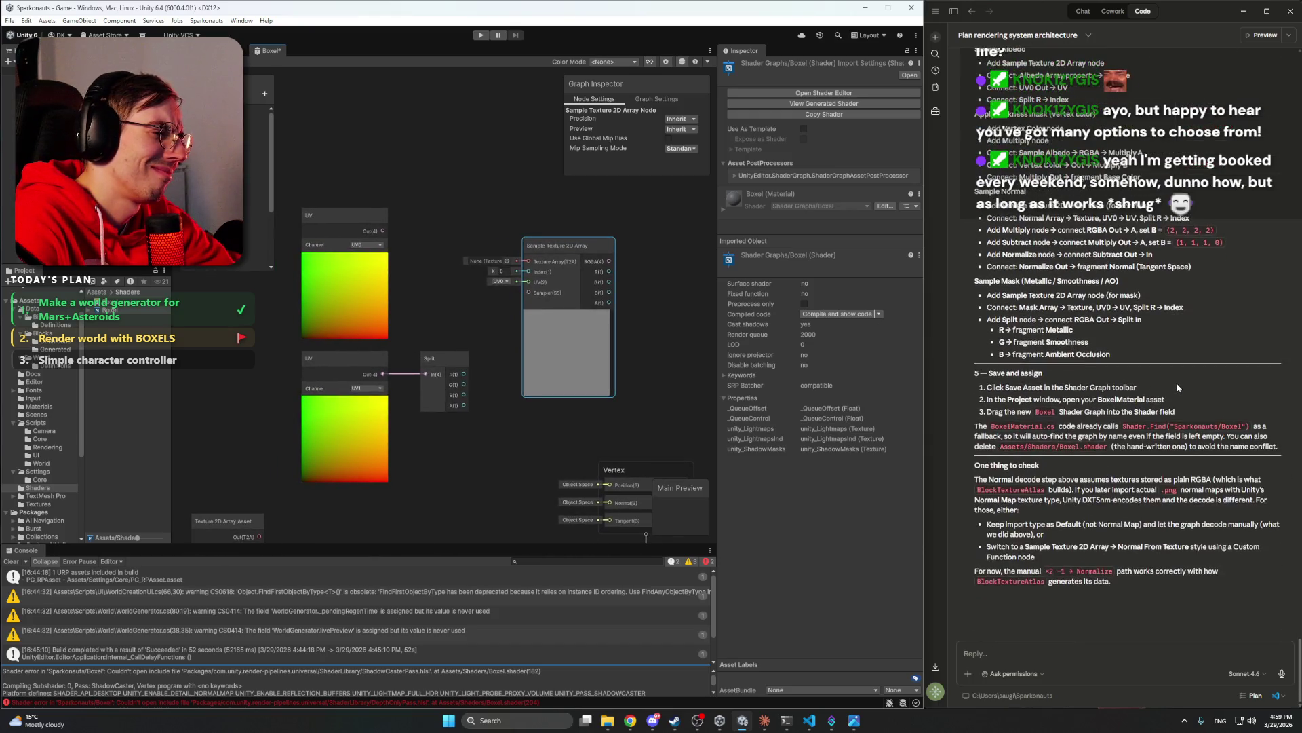
- Zoom the graph view in and back out around the UV, Split and sampler nodes
scroll(1176, 381, up, 3)
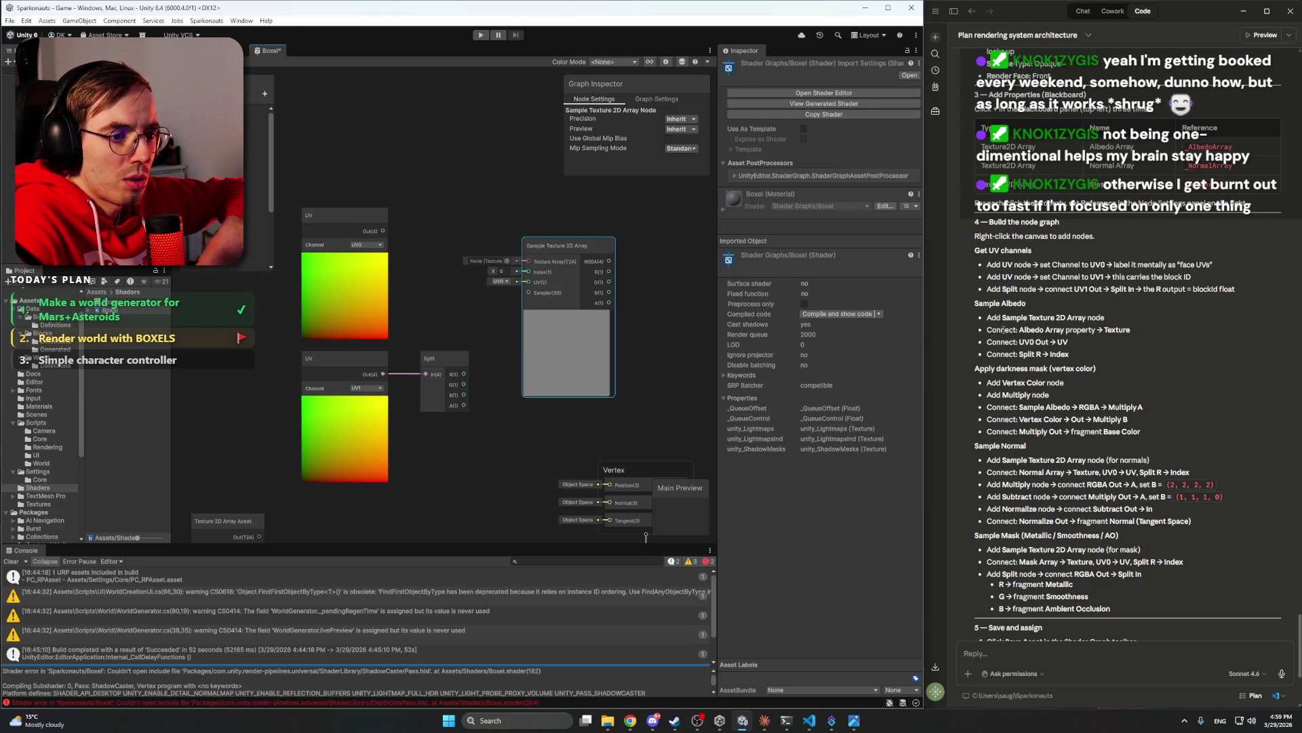
scroll(612, 263, down, 5)
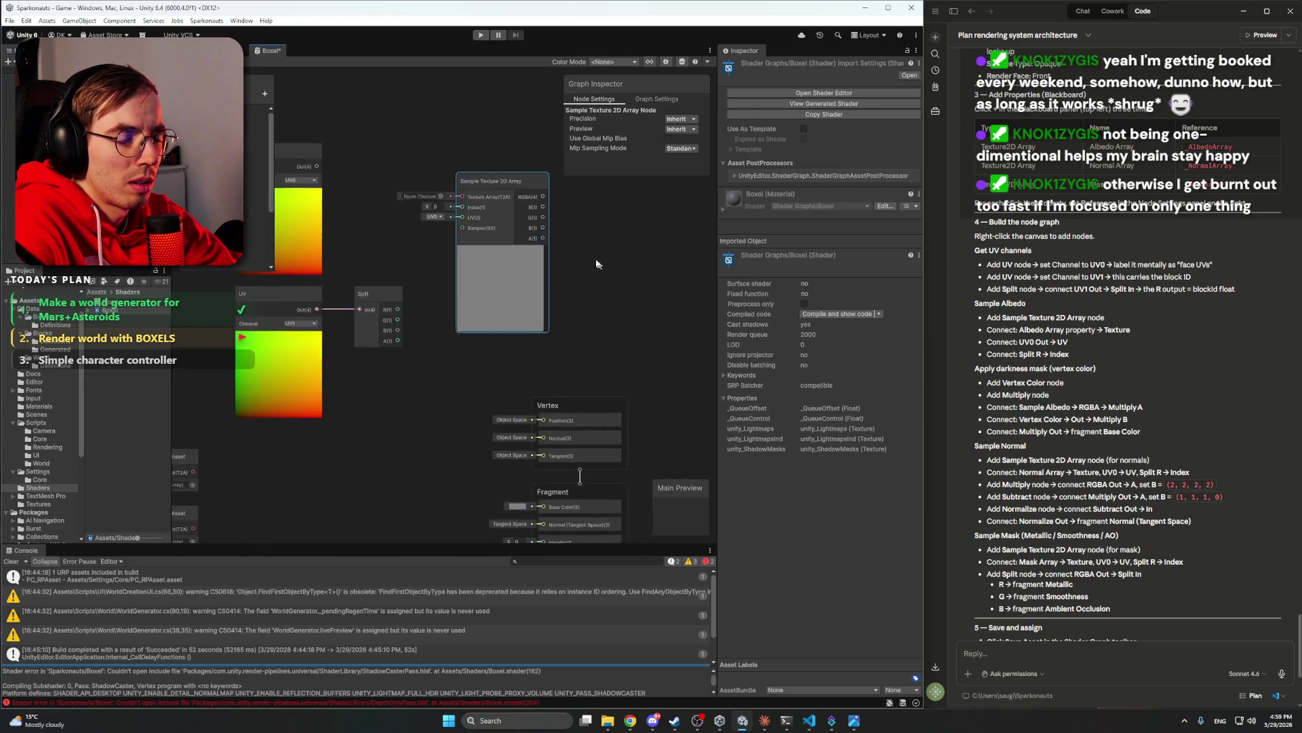
- Connect the UV0 node's output to the Sample Texture 2D Array's UV input
scroll(627, 254, up, 2)
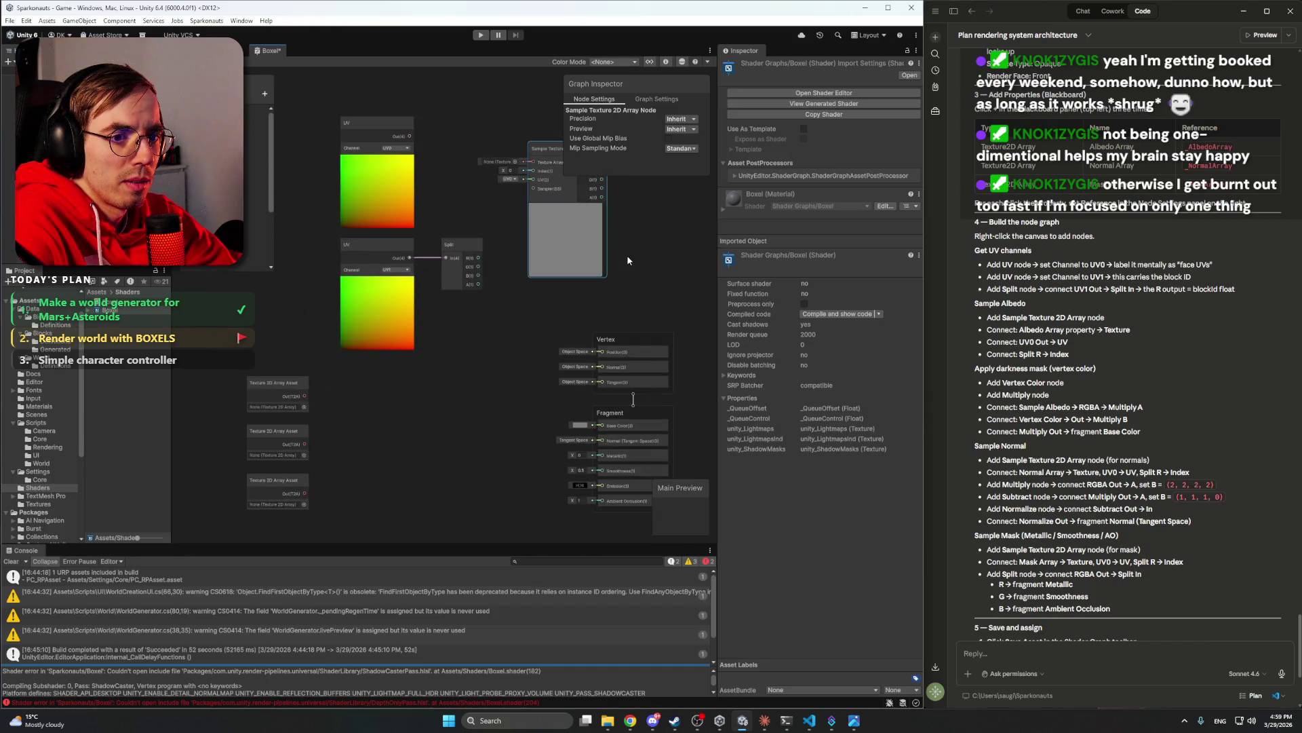
drag(620, 275, 616, 298)
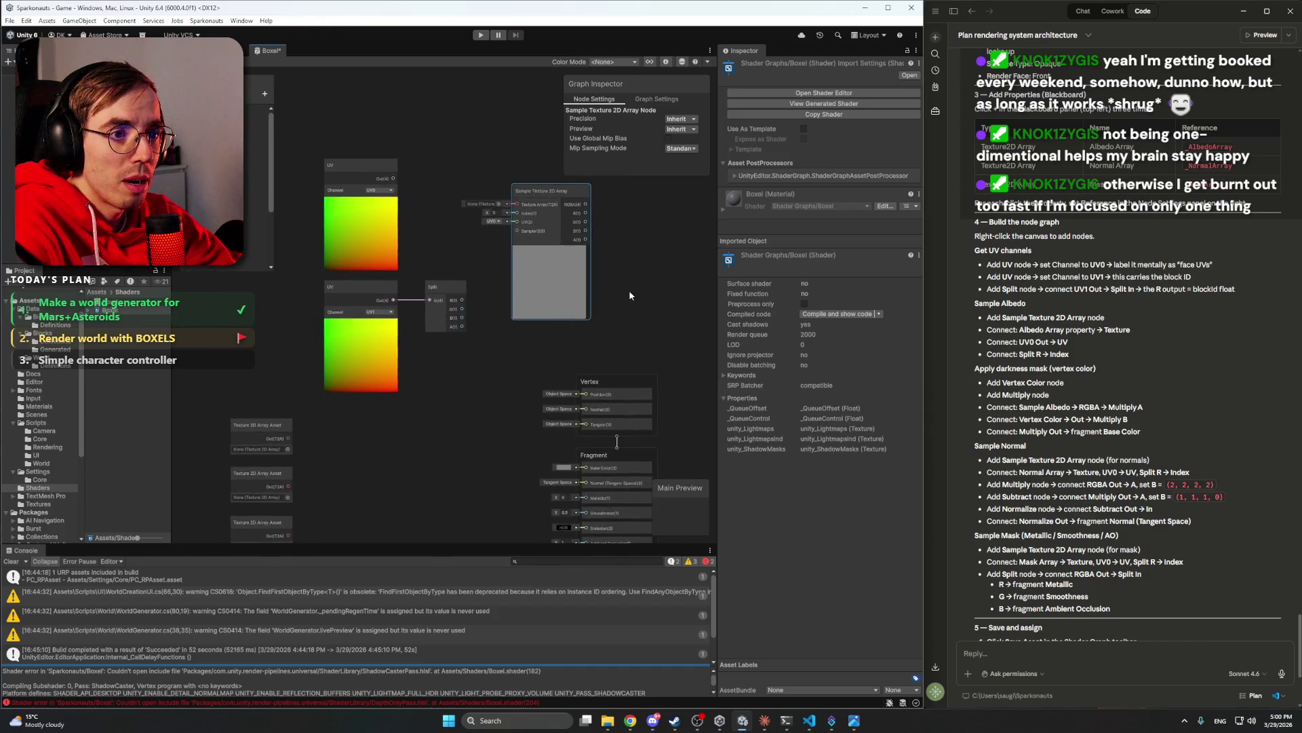
drag(719, 287, 785, 285)
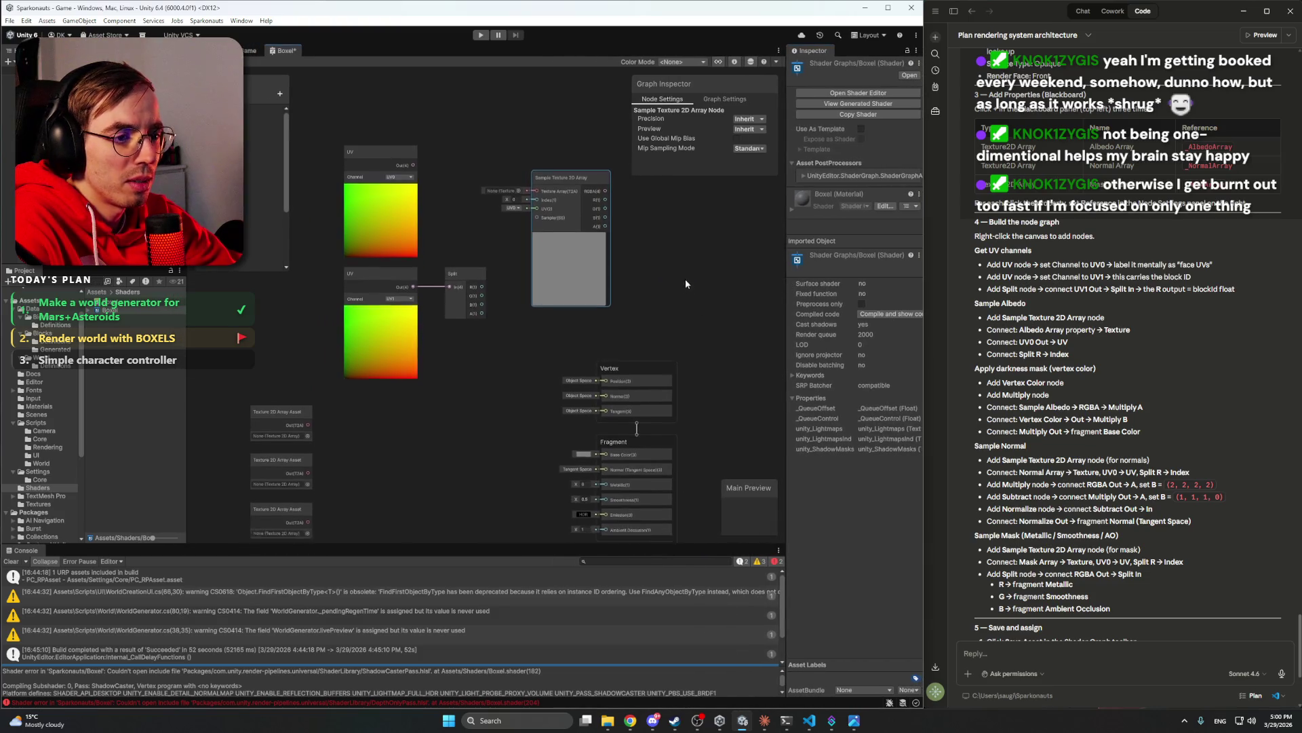
scroll(1069, 352, down, 3)
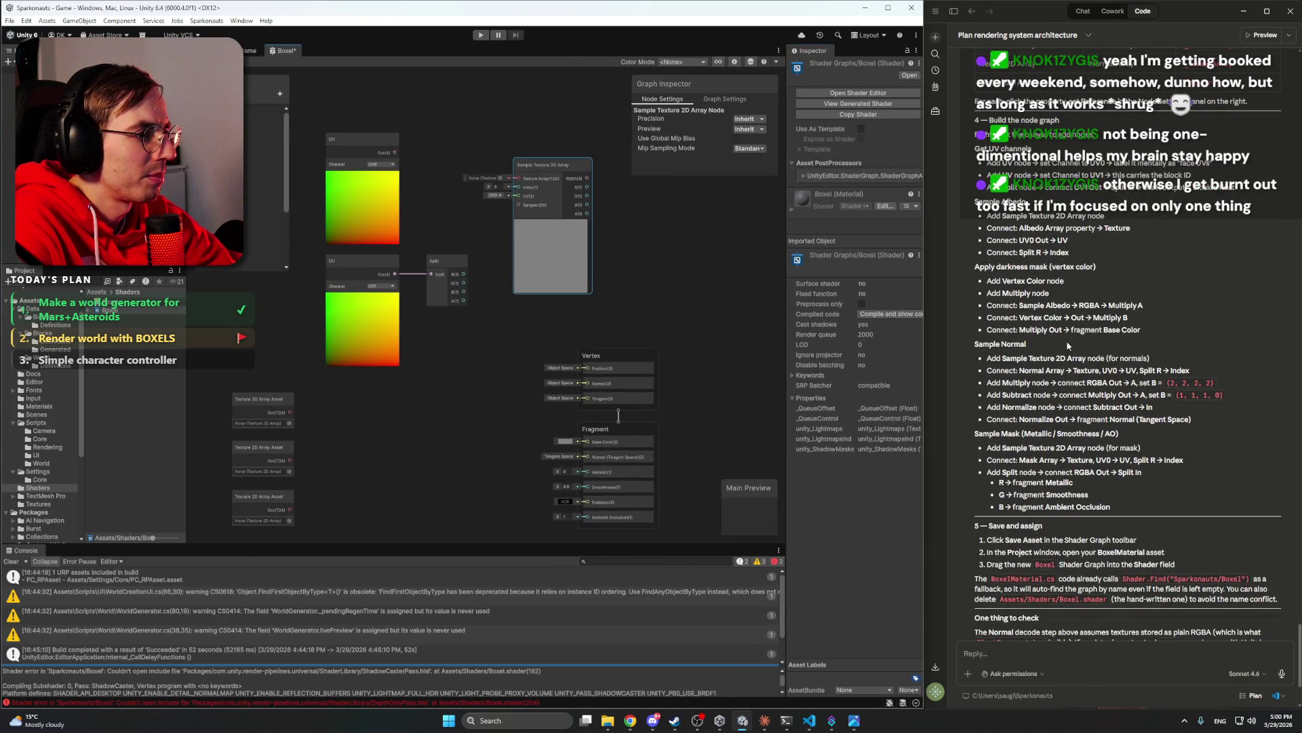
scroll(1066, 340, down, 5)
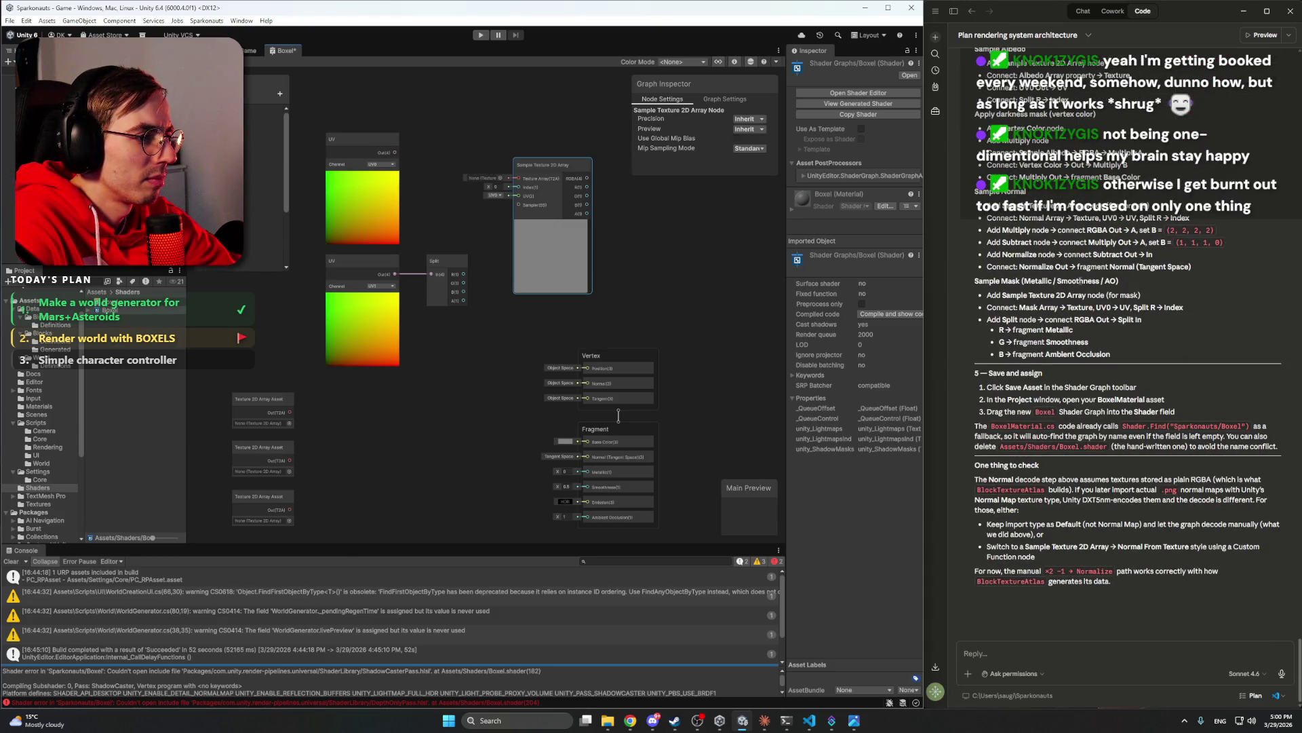
scroll(1128, 339, up, 6)
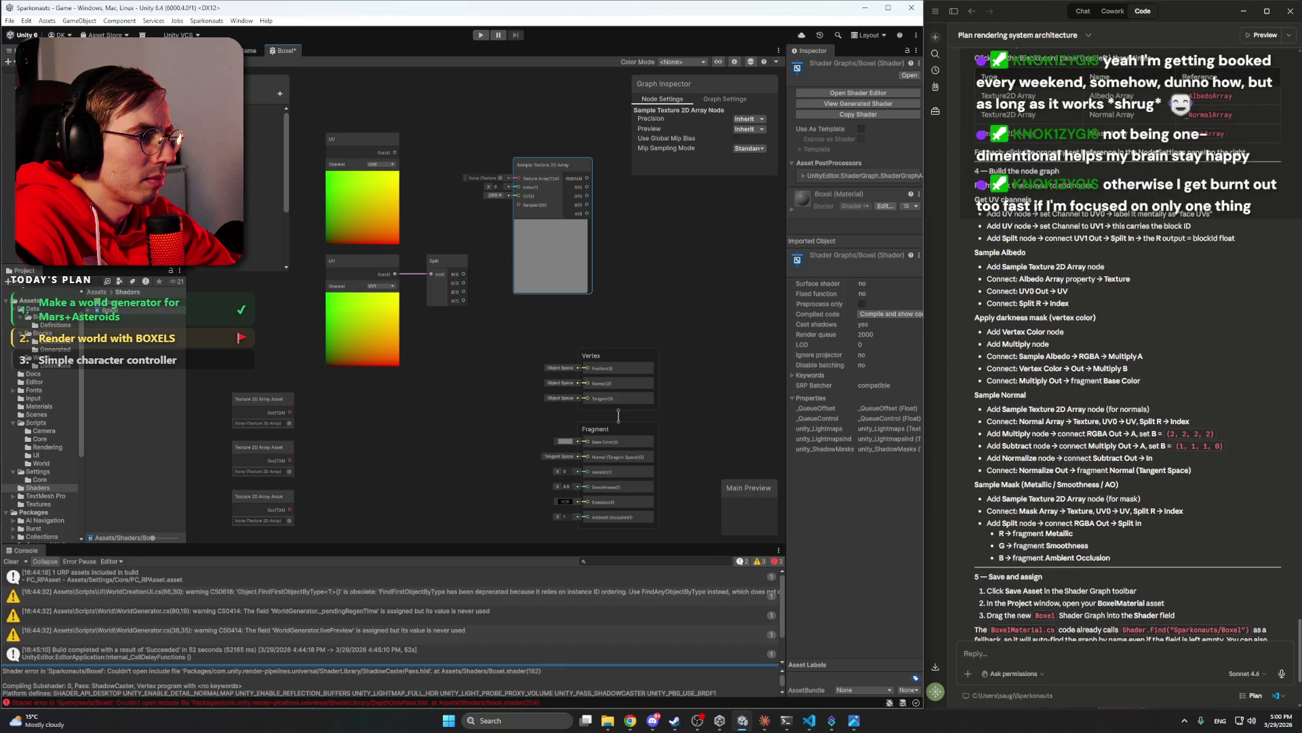
drag(669, 310, 730, 343)
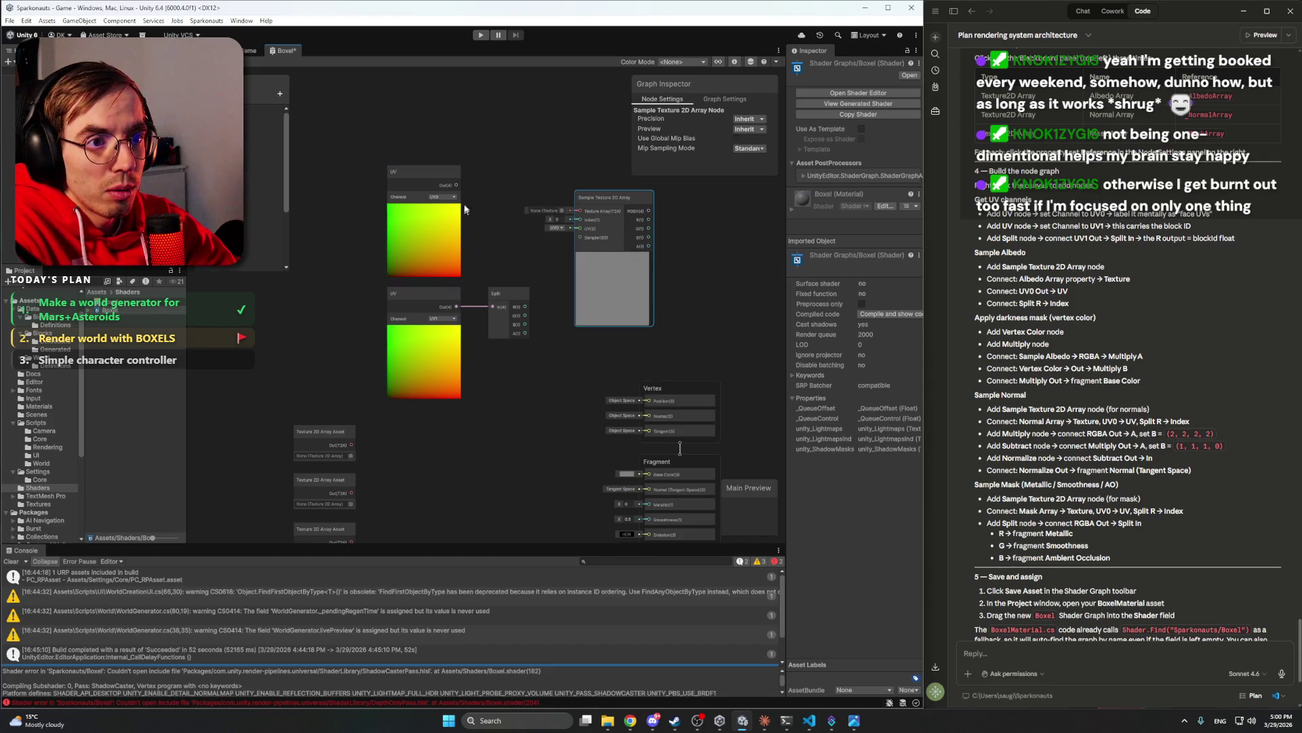
mouse_move(458, 184)
mouse_down()
mouse_move(512, 219)
mouse_move(578, 233)
mouse_move(592, 159)
mouse_move(531, 157)
mouse_move(517, 172)
mouse_up()
- Tidy and recentre the wired nodes, then select the Albedo Array → Texture instruction line
key(ctrl+z)
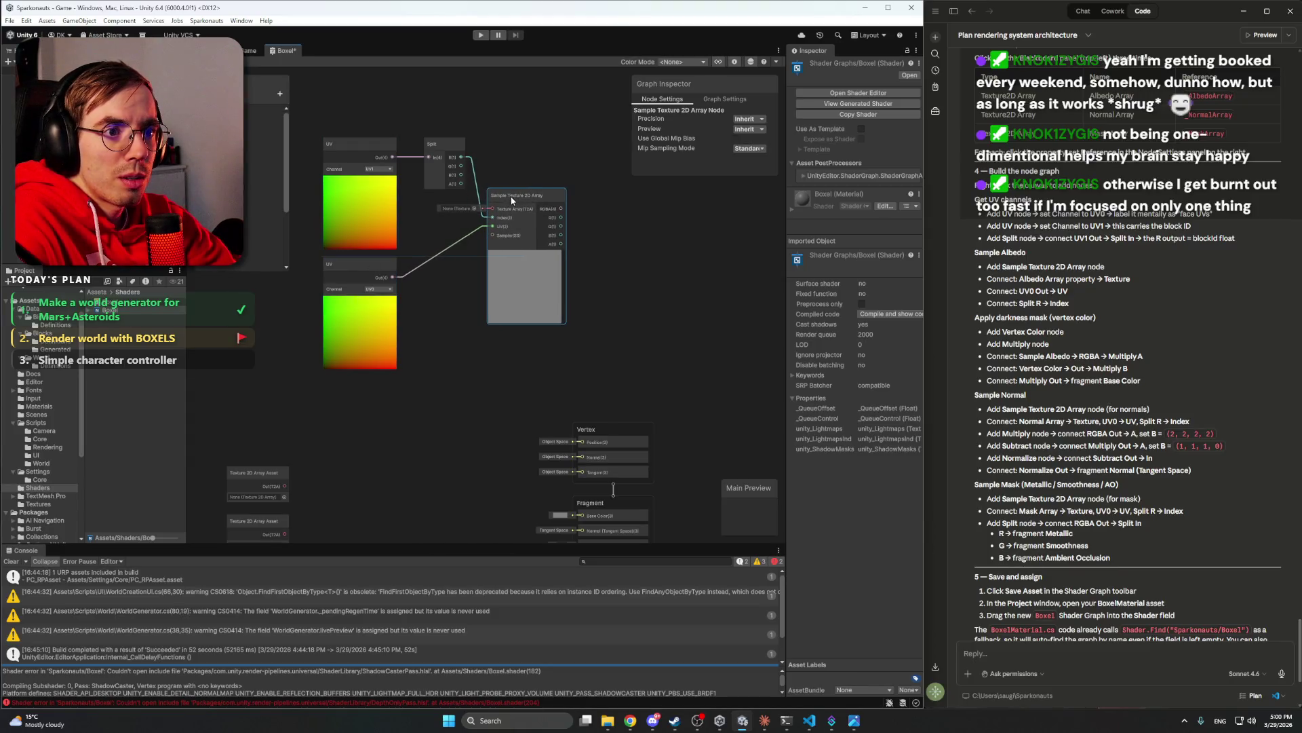
scroll(533, 172, up, 3)
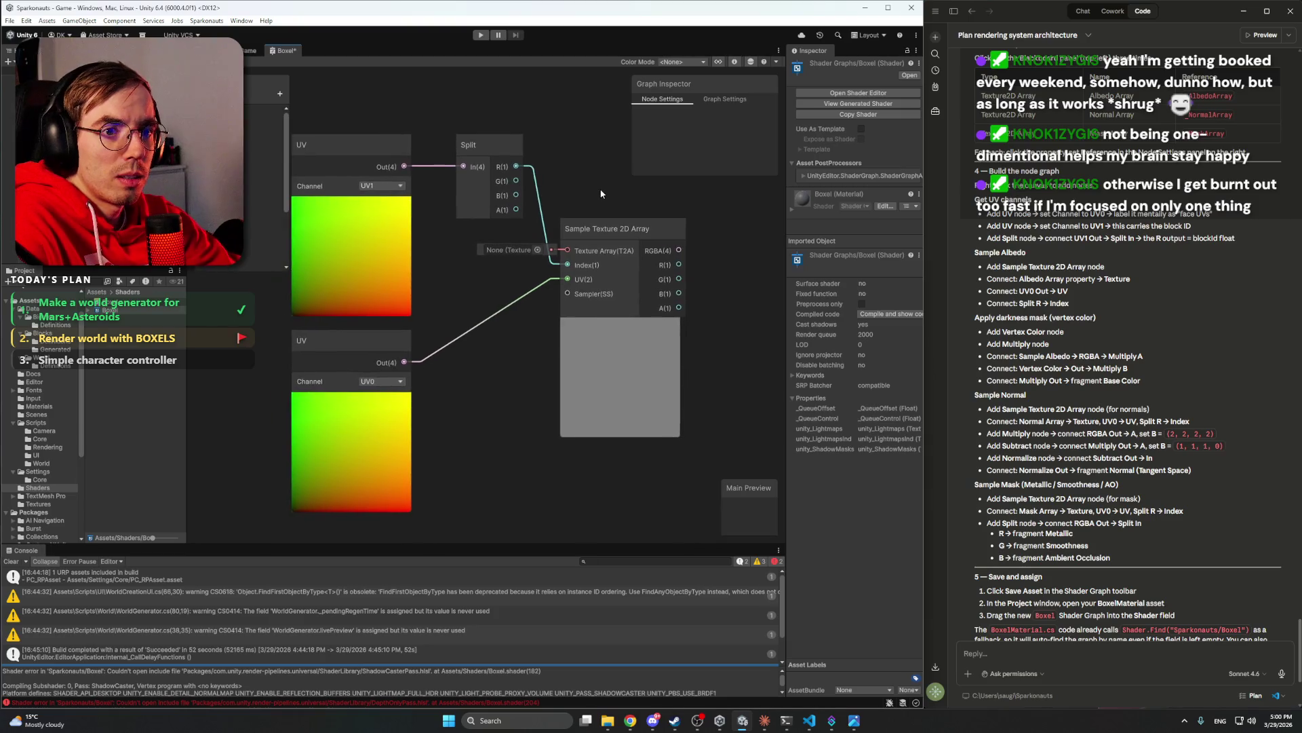
scroll(588, 185, down, 2)
scroll(609, 201, up, 2)
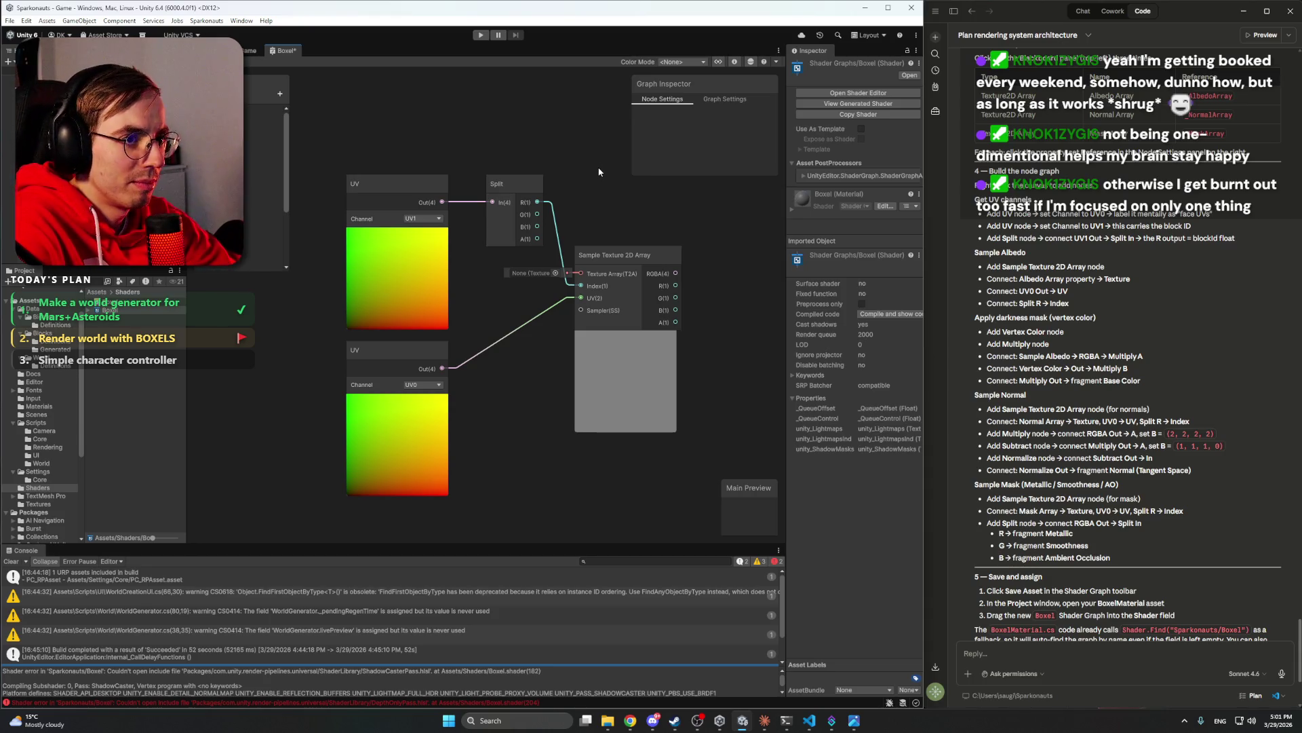
scroll(560, 180, down, 3)
drag(549, 199, 524, 239)
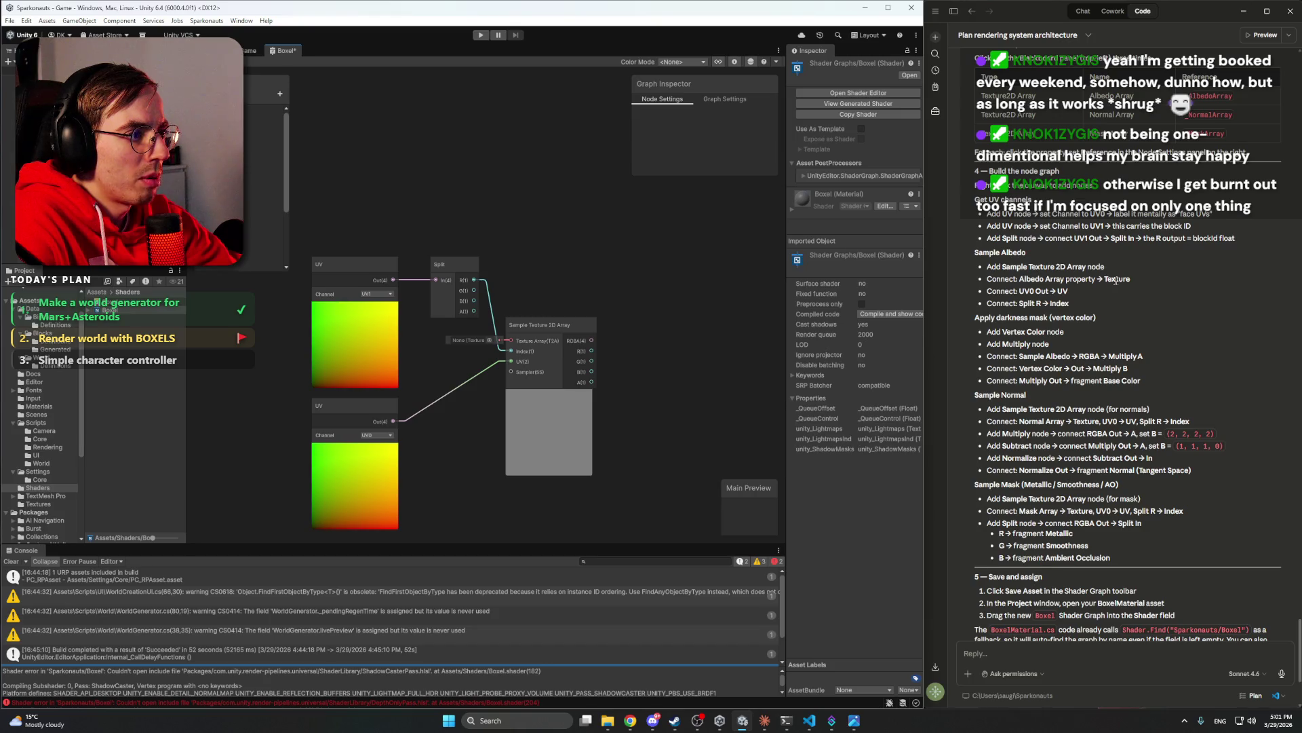
drag(1137, 284, 984, 282)
key(ctrl+c)
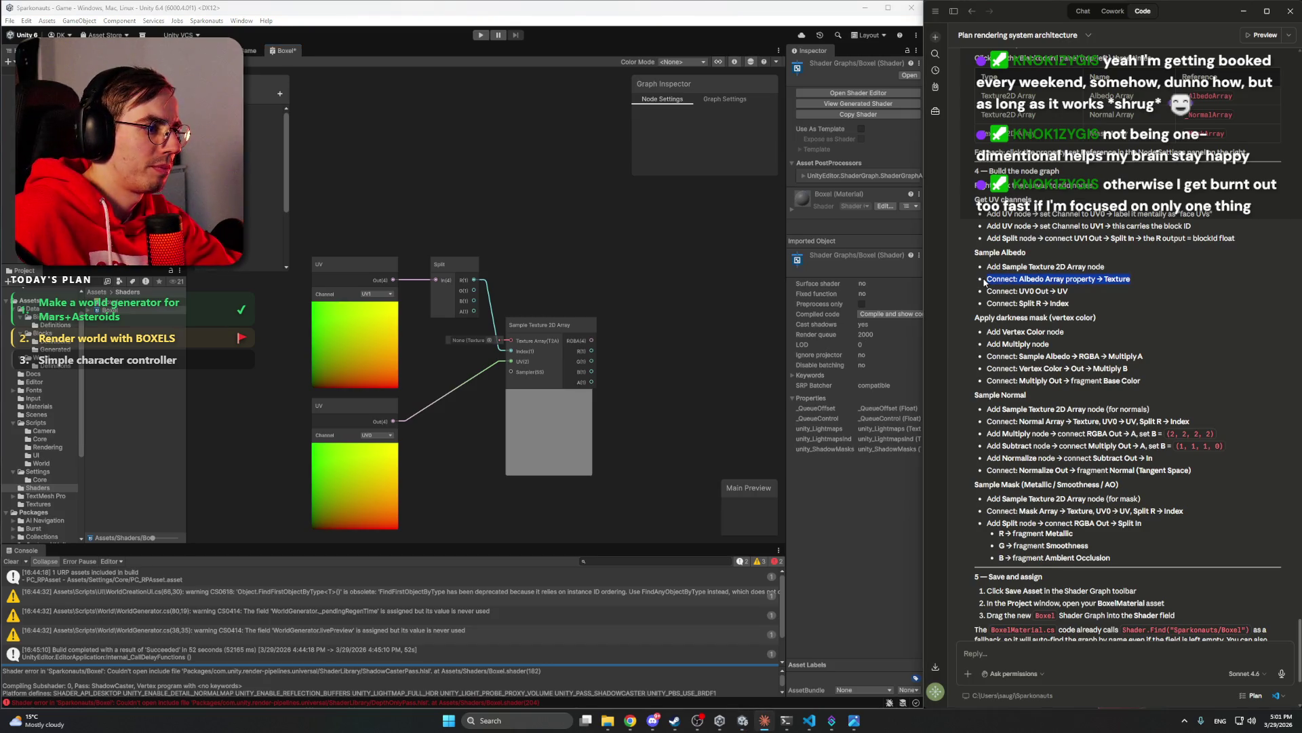
- Ask the assistant to explain the 'Connect: Albedo Array property → Texture' step
scroll(1099, 662, down, 3)
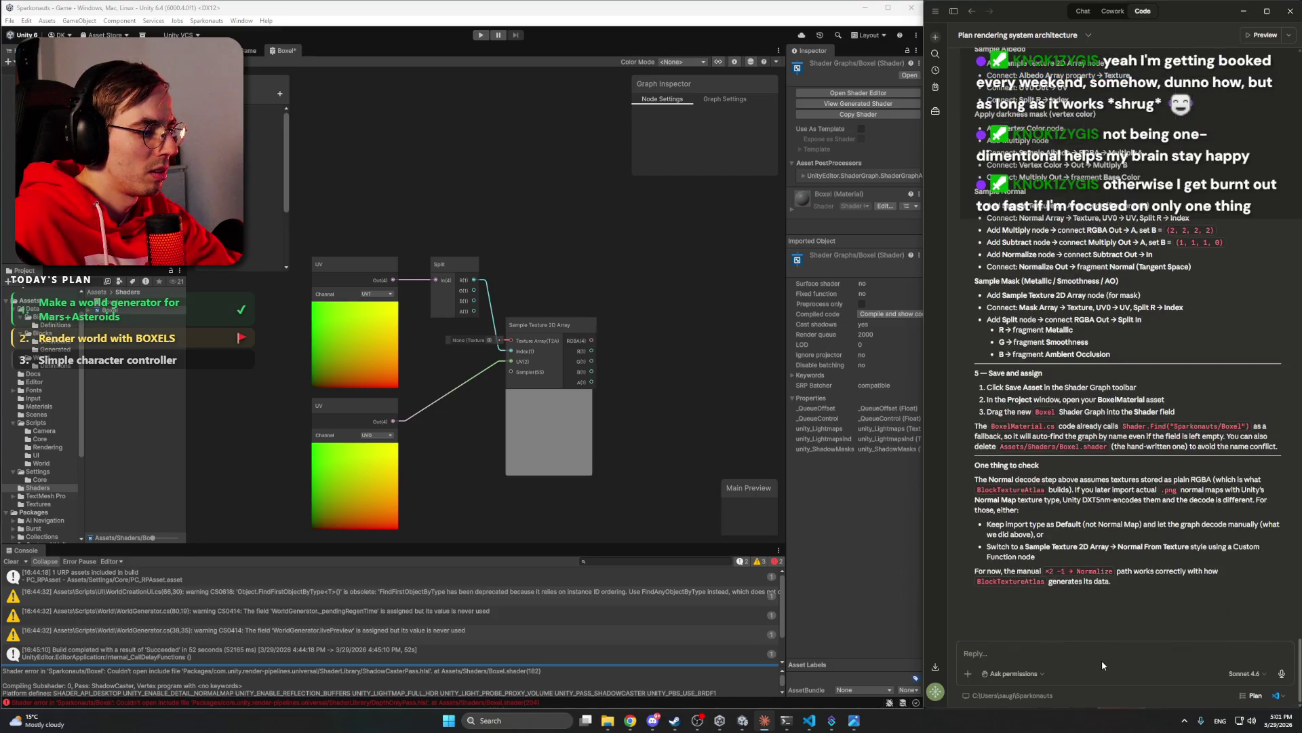
text(Expl)
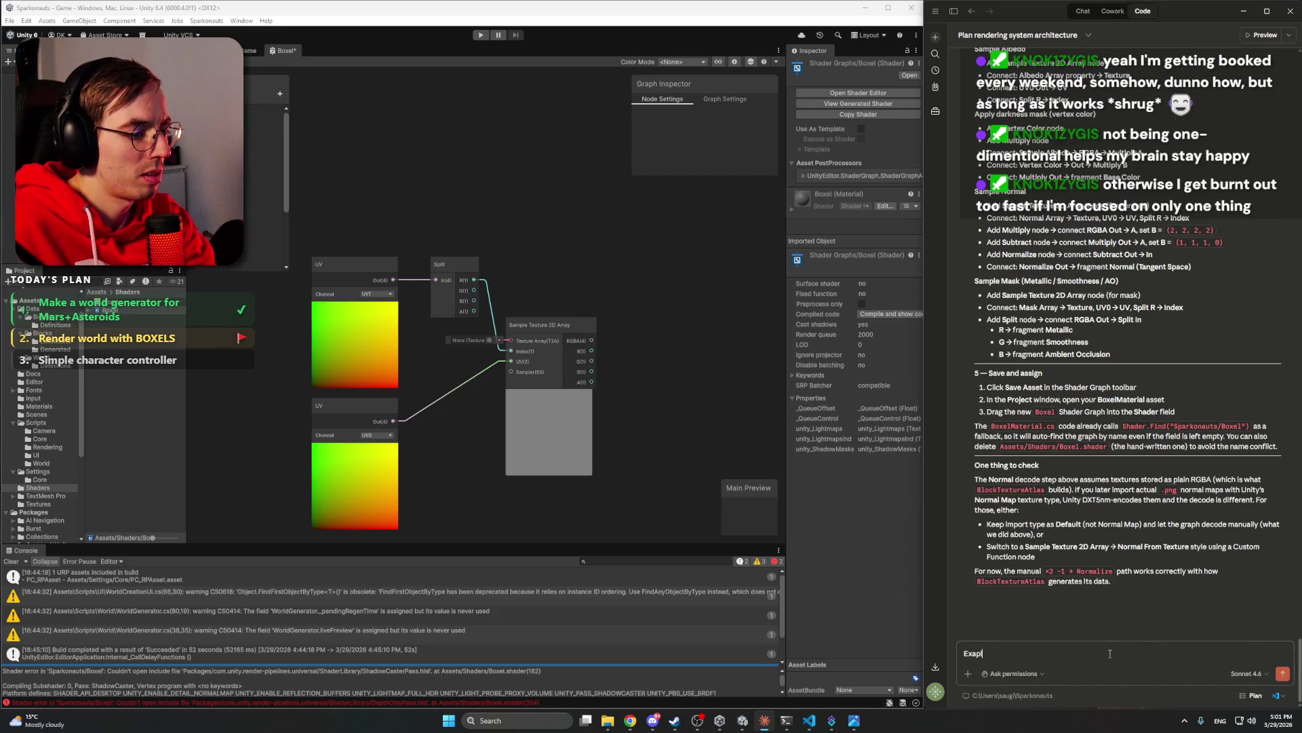
text(ain this)
key(ctrl+v)
key(Return)
scroll(1094, 349, up, 3)
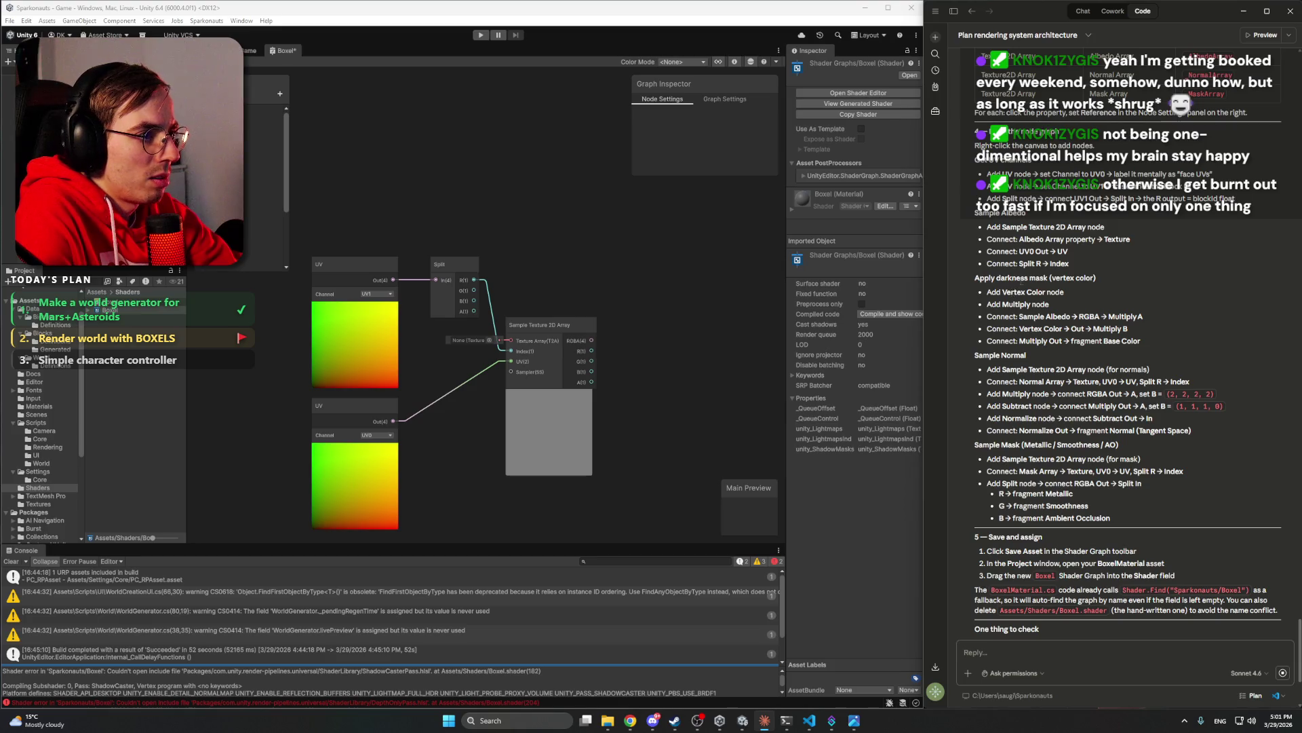
drag(668, 371, 664, 365)
scroll(665, 364, down, 3)
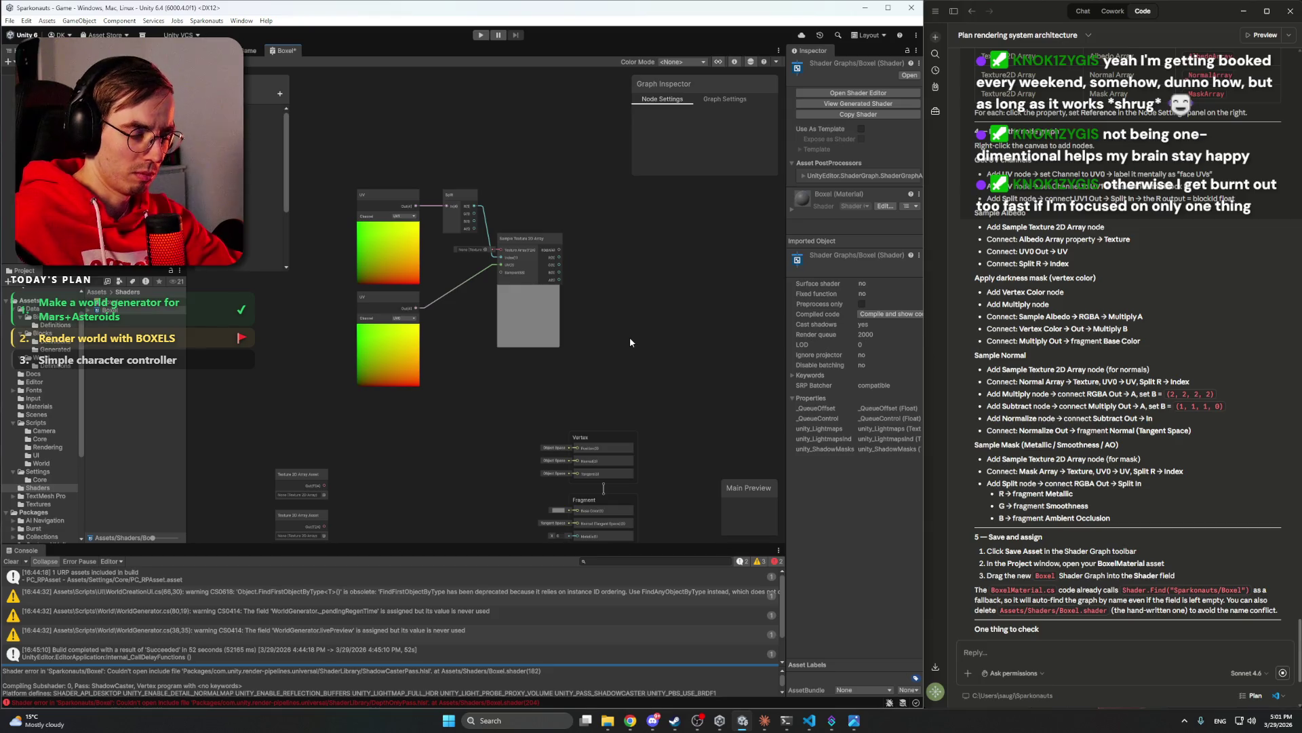
- Add a Vertex Color node from a 'Vertex' search and place it near the sampler
right_click(629, 342)
click(655, 349)
text(Vertex)
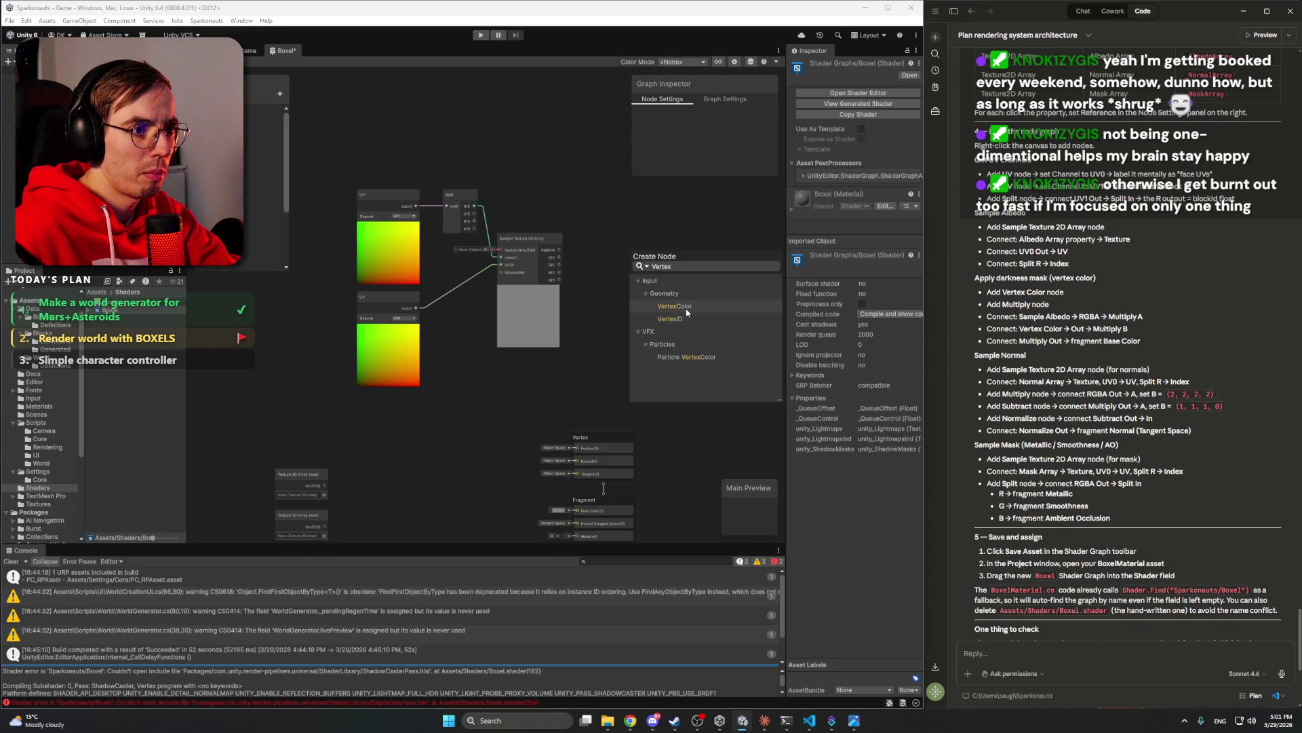
click(672, 306)
drag(661, 354, 637, 300)
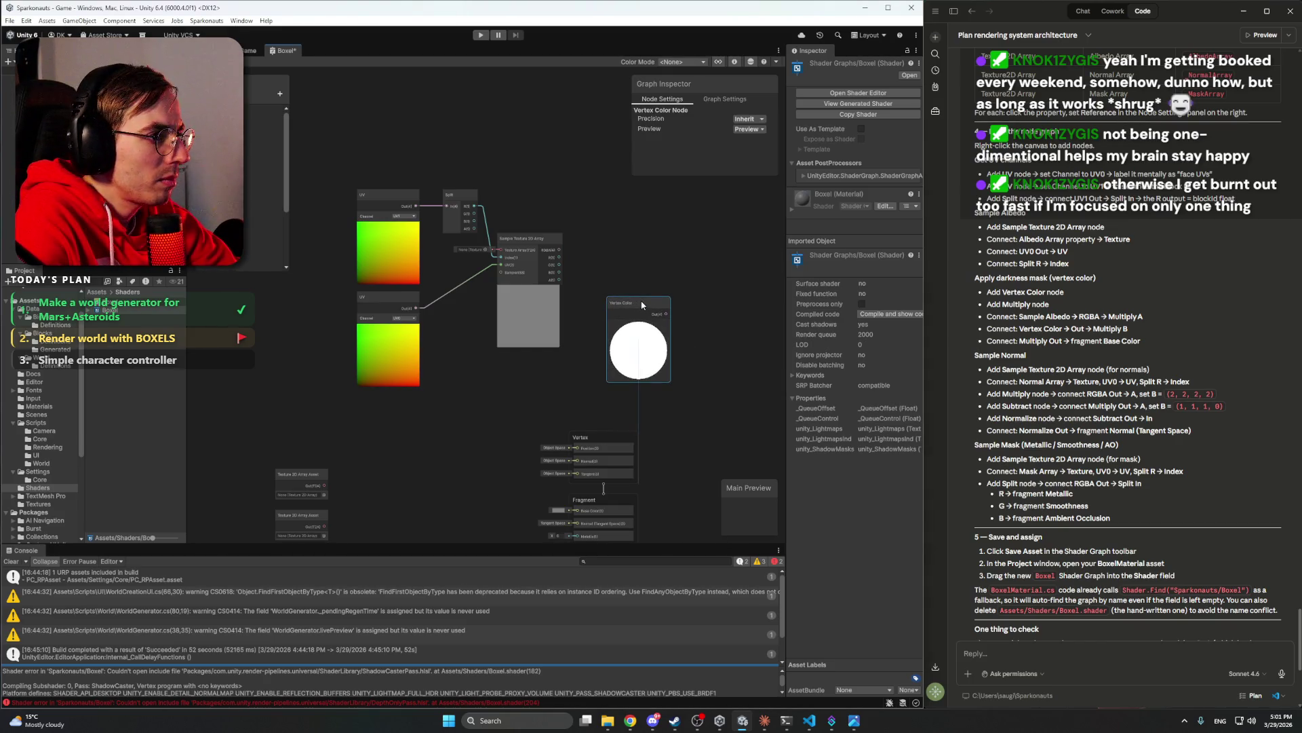
click(738, 242)
scroll(656, 230, down, 2)
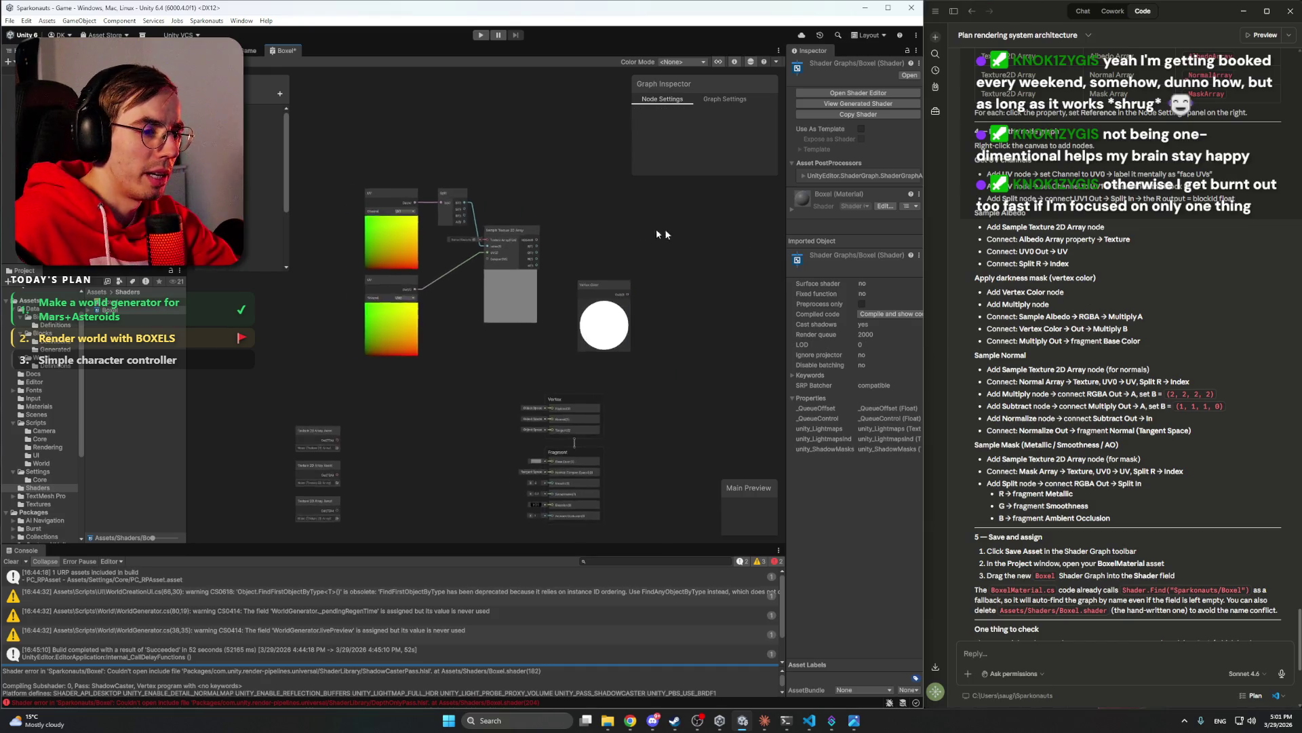
- Add a Multiply node from a 'multi' search, placed right of Vertex Color
right_click(636, 323)
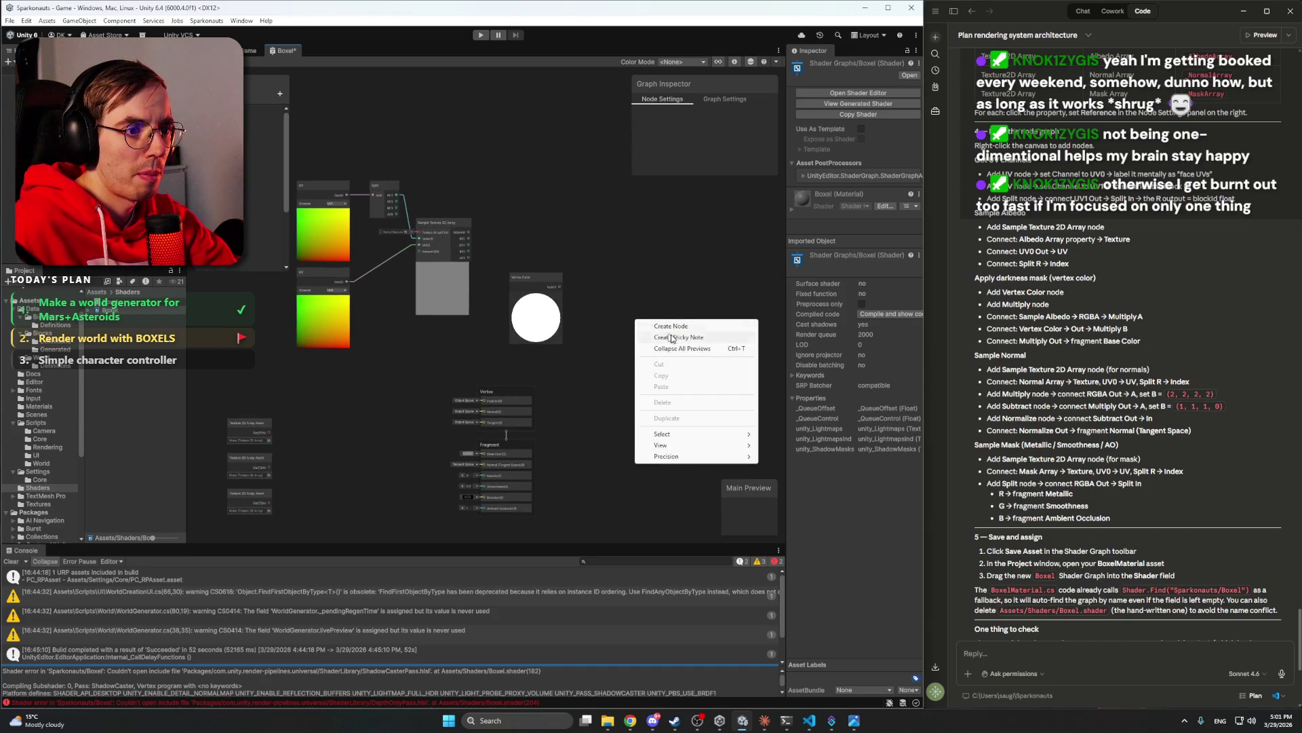
click(678, 325)
text(multi)
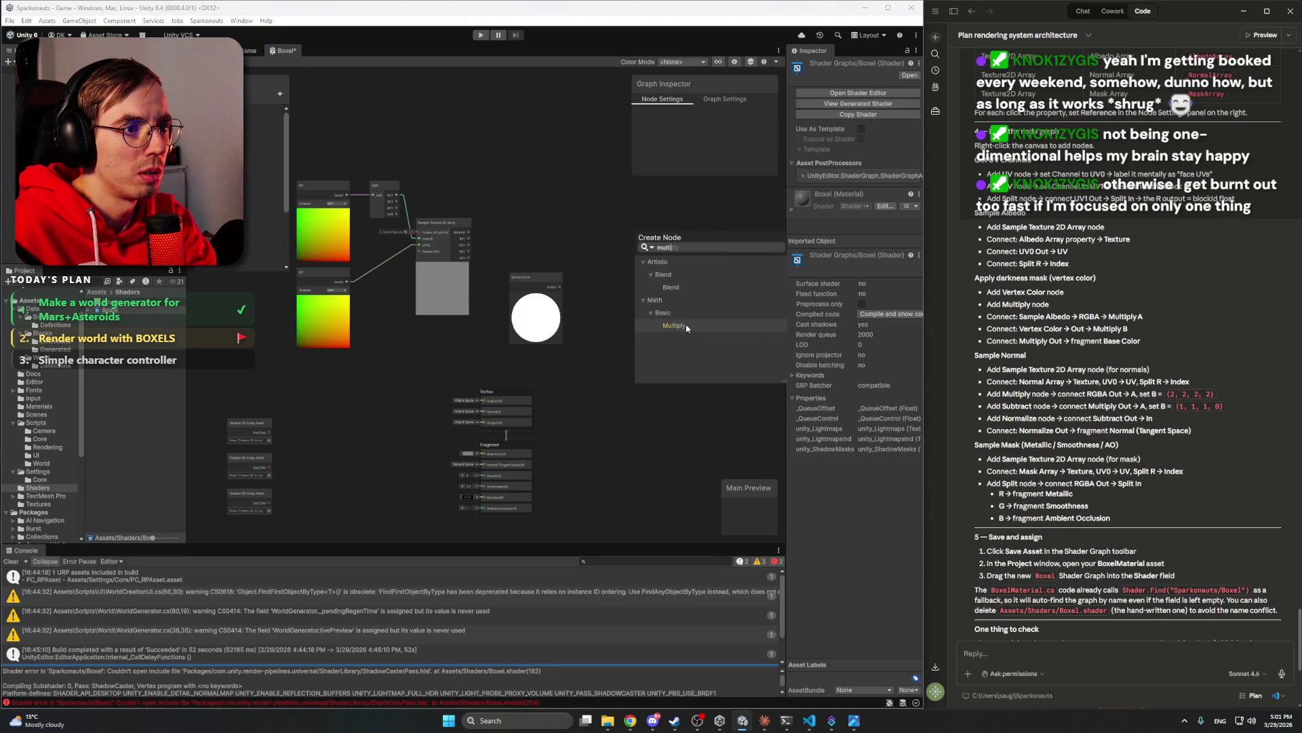
click(685, 325)
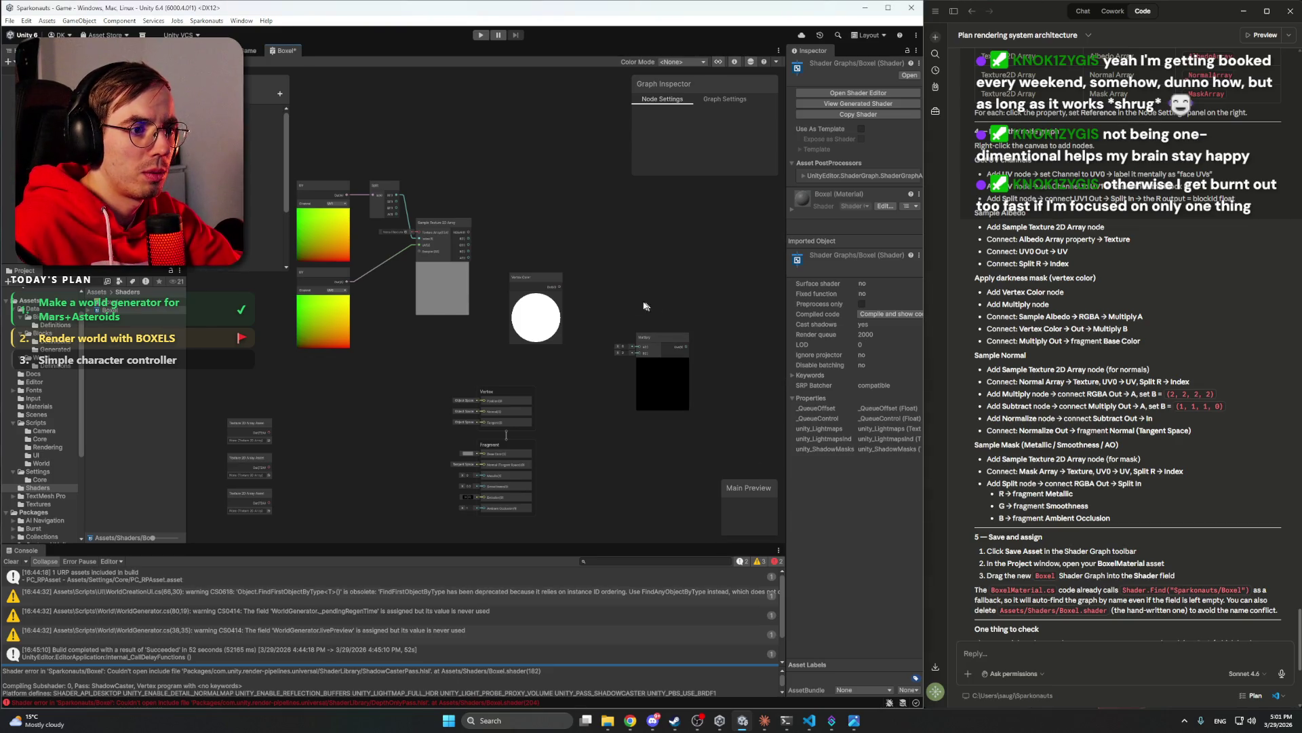
drag(669, 336, 648, 266)
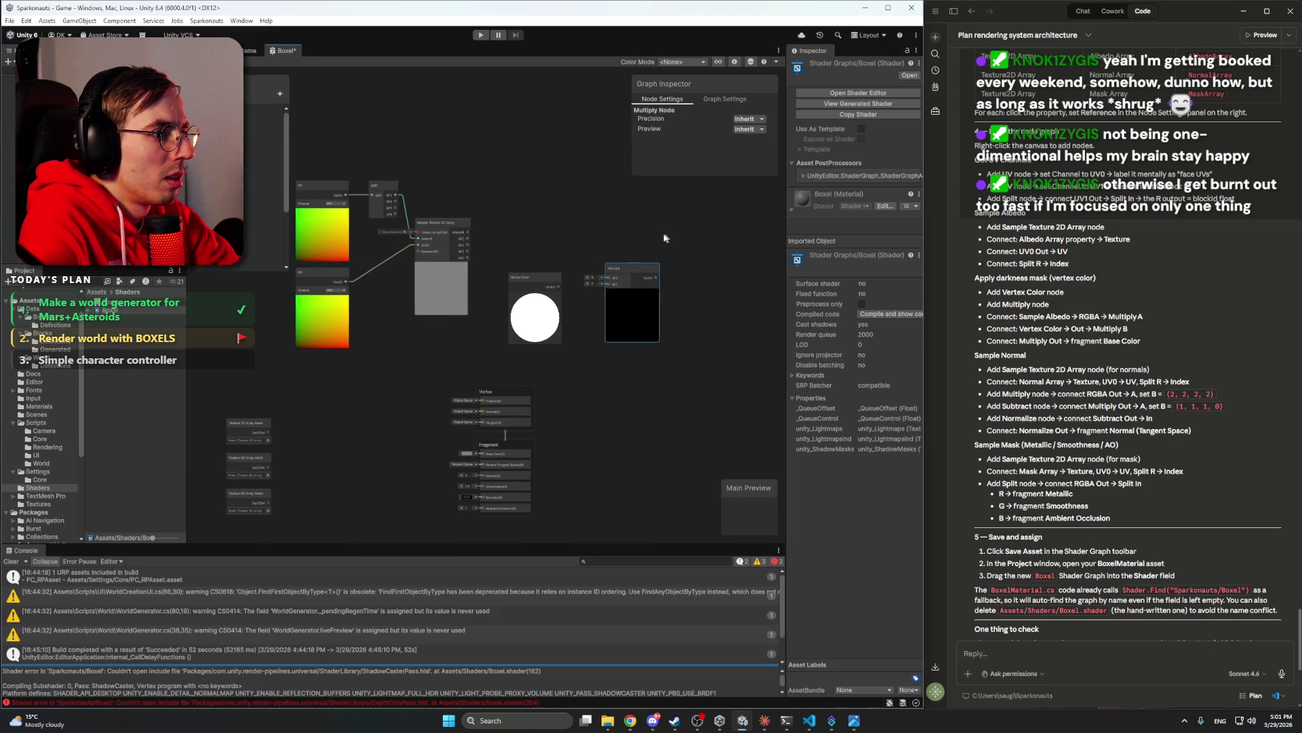
scroll(610, 253, up, 3)
scroll(578, 257, down, 2)
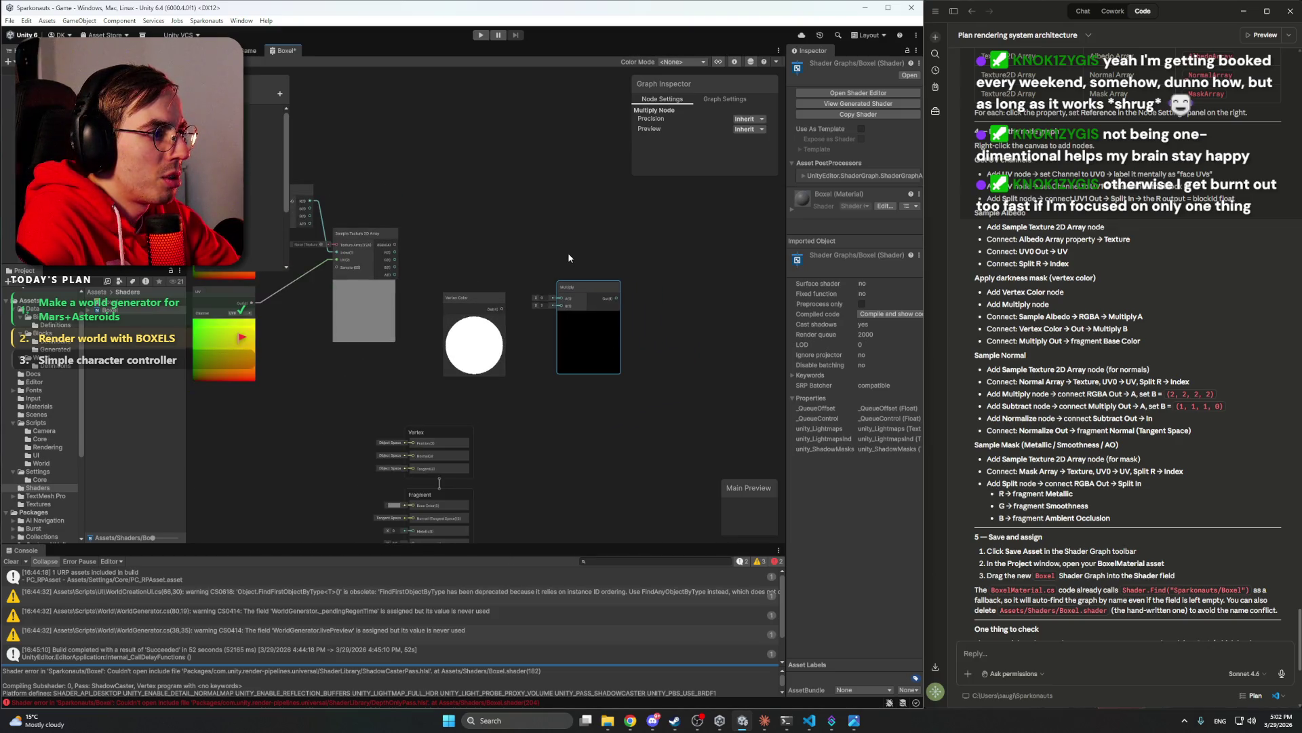
click(1019, 316)
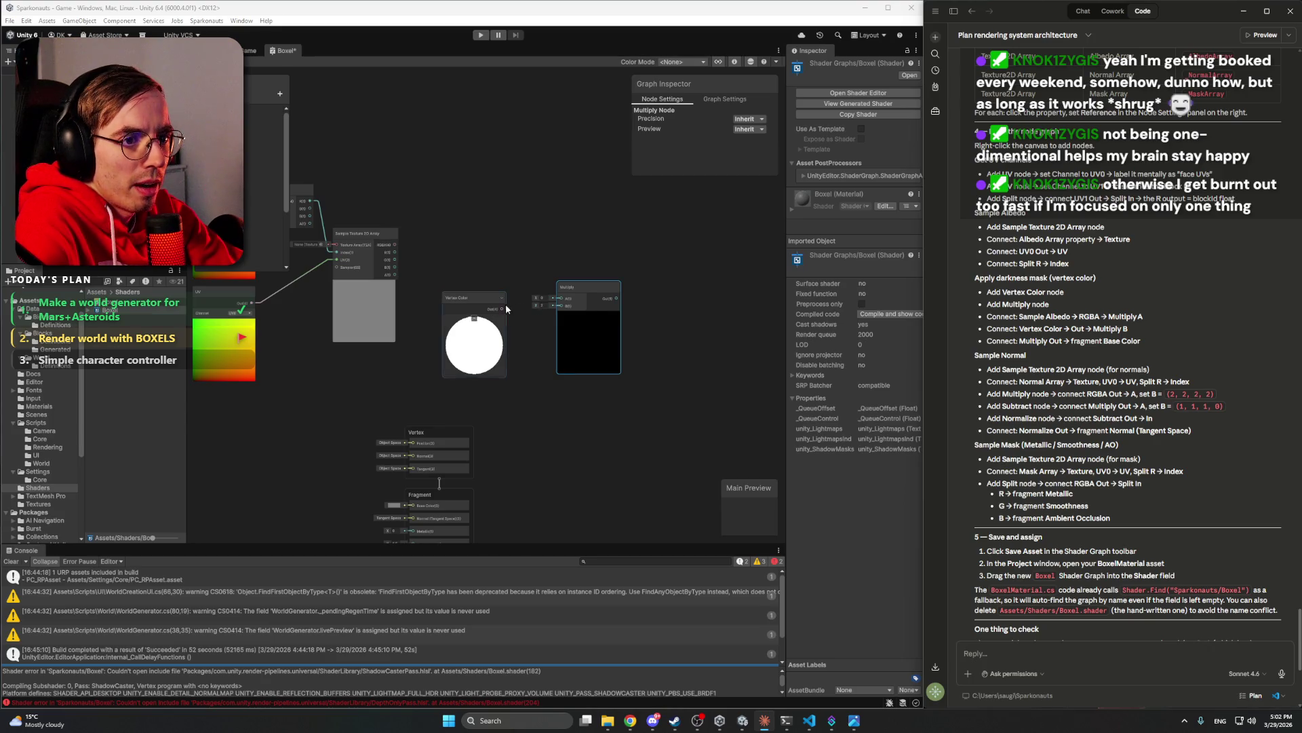
- Connect the Vertex Color output to the Multiply node's B input
scroll(512, 305, up, 3)
drag(497, 257, 481, 260)
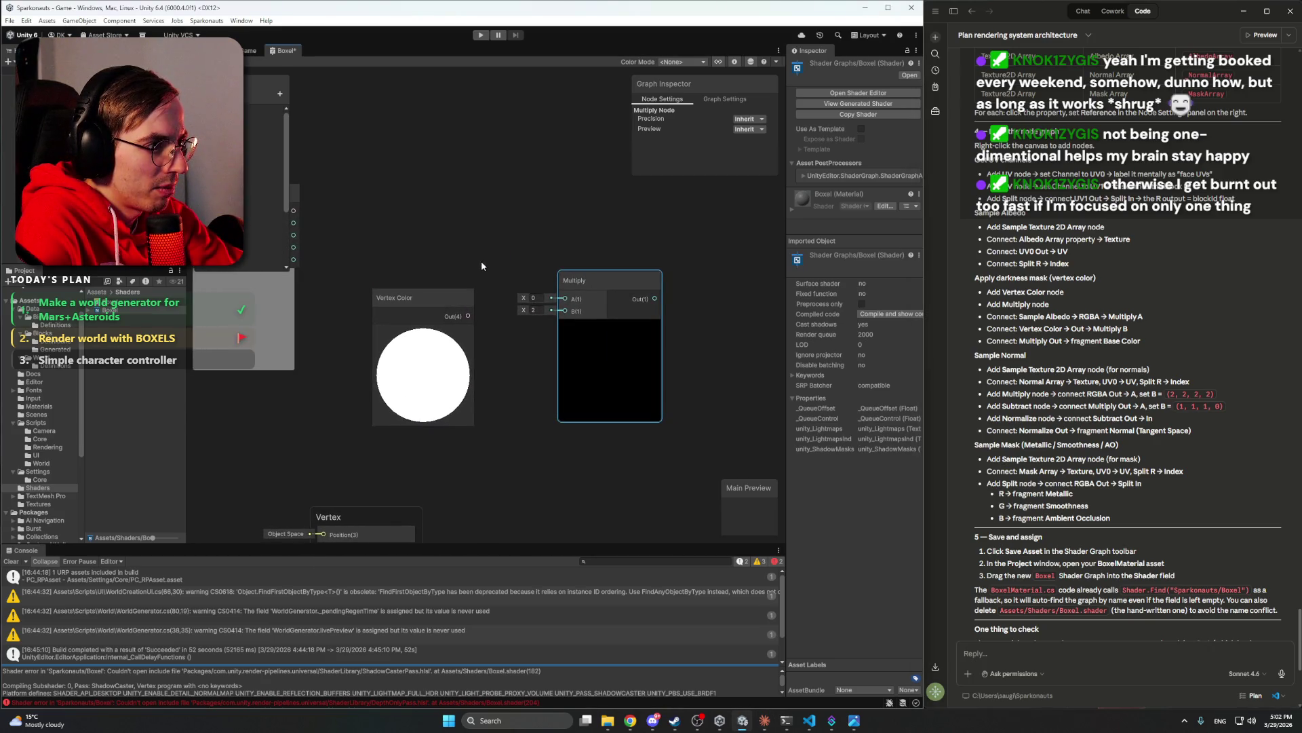
drag(468, 316, 470, 320)
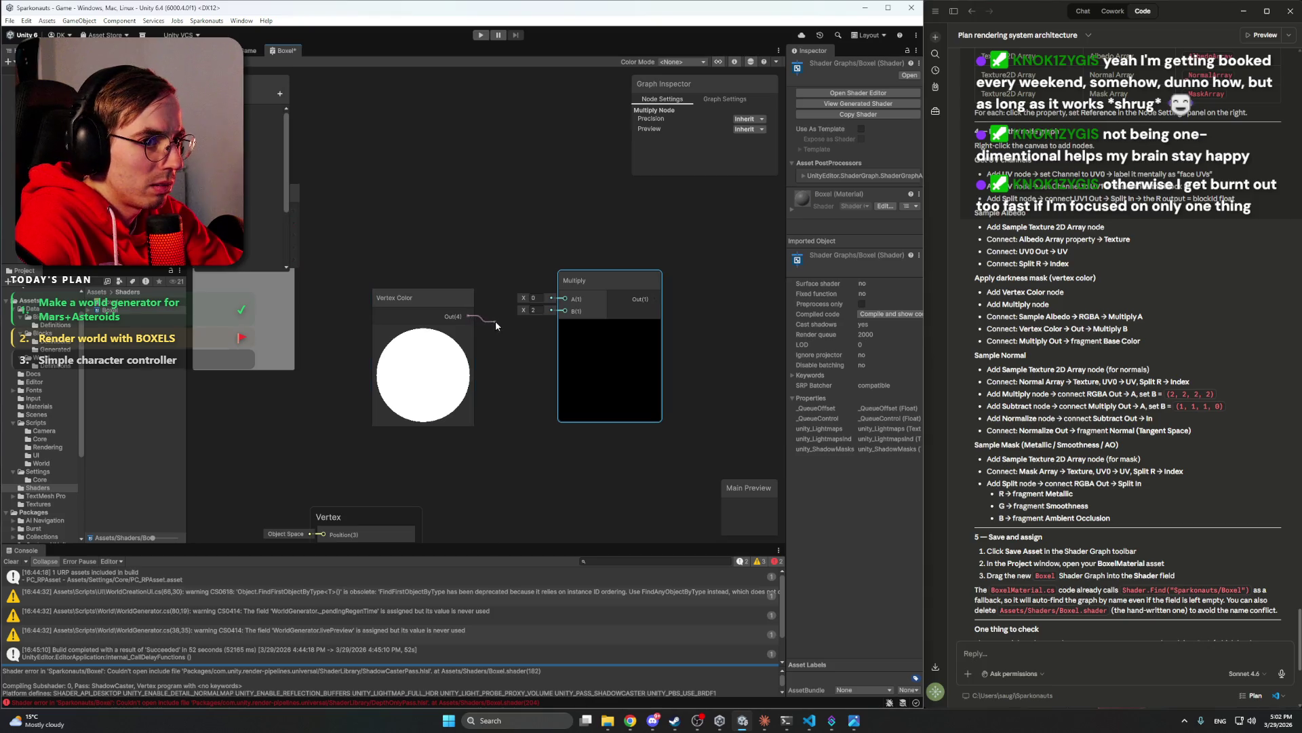
mouse_move(514, 329)
mouse_down()
mouse_move(563, 314)
mouse_move(578, 256)
mouse_move(568, 234)
mouse_up()
click(532, 198)
- Connect the Sample Texture 2D Array's RGBA output to Multiply's A input
mouse_move(495, 196)
mouse_down()
mouse_move(594, 274)
mouse_move(674, 283)
mouse_move(503, 275)
mouse_up()
scroll(595, 273, down, 3)
scroll(622, 297, up, 2)
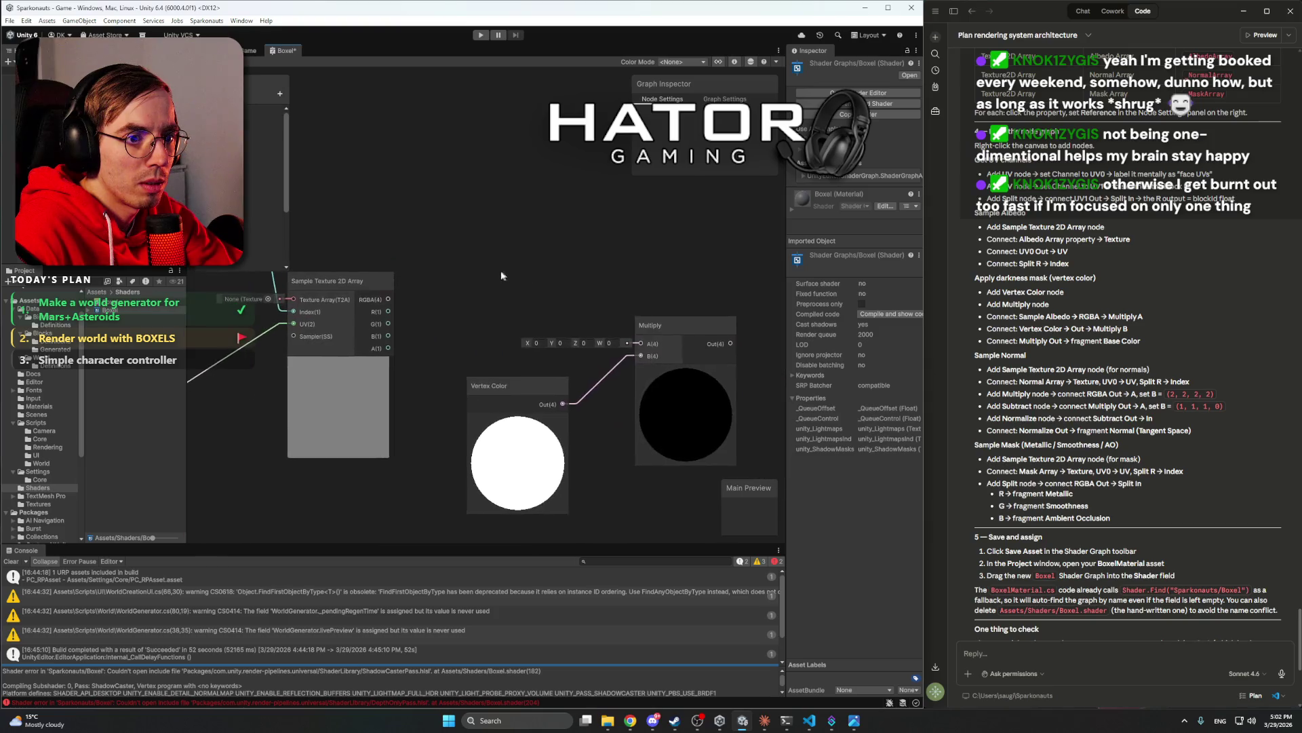
mouse_move(386, 300)
mouse_down()
mouse_move(510, 302)
mouse_move(637, 343)
mouse_up()
mouse_move(611, 268)
mouse_down()
mouse_move(584, 248)
mouse_move(482, 251)
mouse_move(628, 250)
mouse_up()
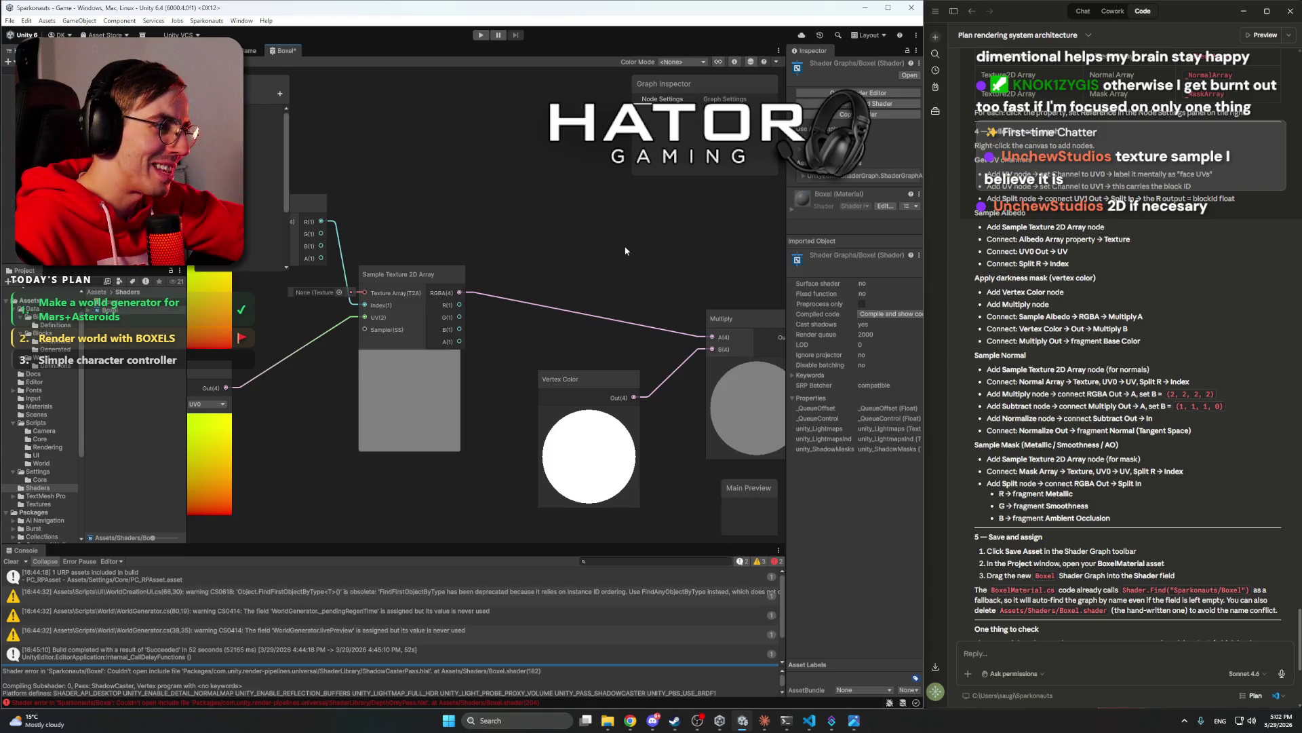
- Pan and zoom the graph to frame the UV, Split and Sample Texture 2D Array nodes
scroll(610, 251, down, 3)
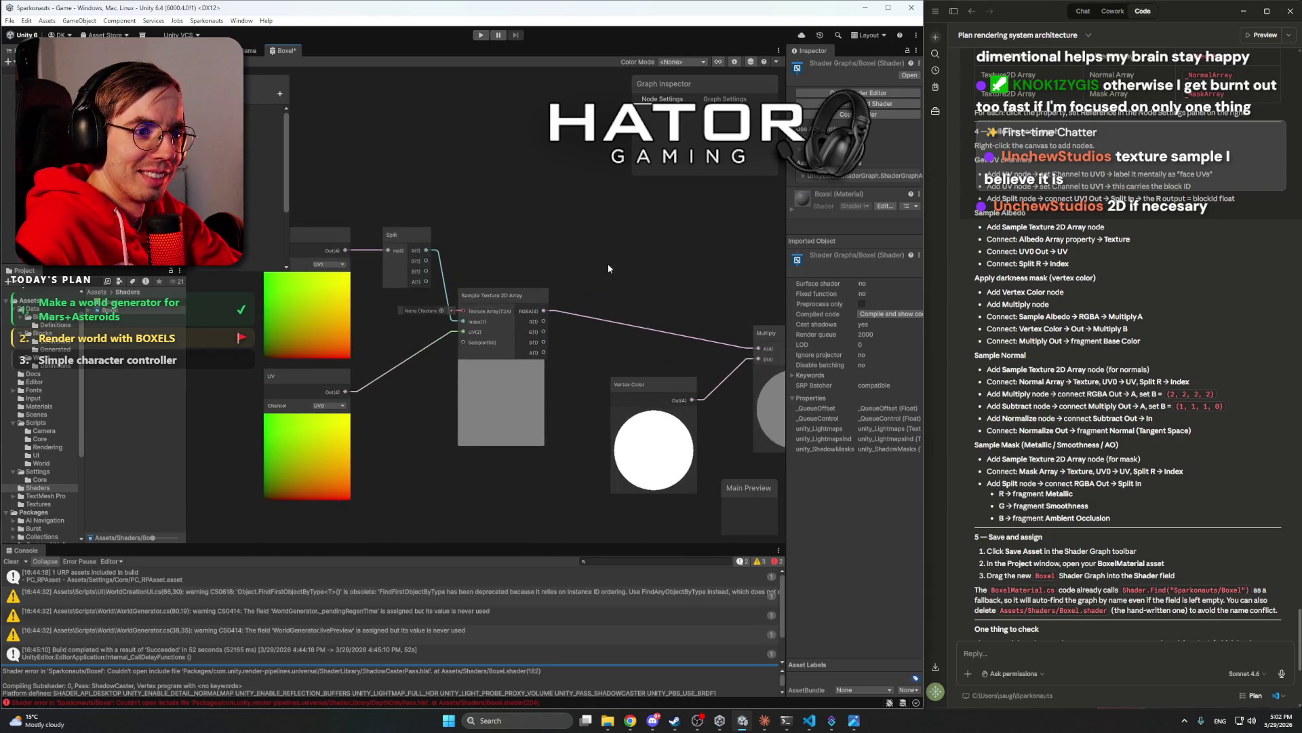
mouse_move(608, 268)
mouse_down()
mouse_move(649, 264)
mouse_move(617, 270)
mouse_up()
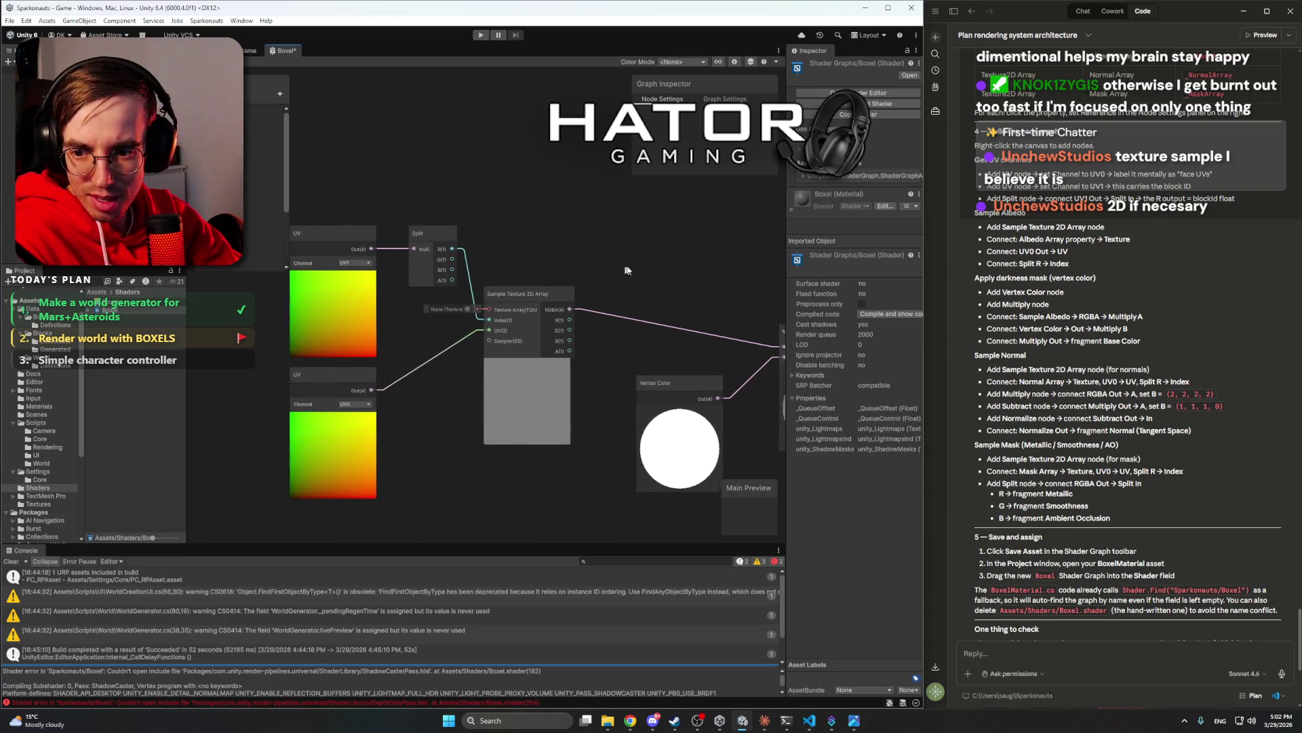
scroll(565, 271, up, 3)
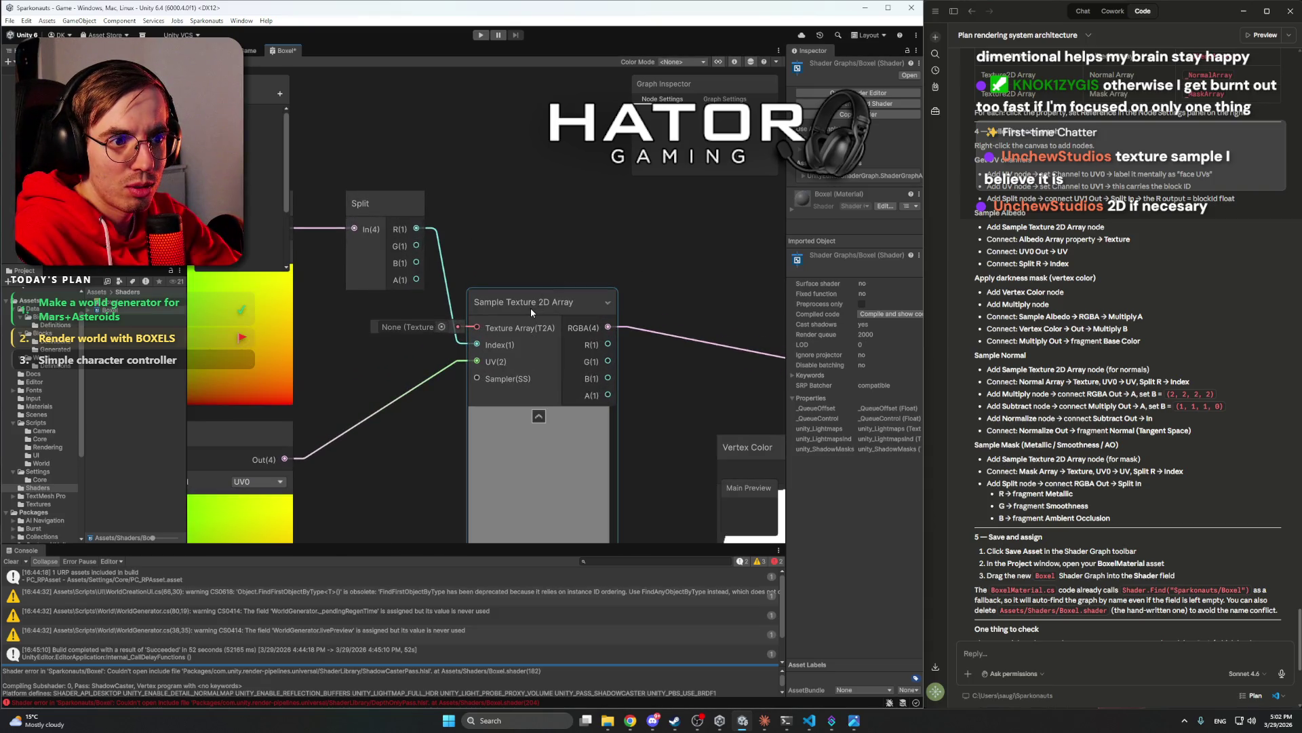
scroll(620, 261, down, 2)
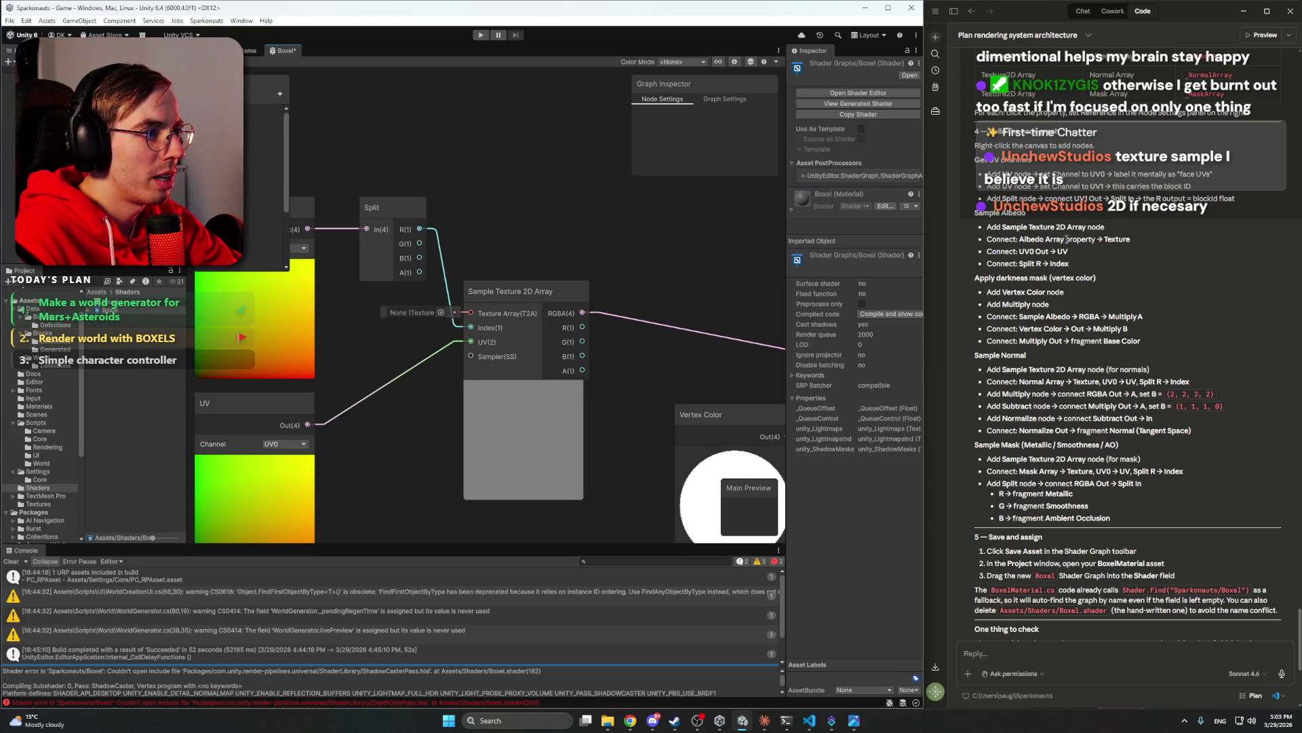
mouse_move(582, 250)
mouse_down()
mouse_move(642, 243)
mouse_move(628, 205)
mouse_up()
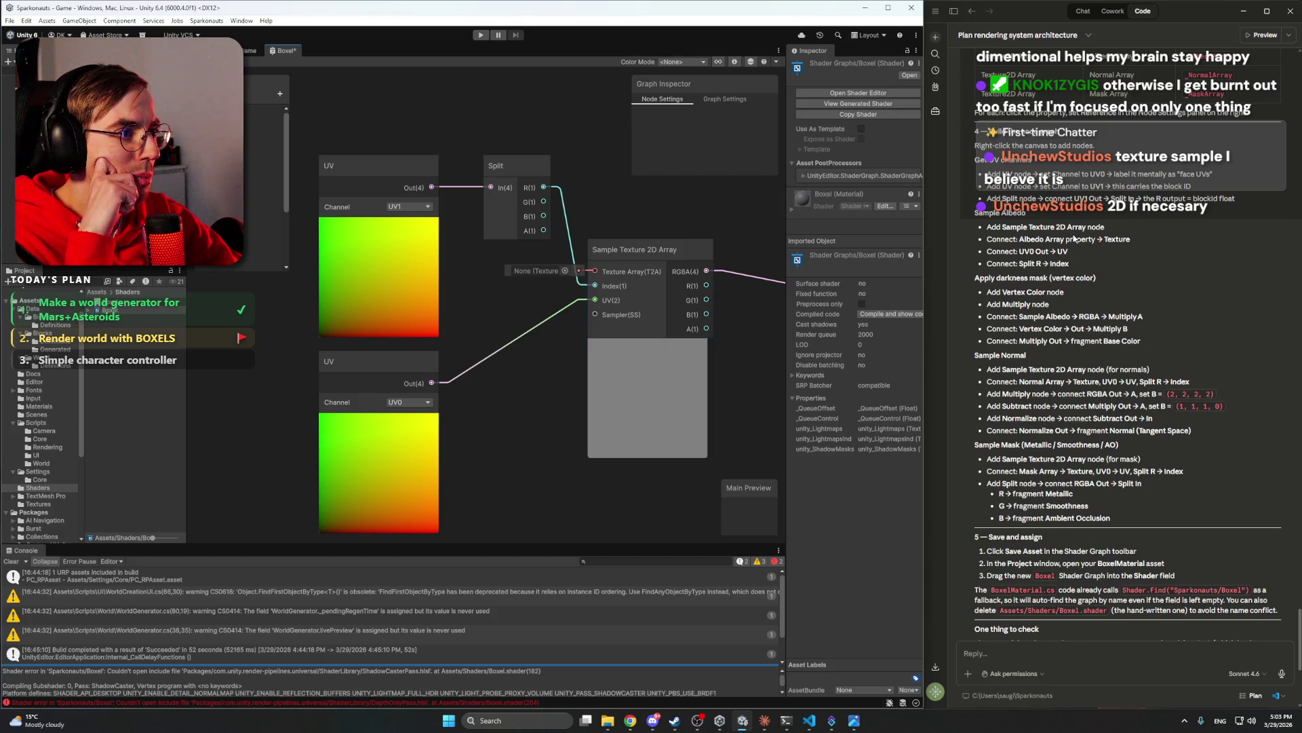
scroll(586, 285, down, 5)
scroll(468, 434, up, 5)
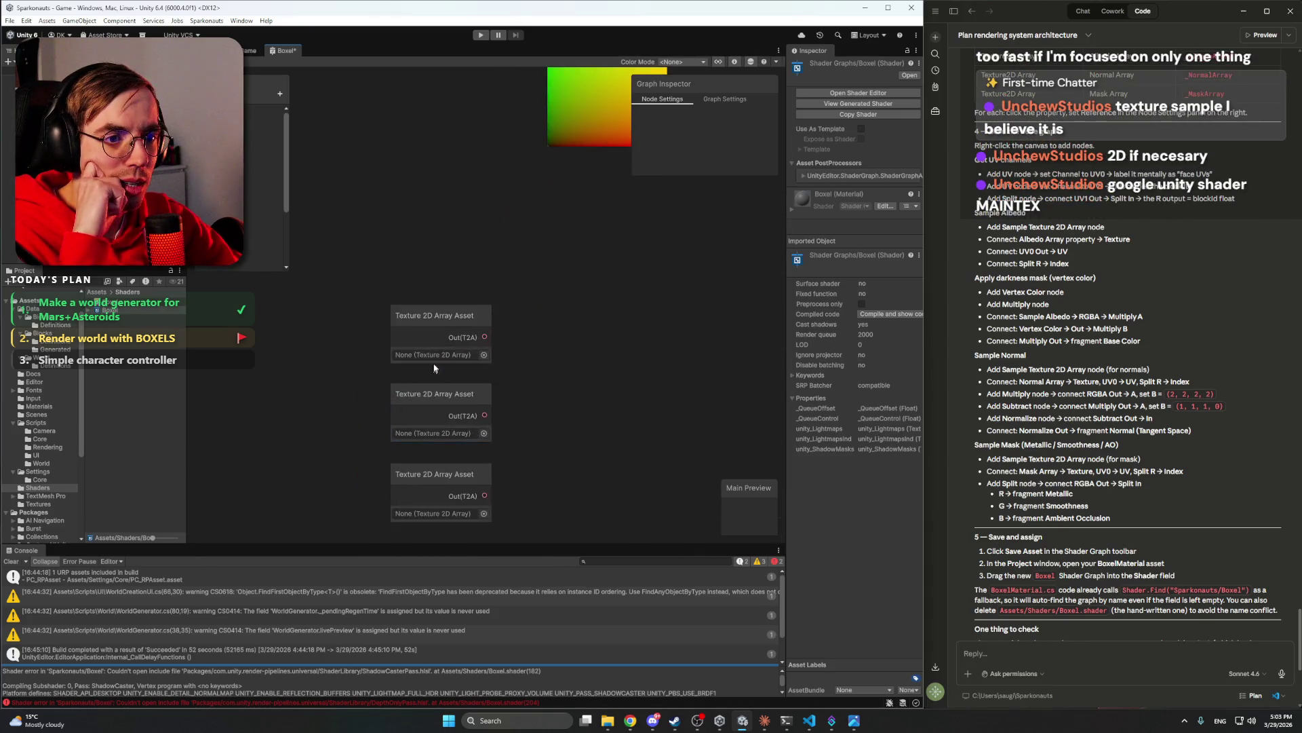
- Inspect the top Texture 2D Array Asset node's settings, then switch to Chrome
click(392, 355)
click(469, 327)
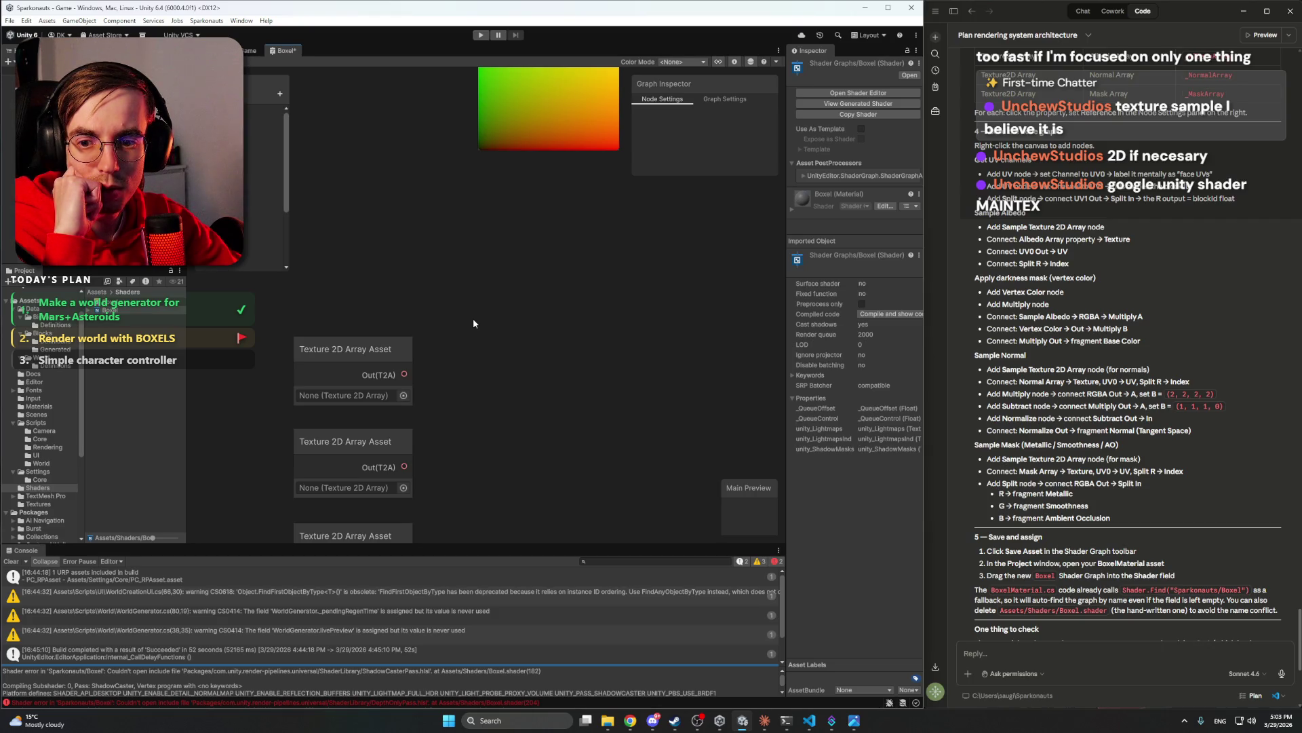
click(630, 720)
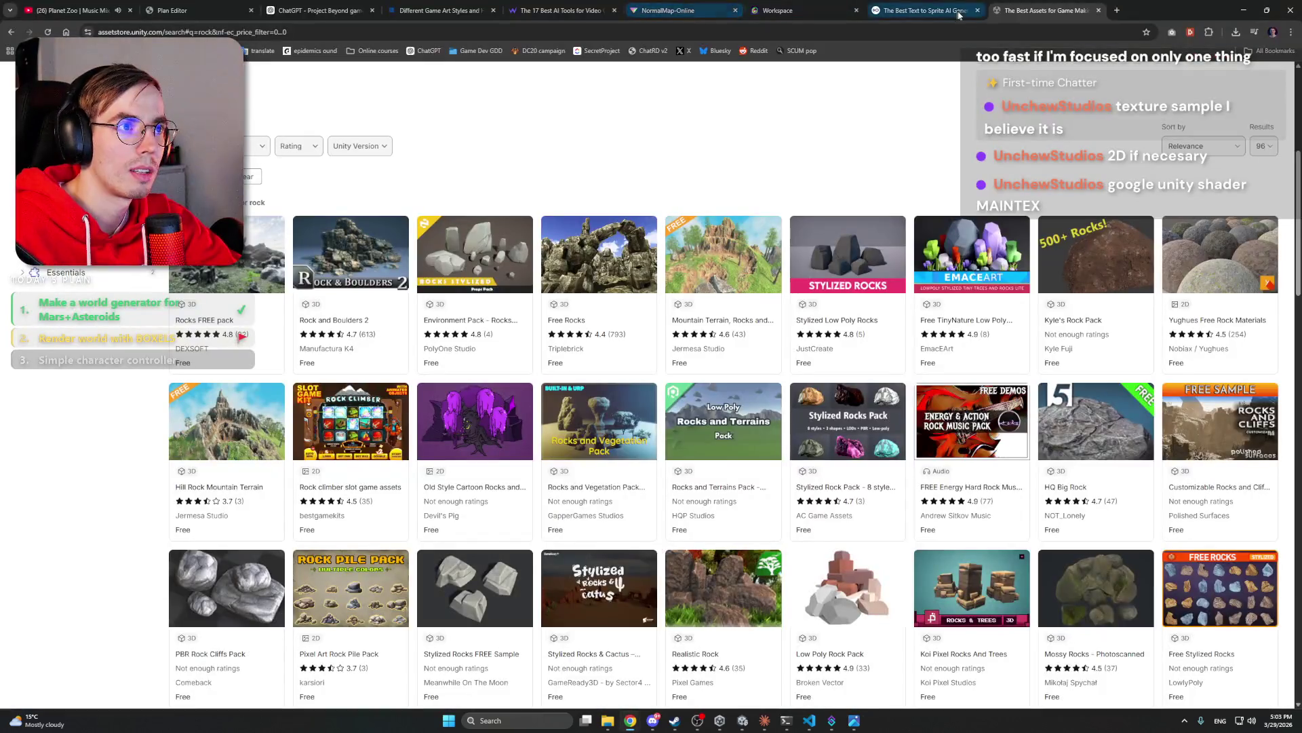
- Search for 'maintex', open and skim the maintex.com result, then close that tab
click(961, 30)
text(maintex)
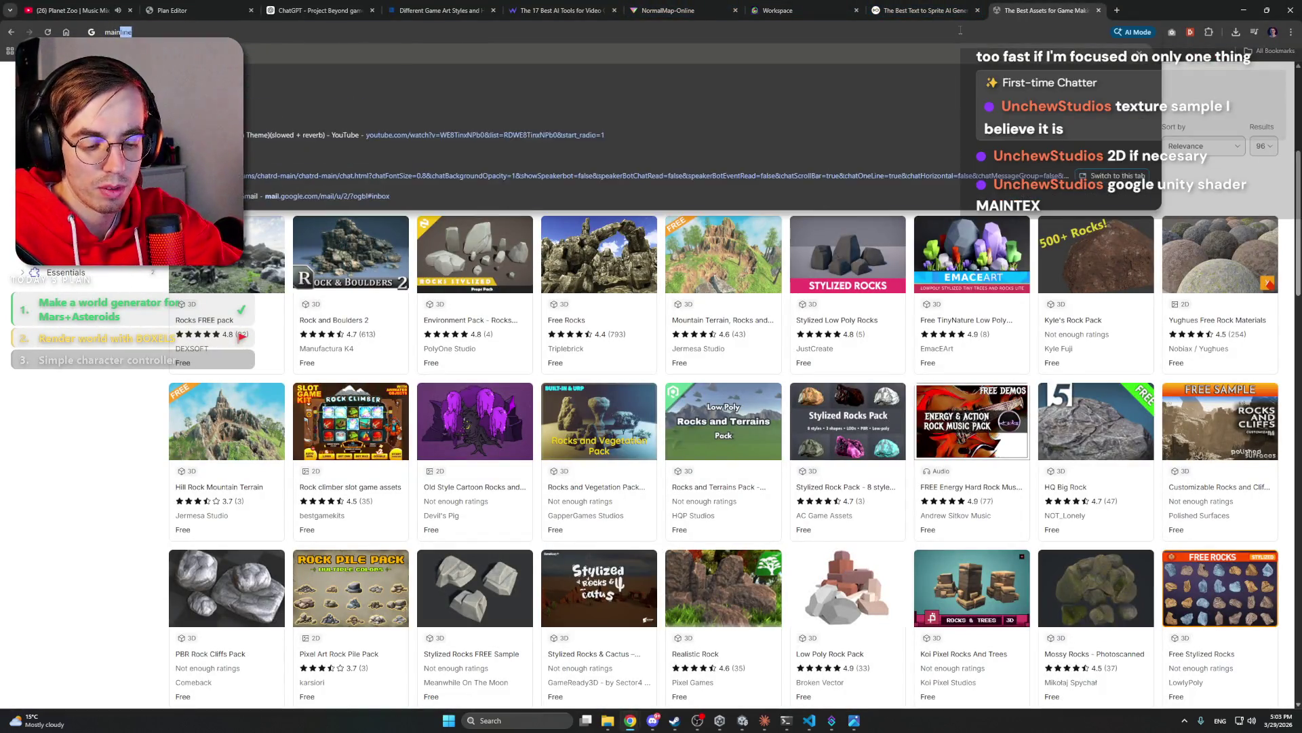
key(Return)
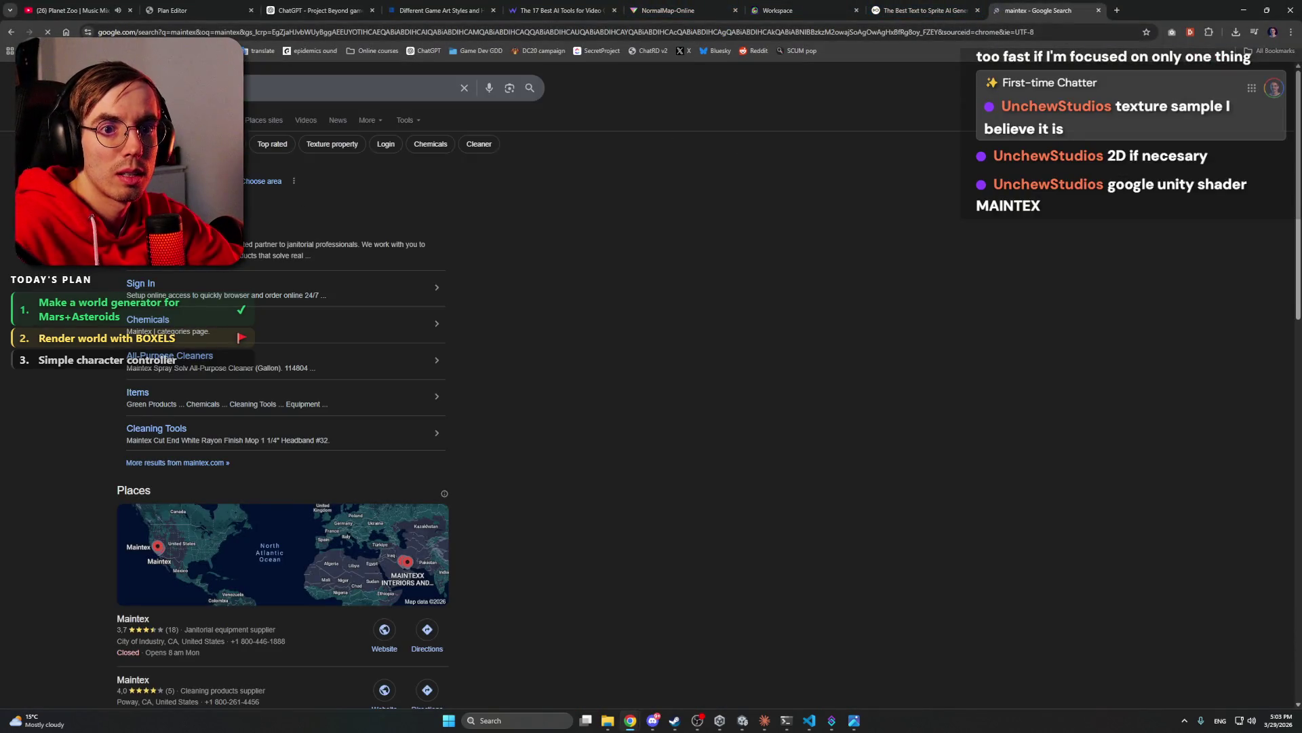
click(204, 234)
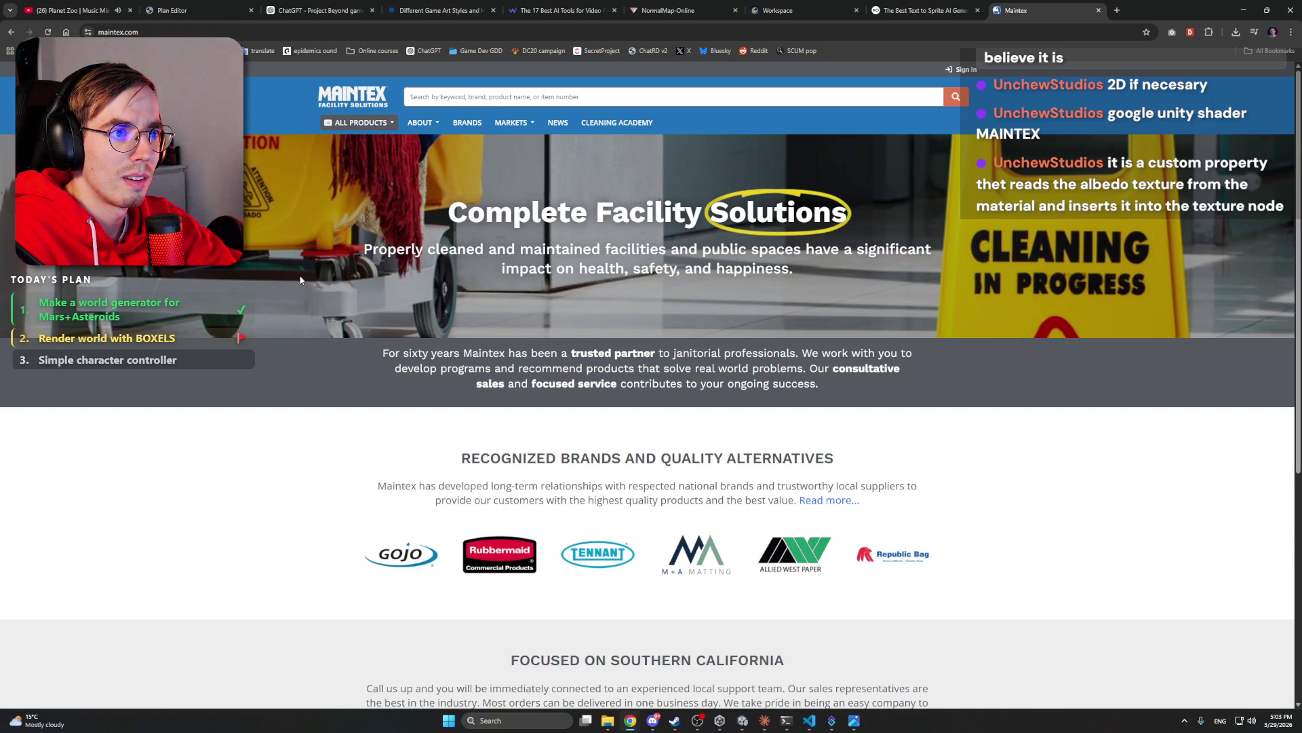
scroll(295, 287, down, 6)
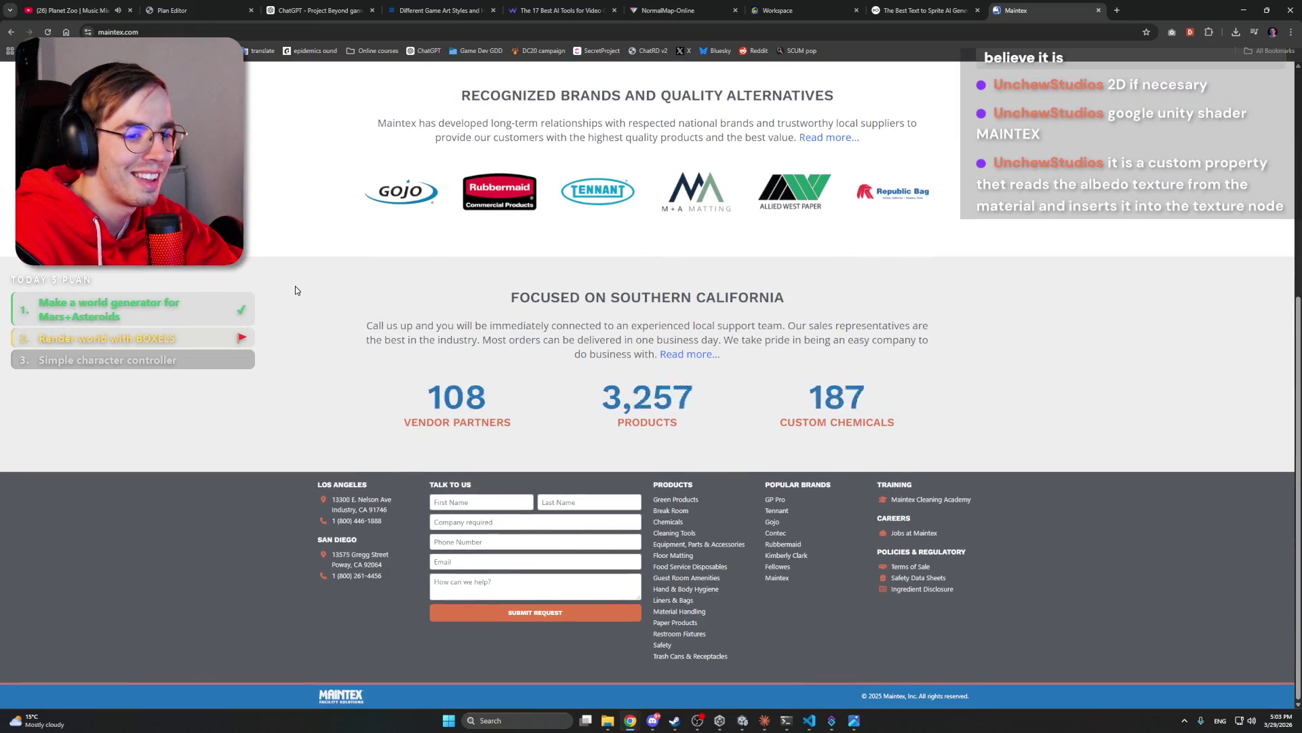
scroll(294, 288, up, 6)
click(1099, 10)
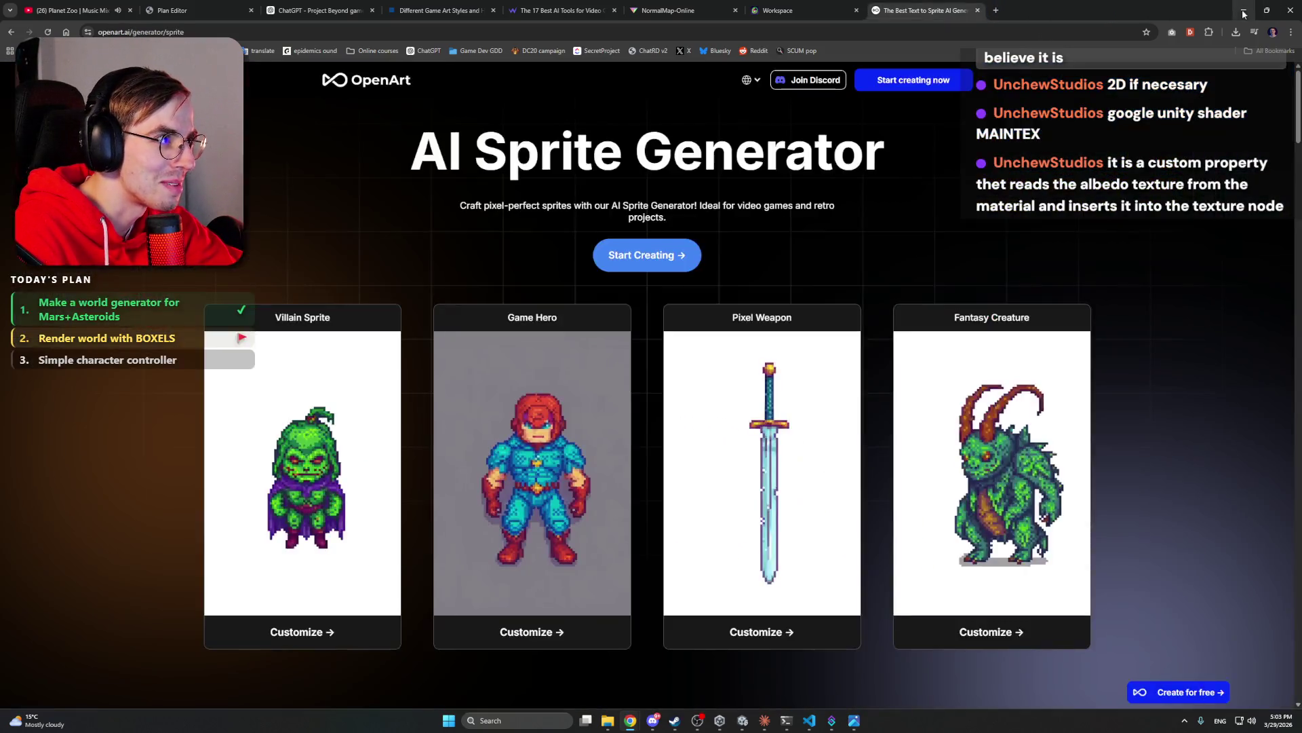
- Minimize Chrome and zoom out the Boxel graph to frame all its nodes
click(1241, 11)
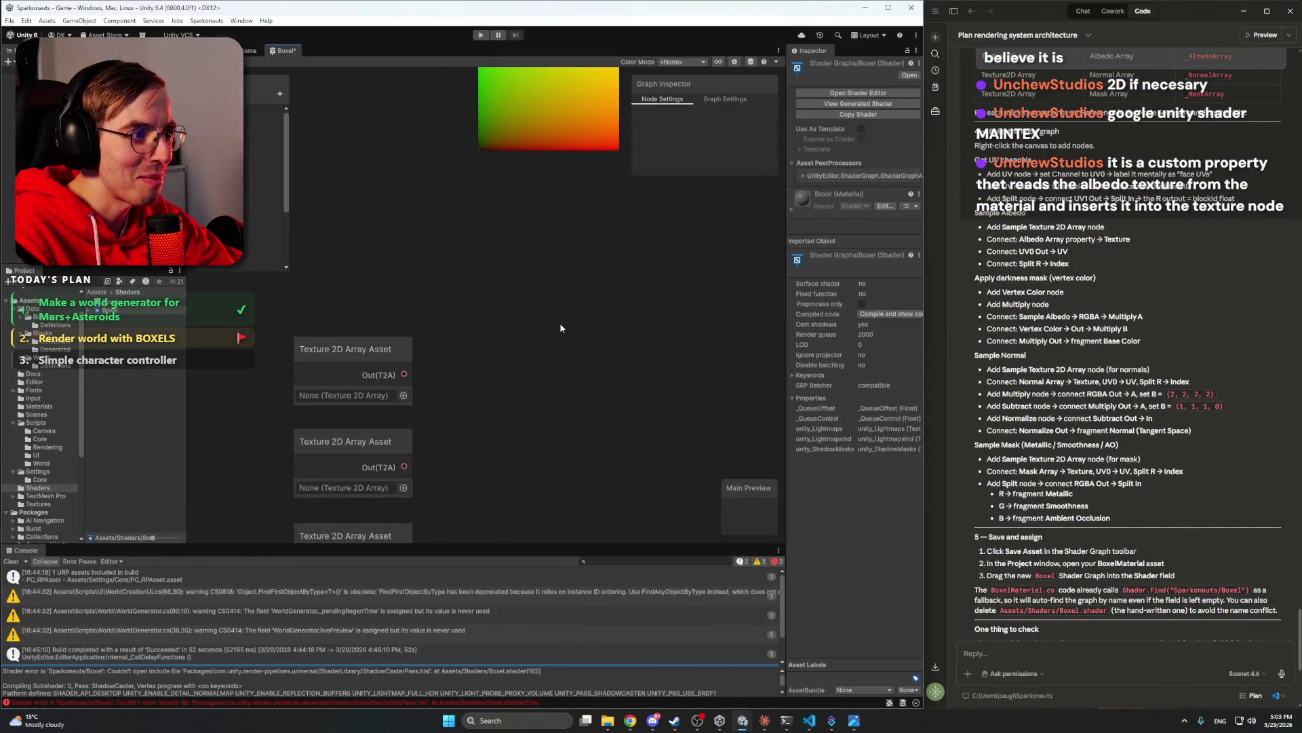
scroll(559, 323, down, 5)
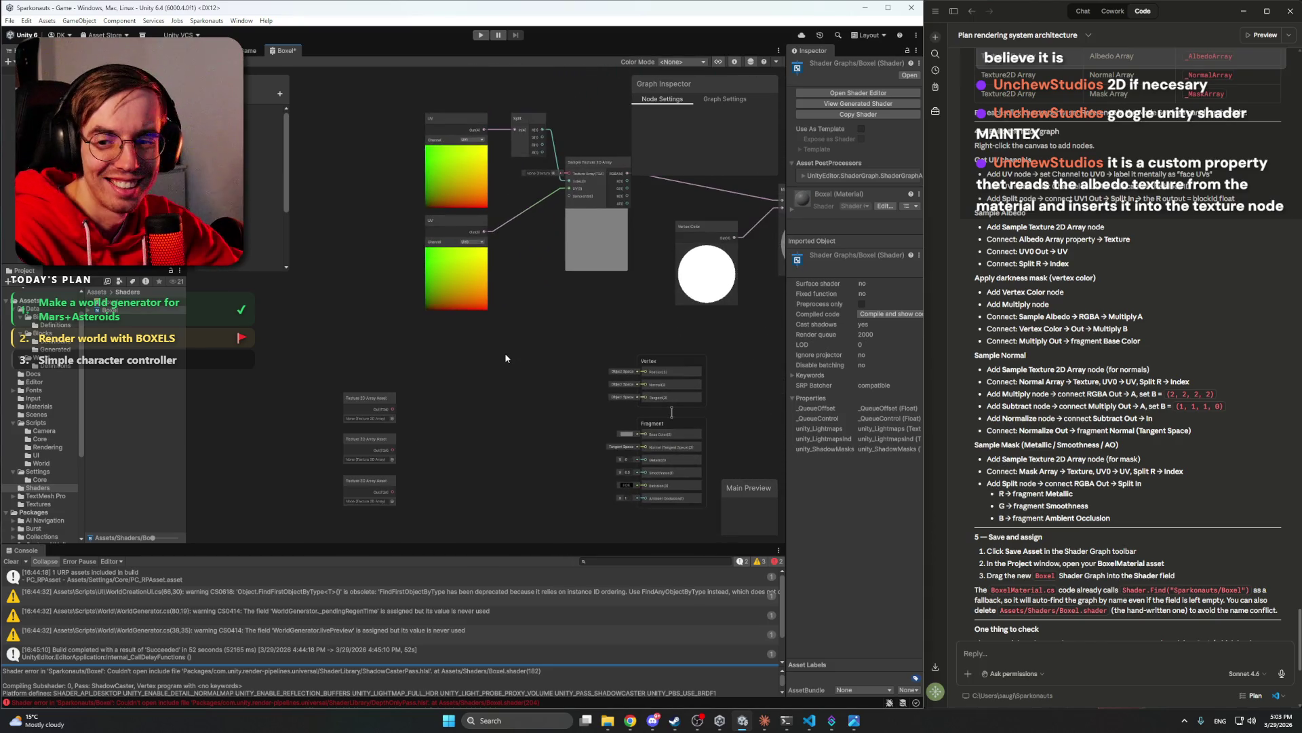
scroll(451, 367, down, 1)
drag(451, 367, 446, 345)
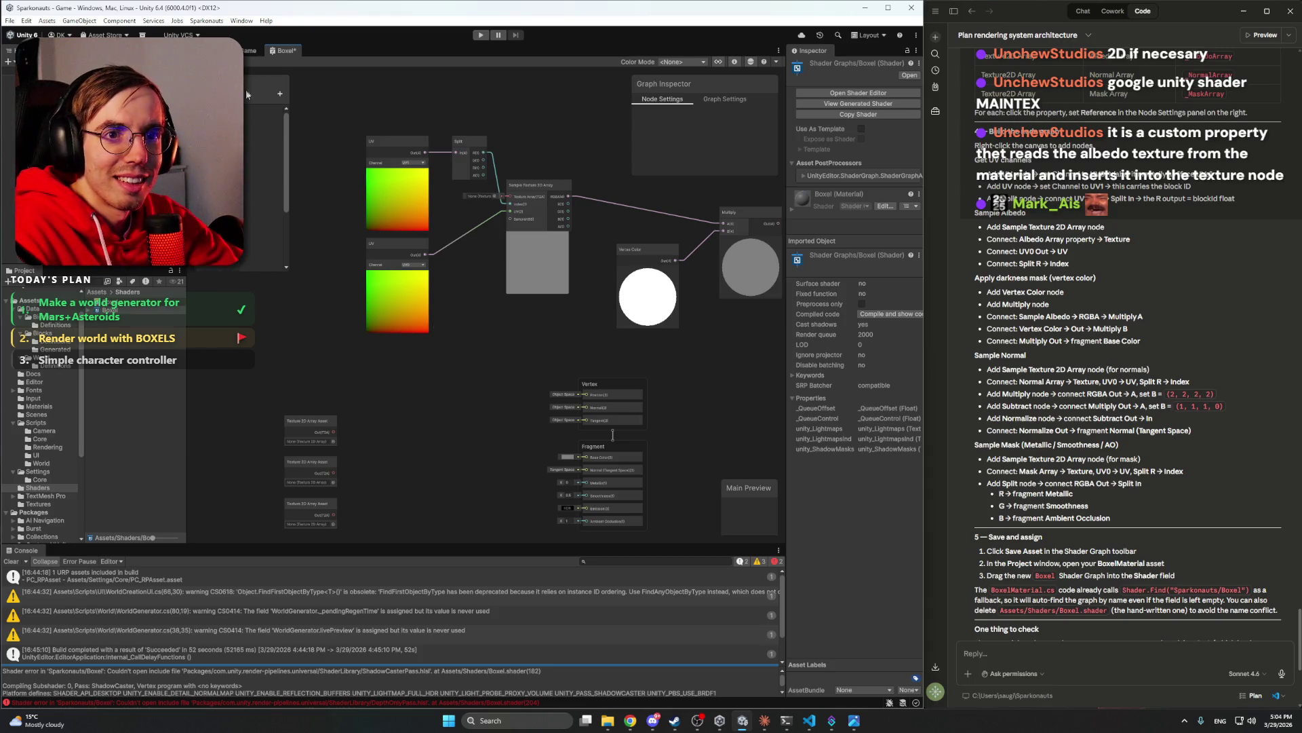
click(279, 94)
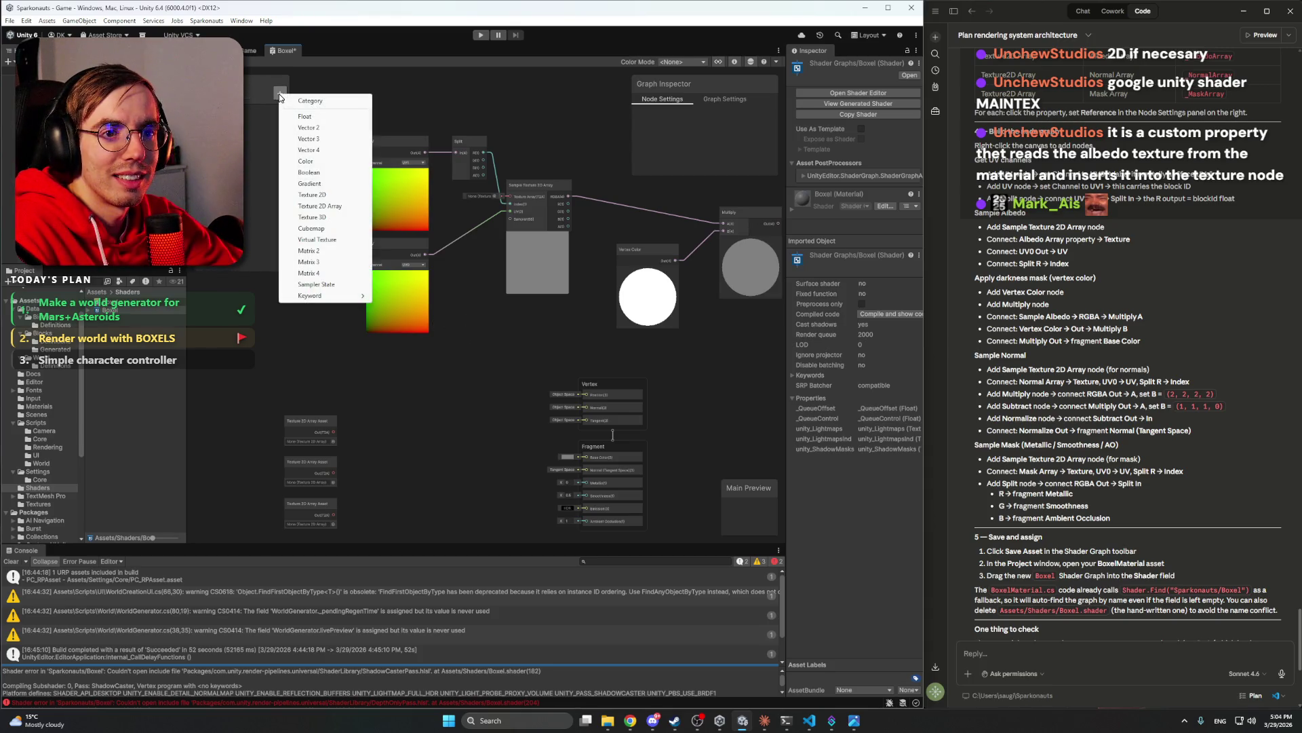
key(Escape)
mouse_move(558, 278)
mouse_down()
mouse_move(434, 299)
mouse_move(583, 255)
mouse_up()
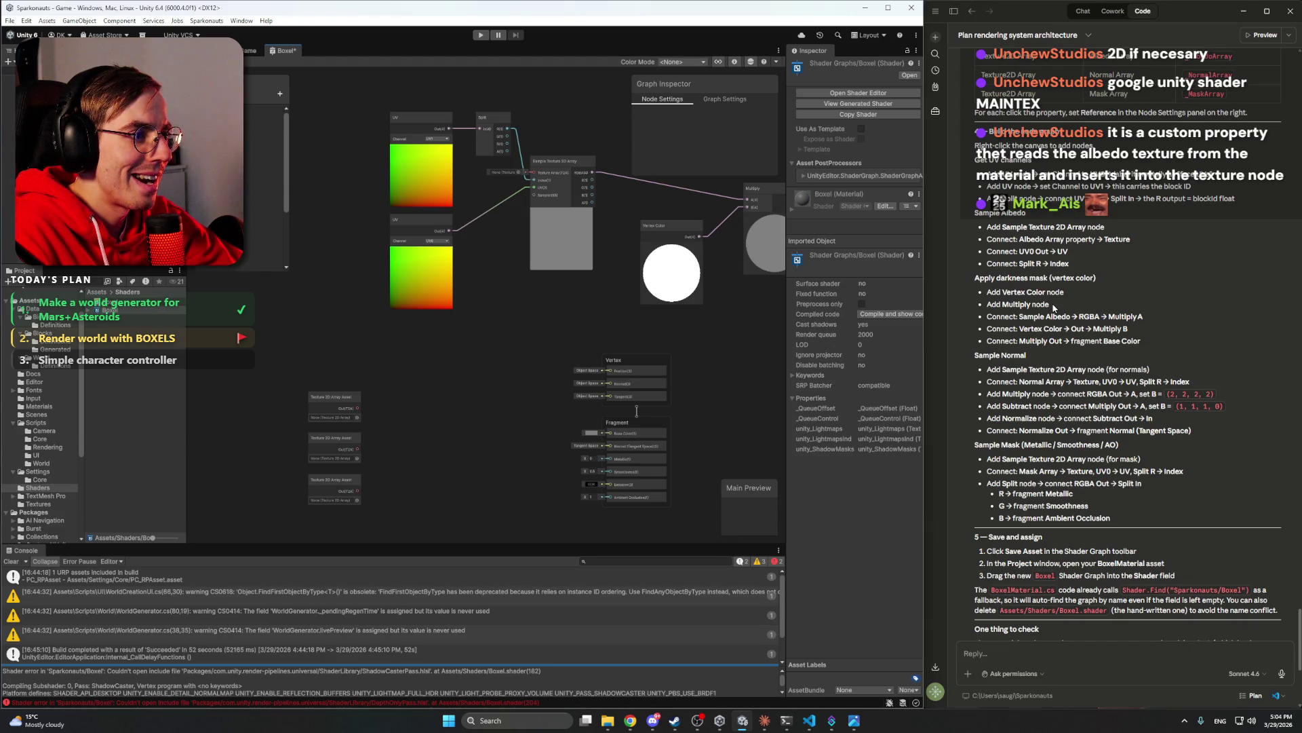
scroll(636, 410, up, 3)
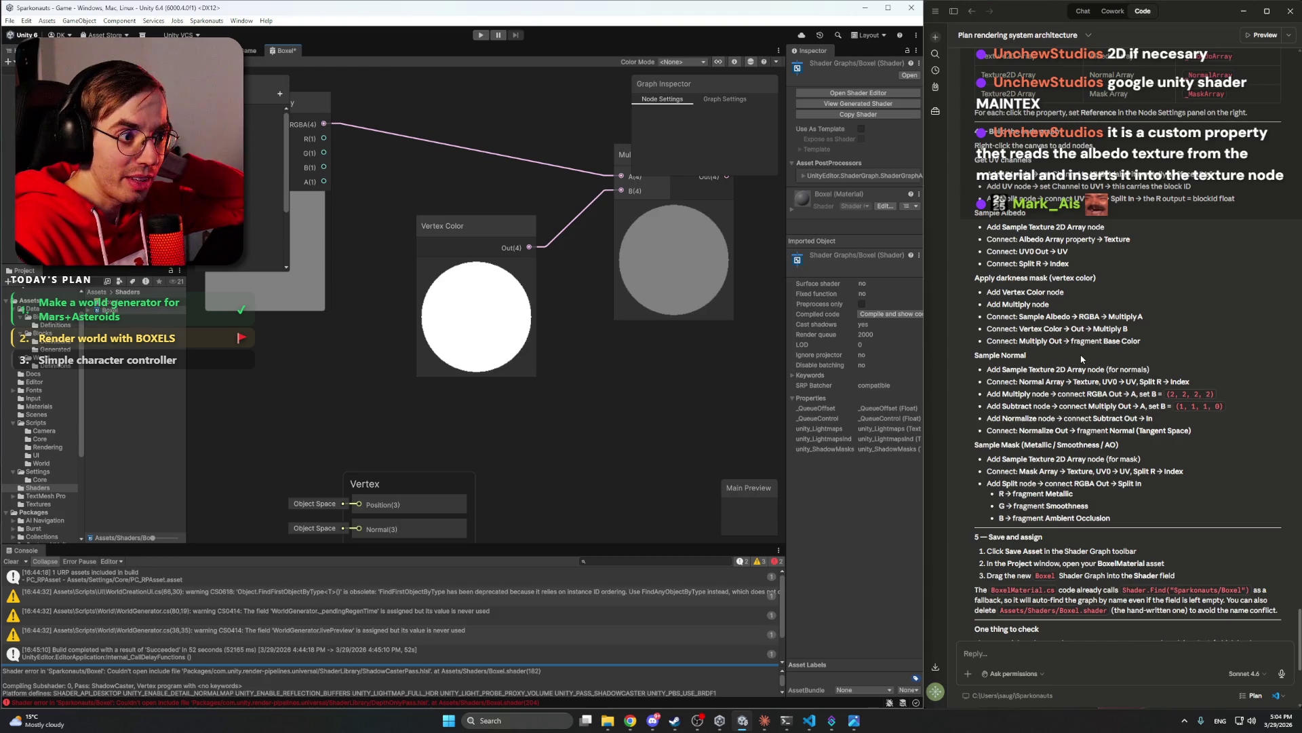
mouse_move(608, 720)
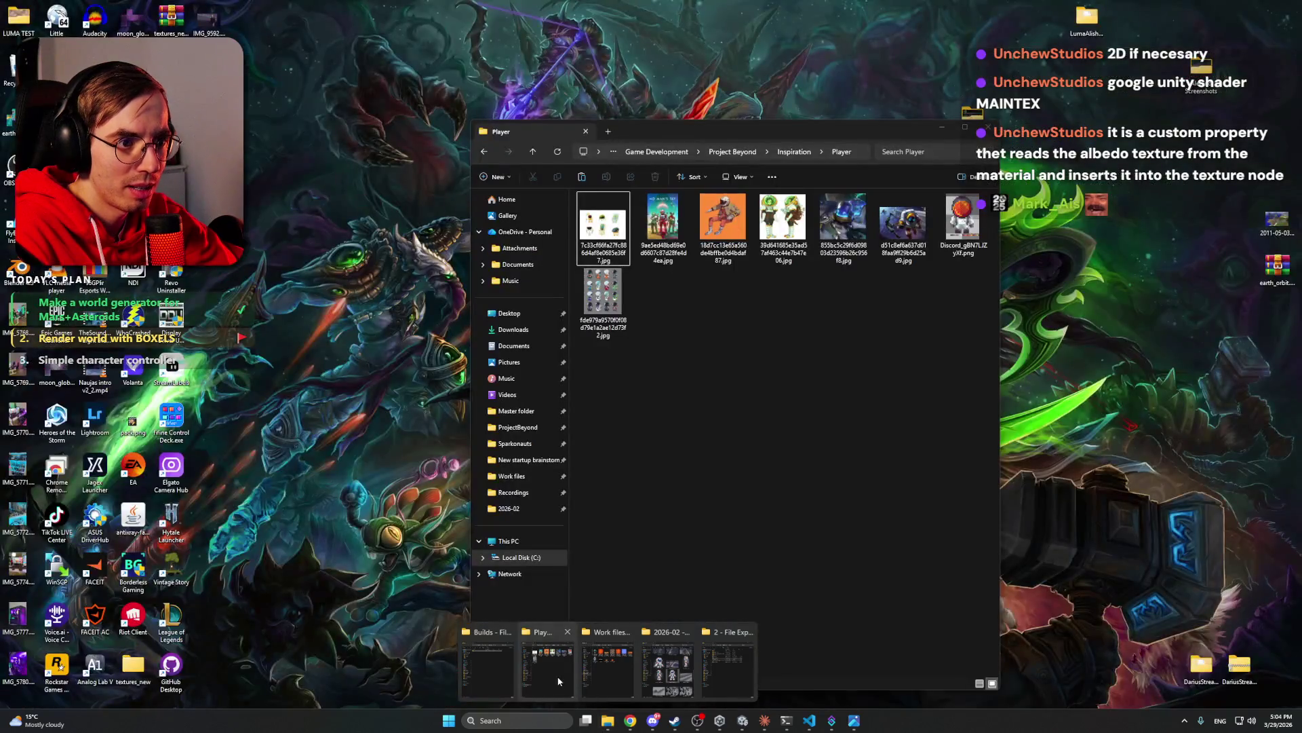
click(548, 670)
click(509, 394)
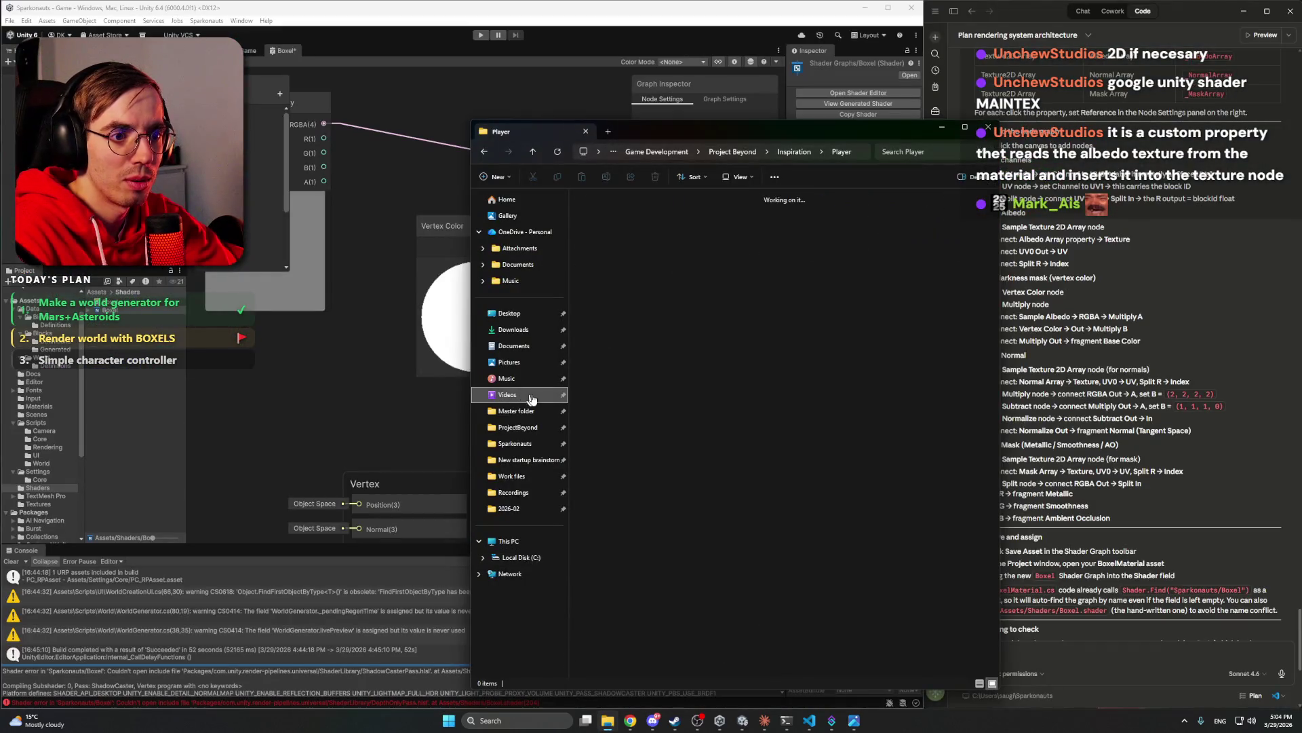
click(734, 224)
double_click(733, 222)
click(794, 358)
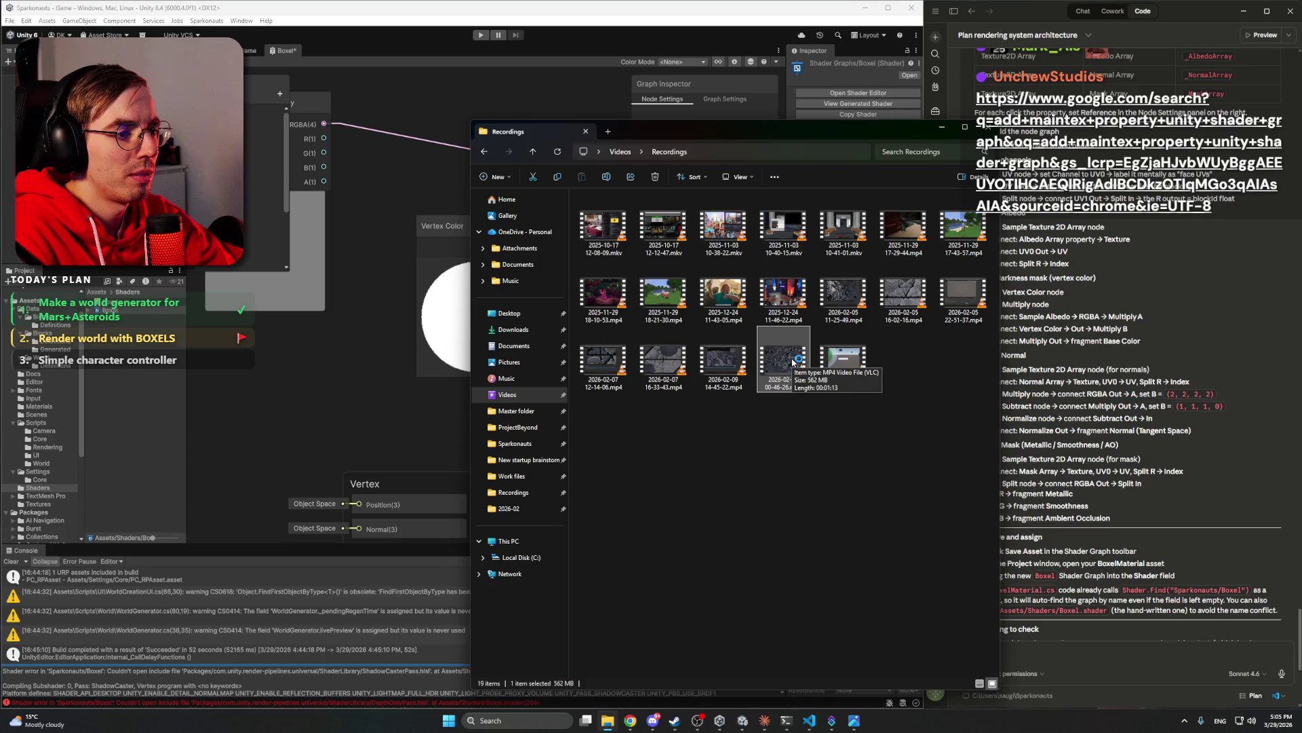
click(946, 126)
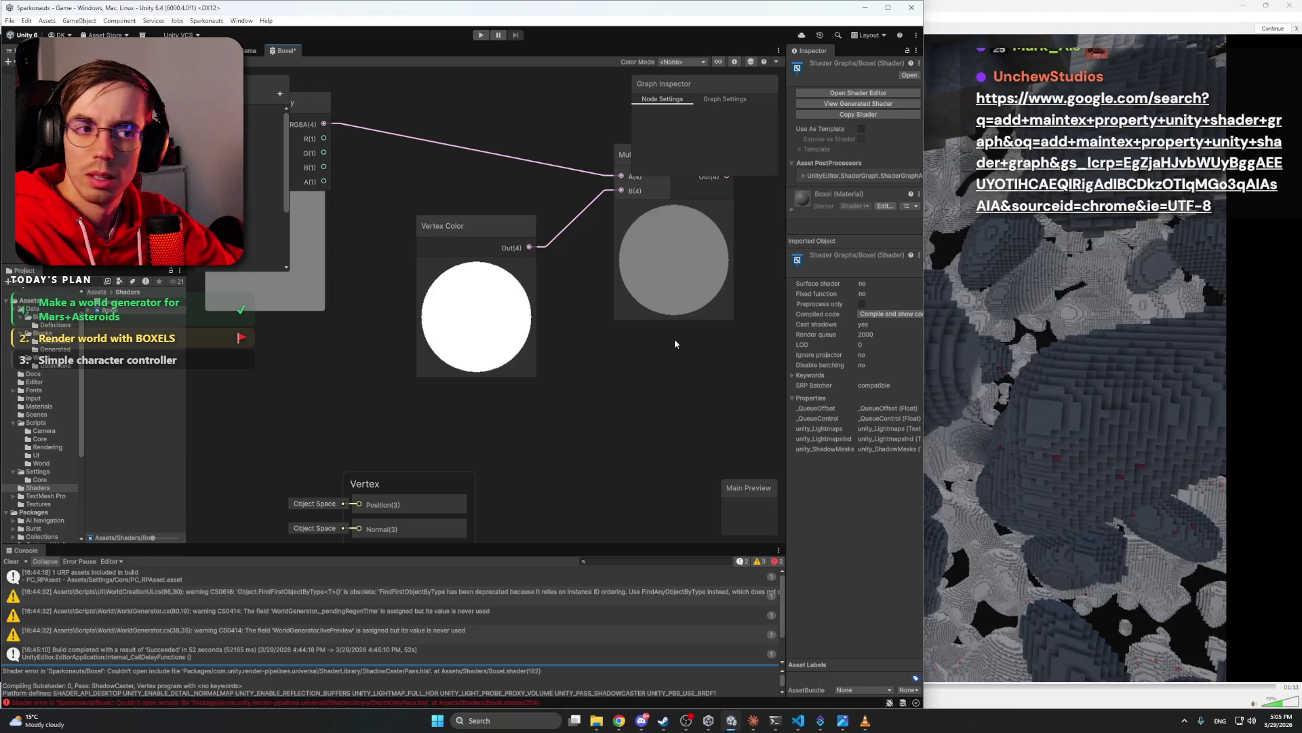
- Watch the voxel asteroid recording full screen, exit fullscreen, and close VLC
double_click(1057, 453)
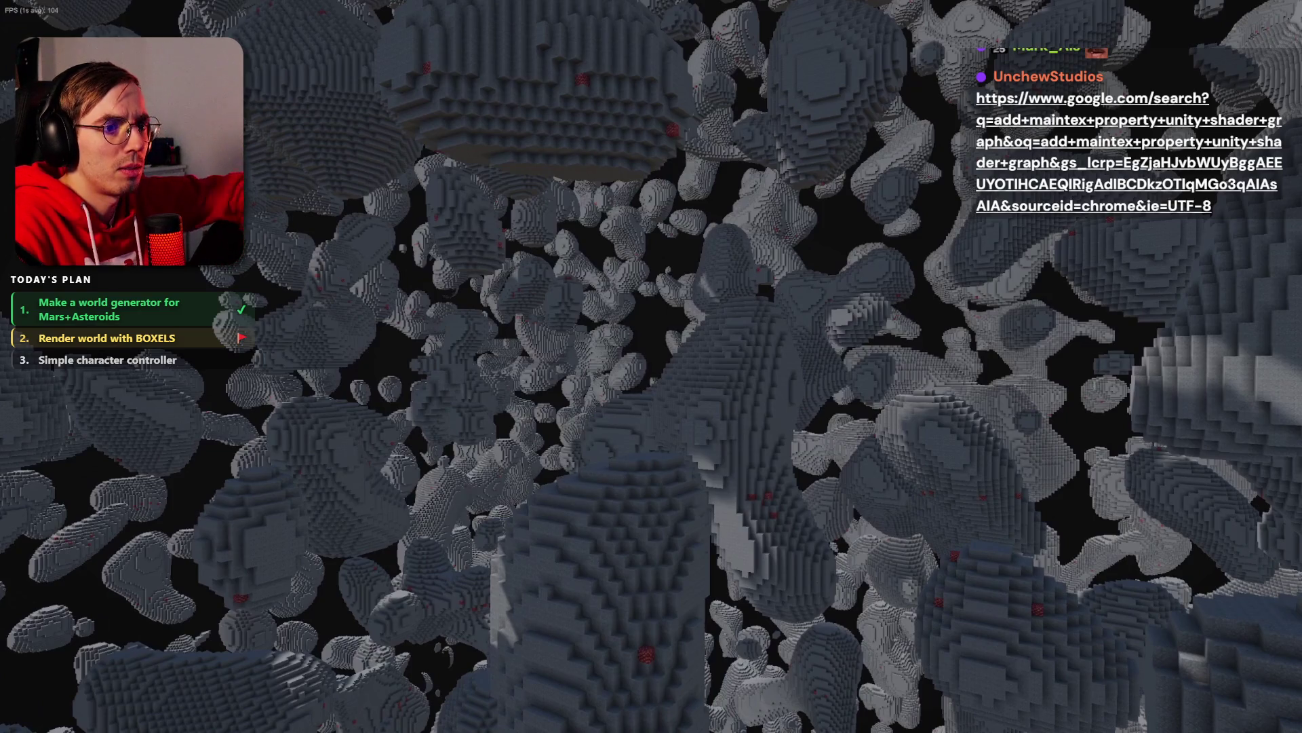
key(Escape)
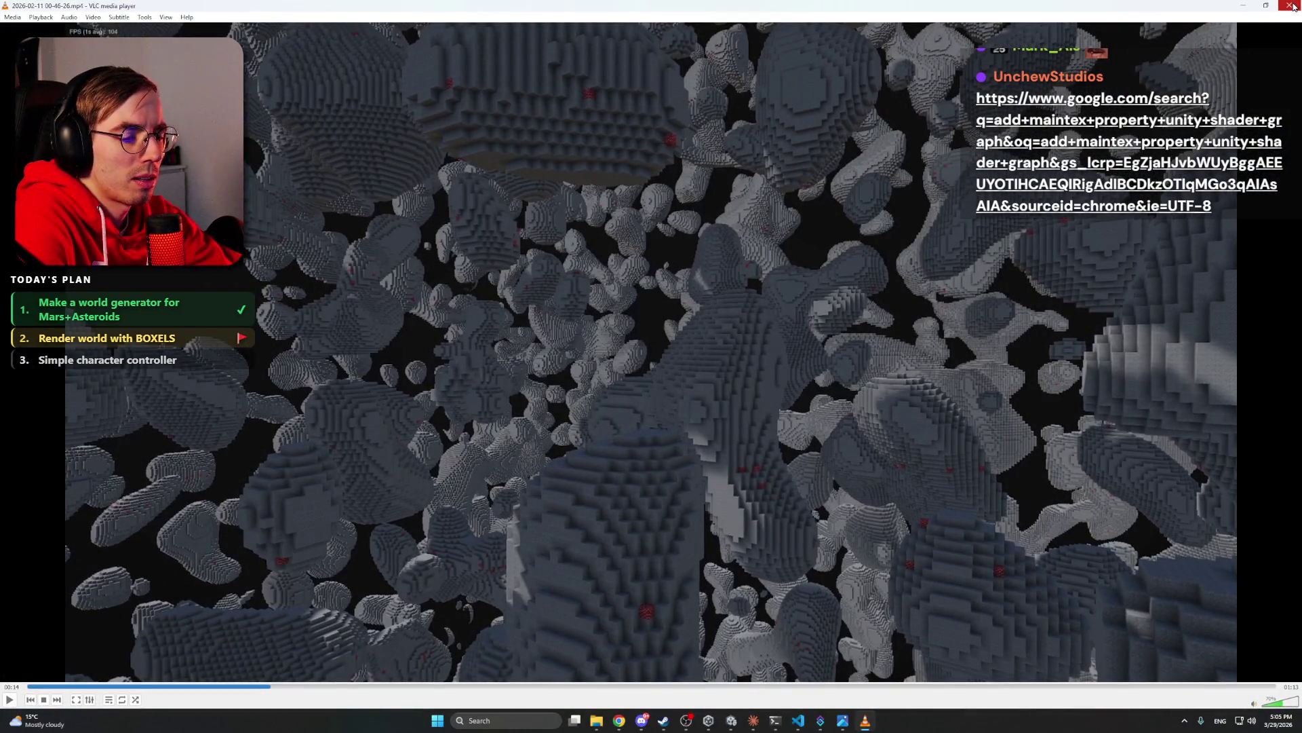
click(1292, 6)
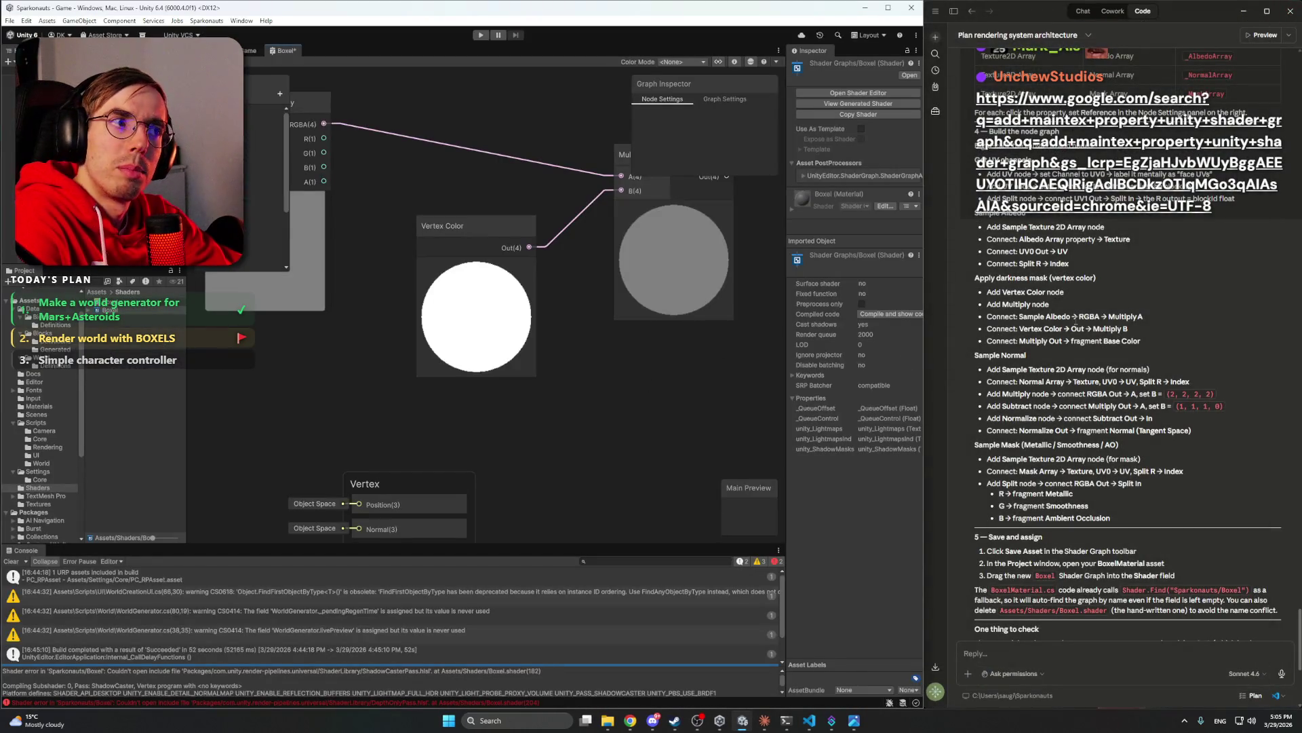
- Add a Texture 2D Array property named Albedo Array to the Blackboard
scroll(1168, 326, down, 5)
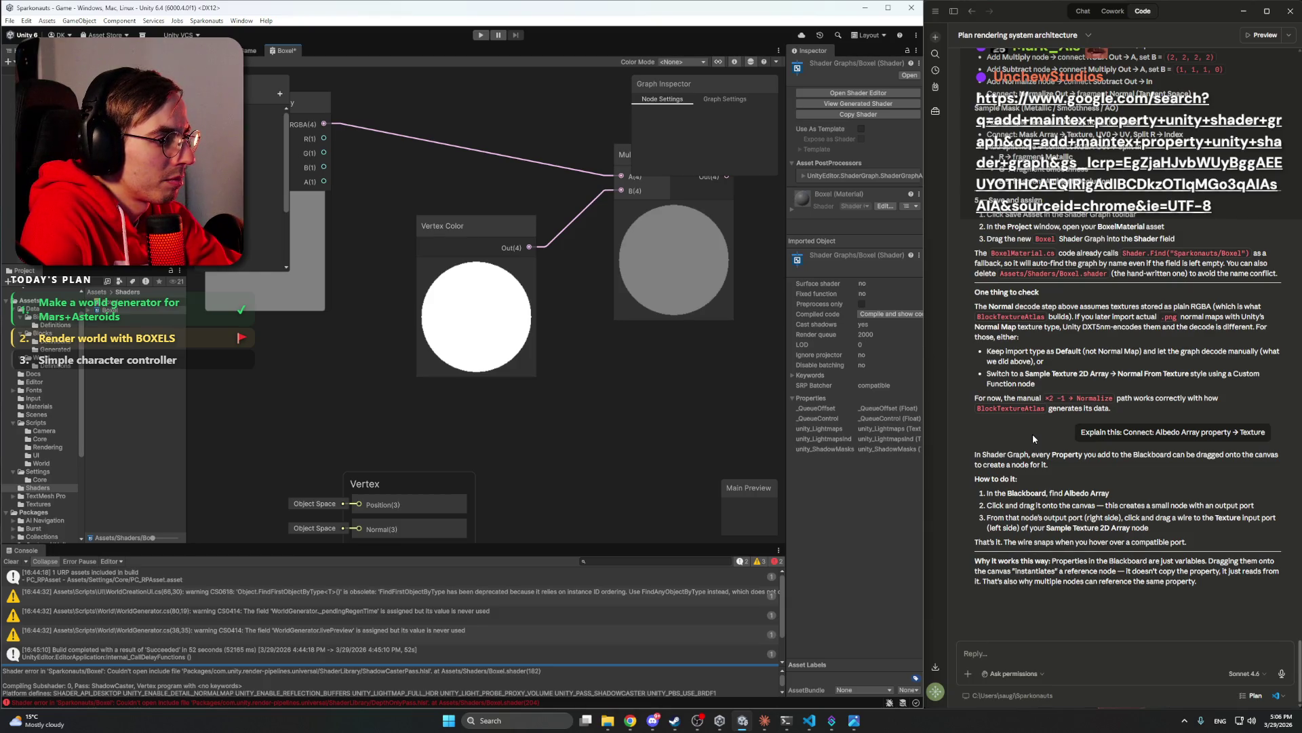
scroll(1033, 433, up, 6)
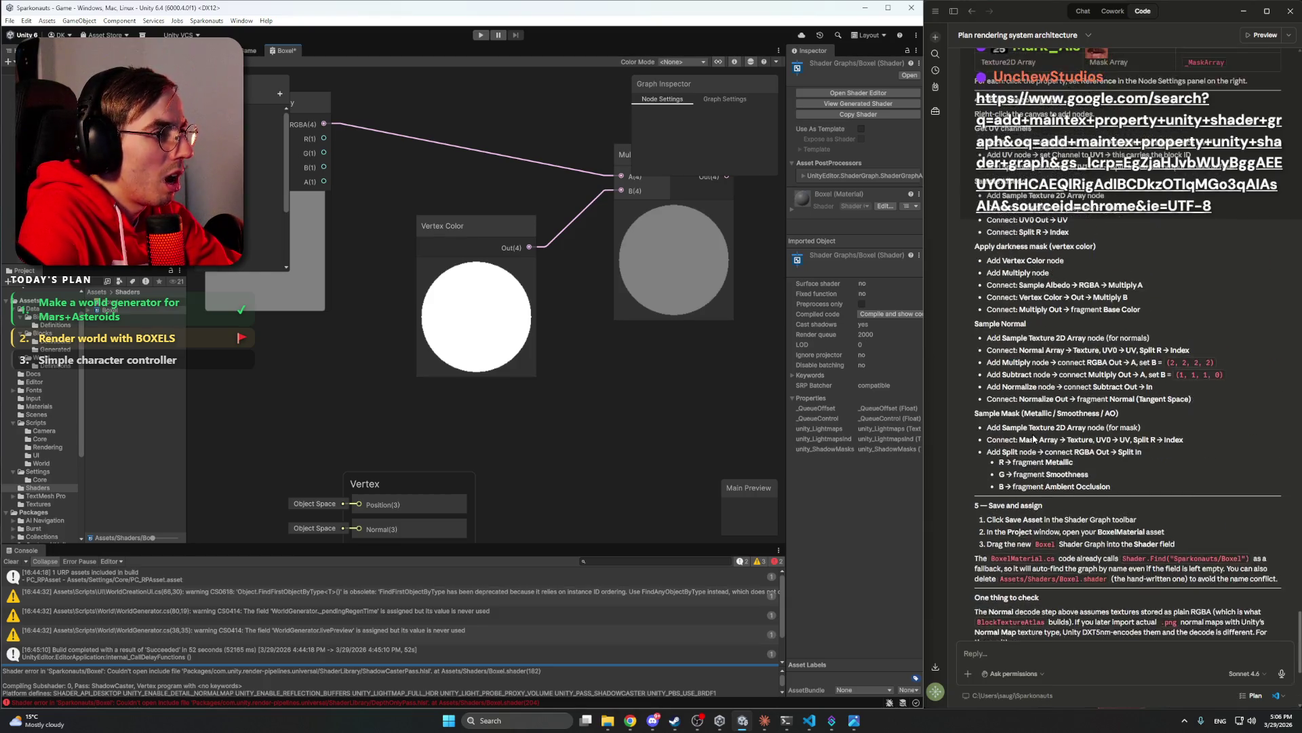
scroll(1070, 327, up, 3)
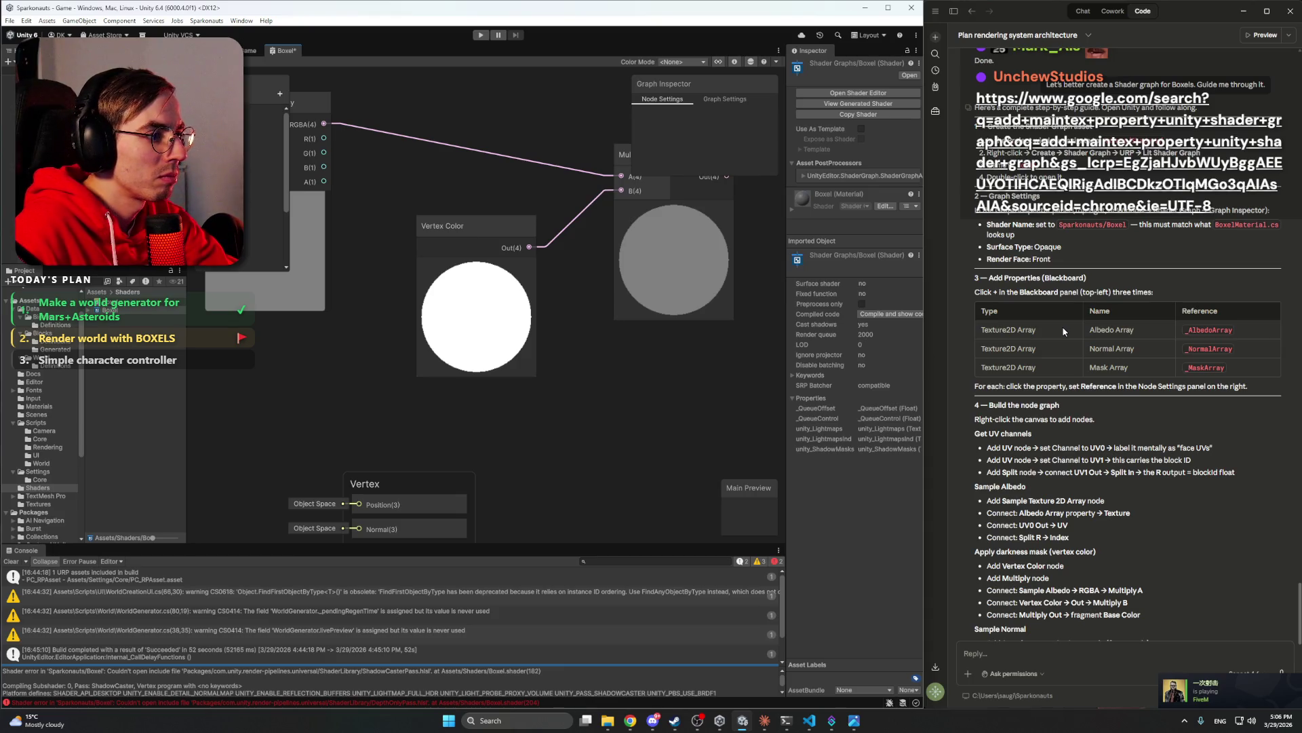
click(280, 93)
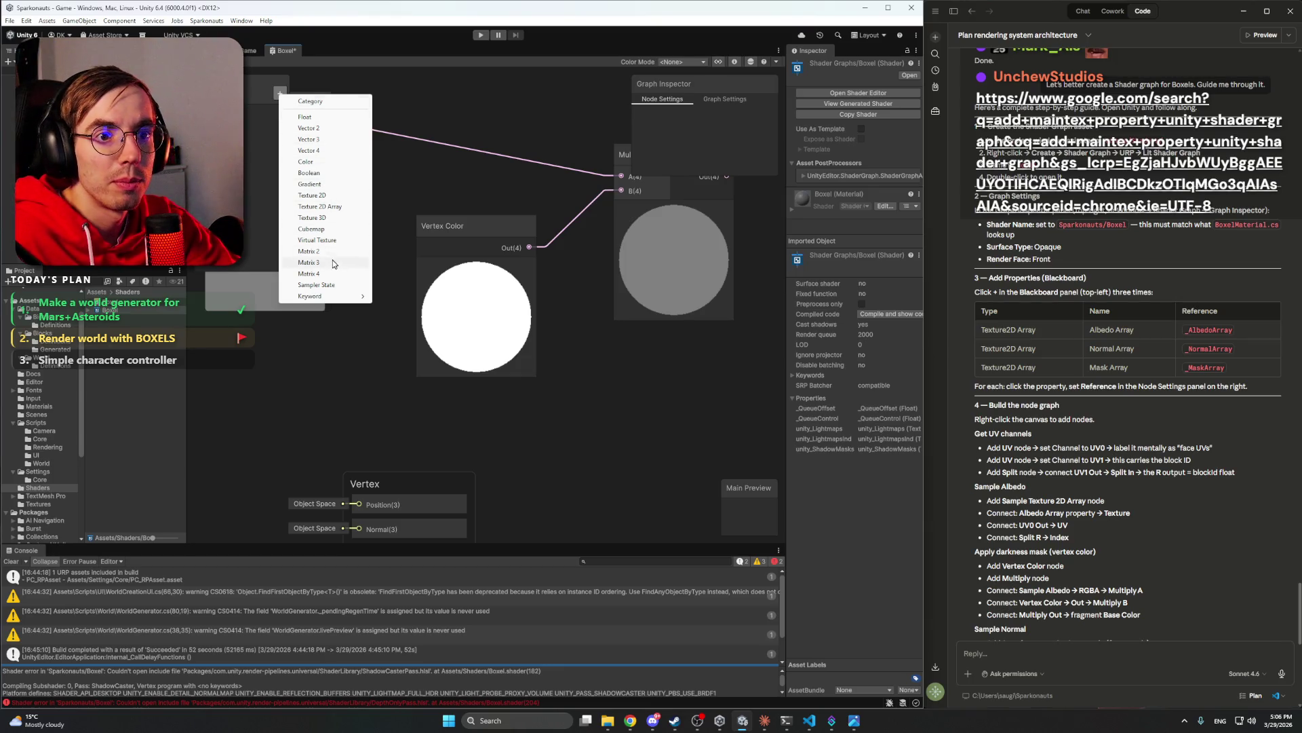
click(345, 207)
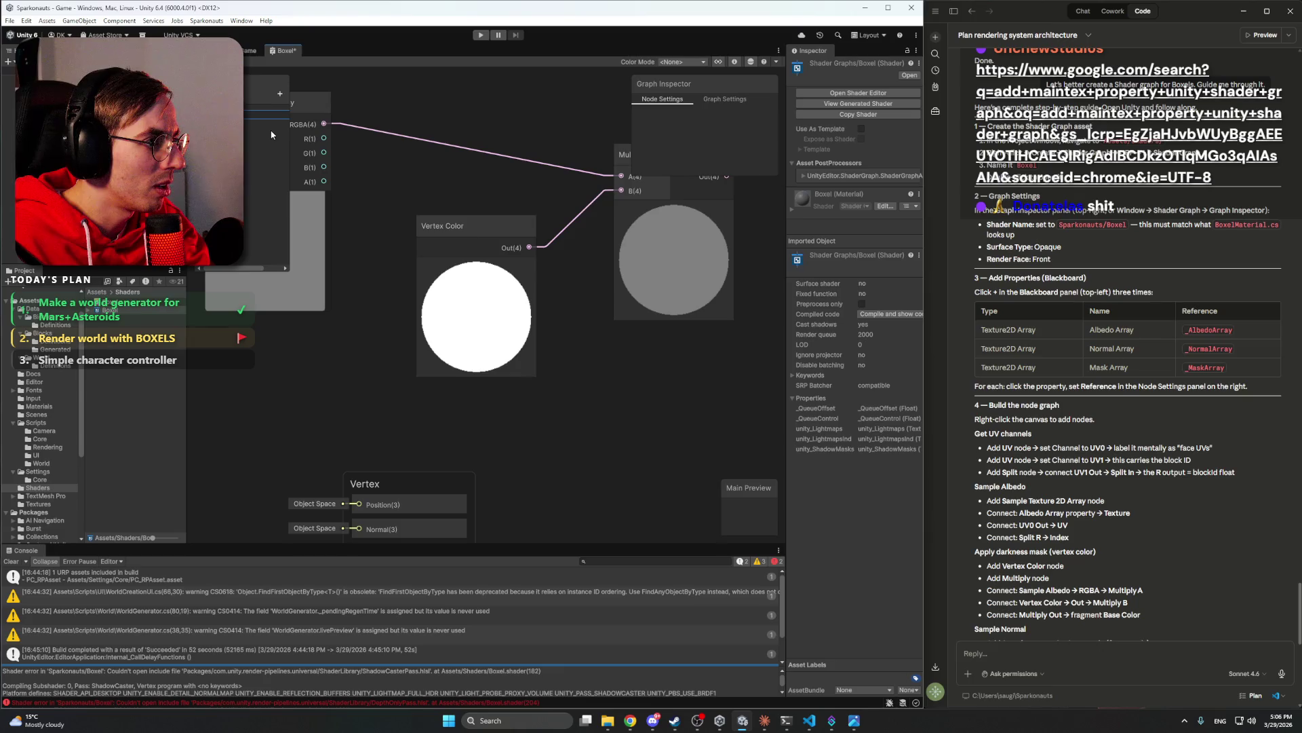
key(Return)
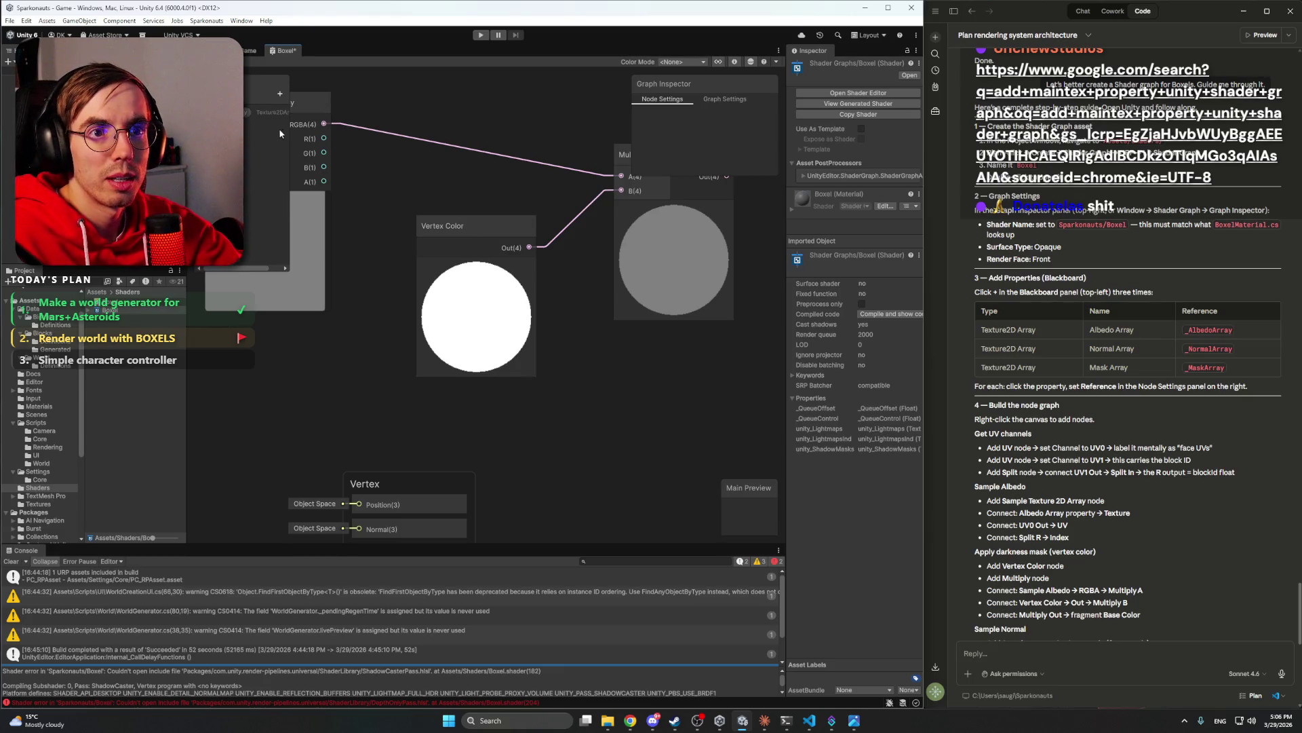
- Widen the Blackboard and Graph Inspector and set Albedo Array's reference to _AlbedoArray
drag(289, 127, 325, 127)
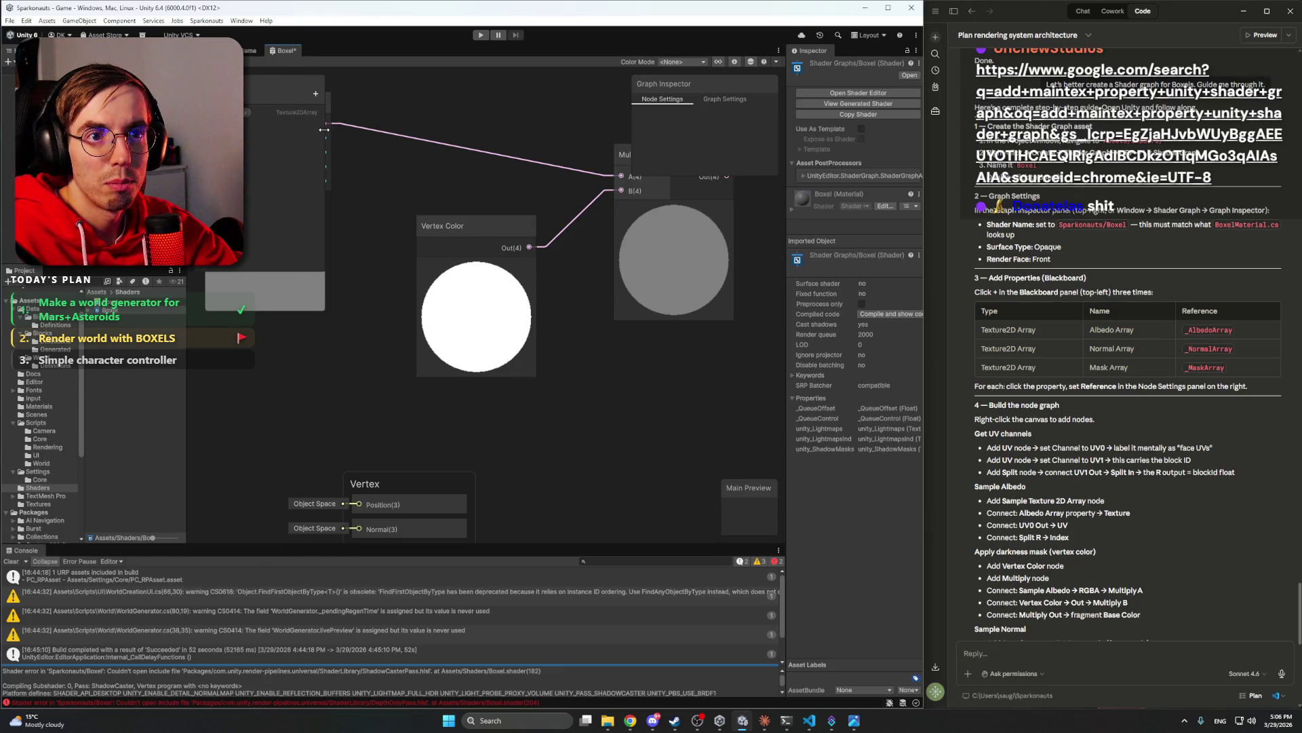
click(245, 114)
drag(632, 144, 578, 141)
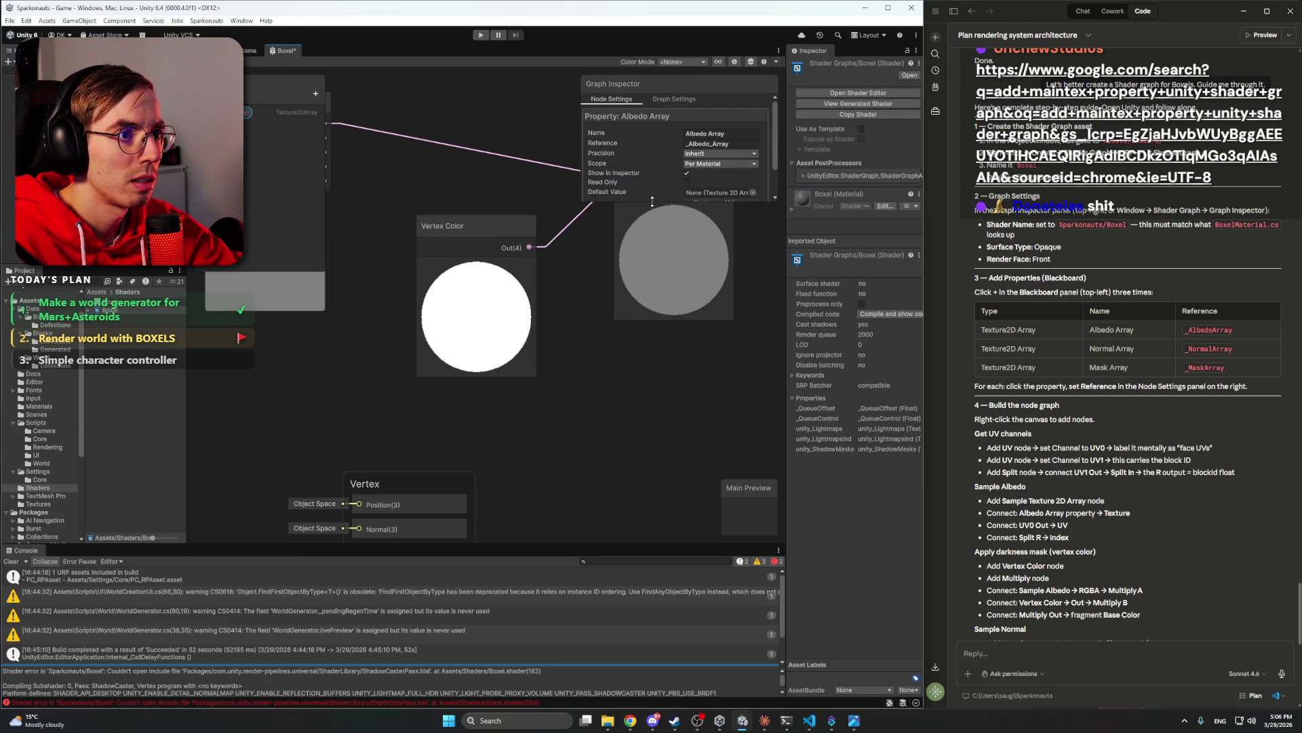
double_click(1225, 329)
key(ctrl+c)
click(748, 144)
key(ctrl+v)
key(Return)
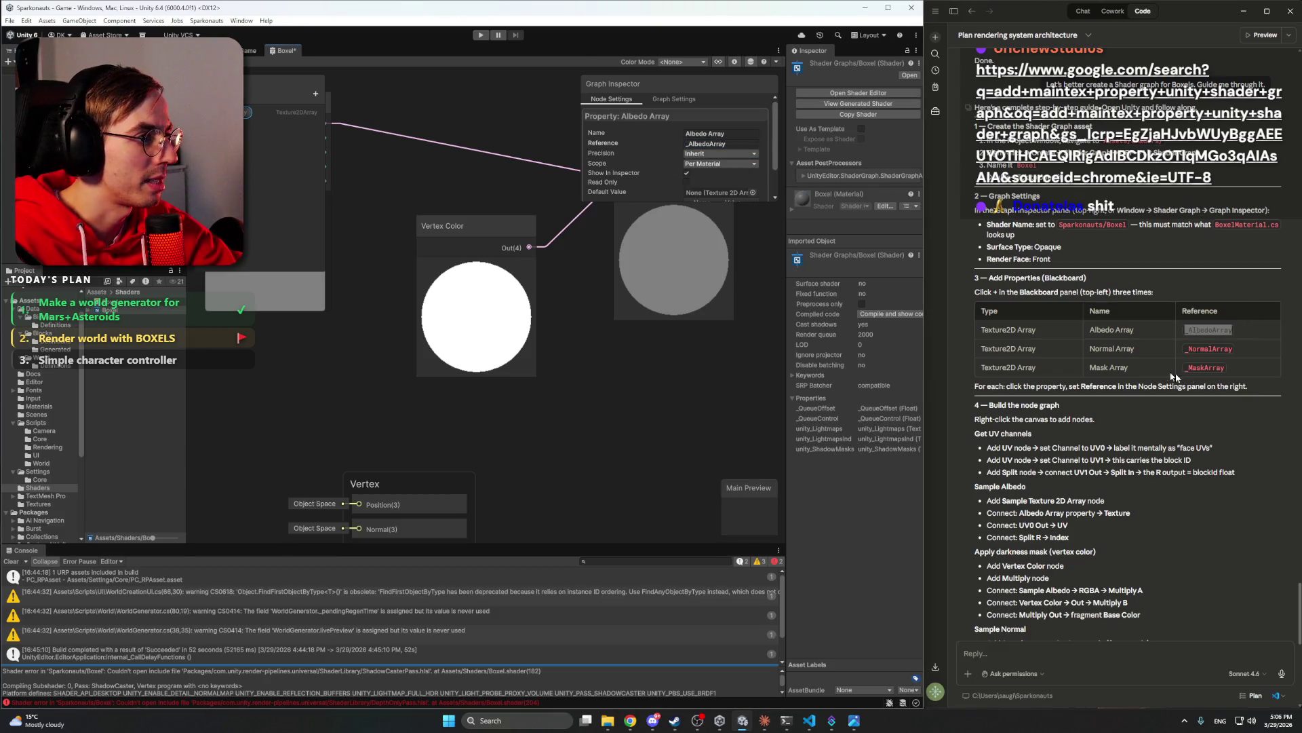
- Add a Normal Array Texture 2D Array property with reference _NormalArray
drag(1137, 352, 1089, 348)
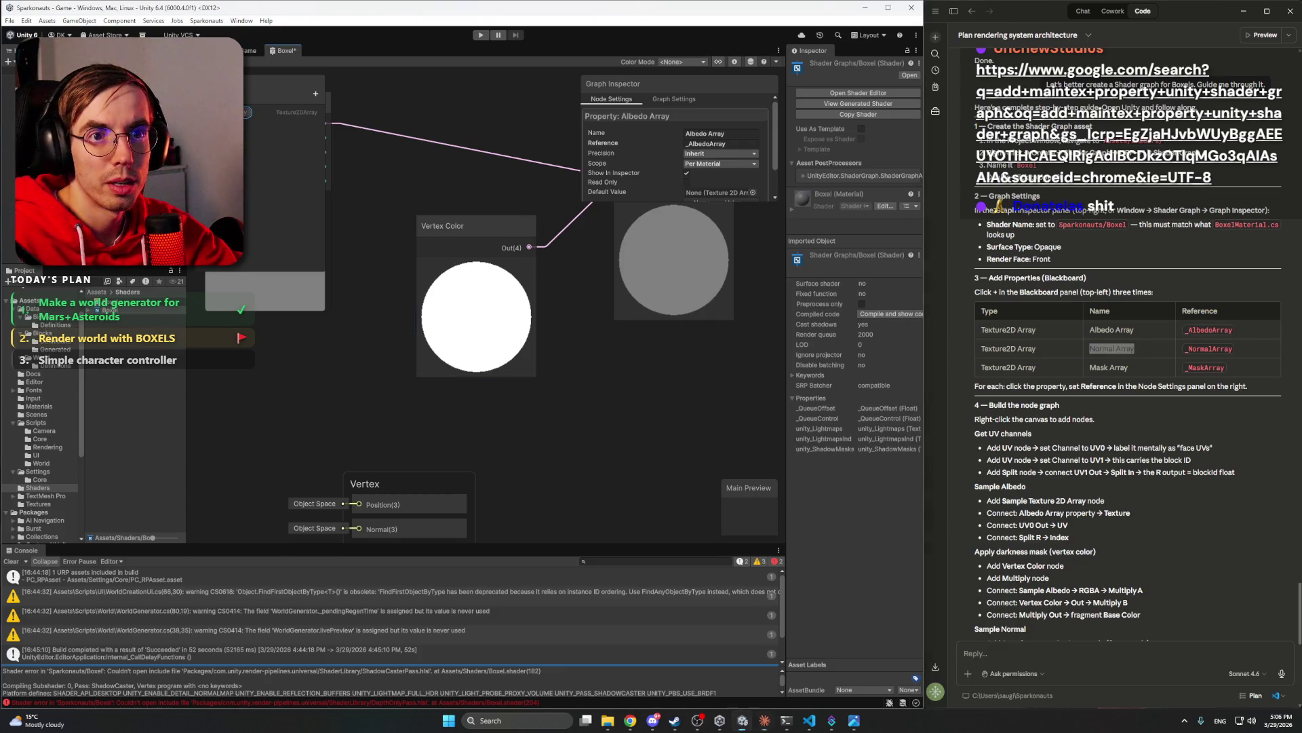
click(315, 93)
click(380, 212)
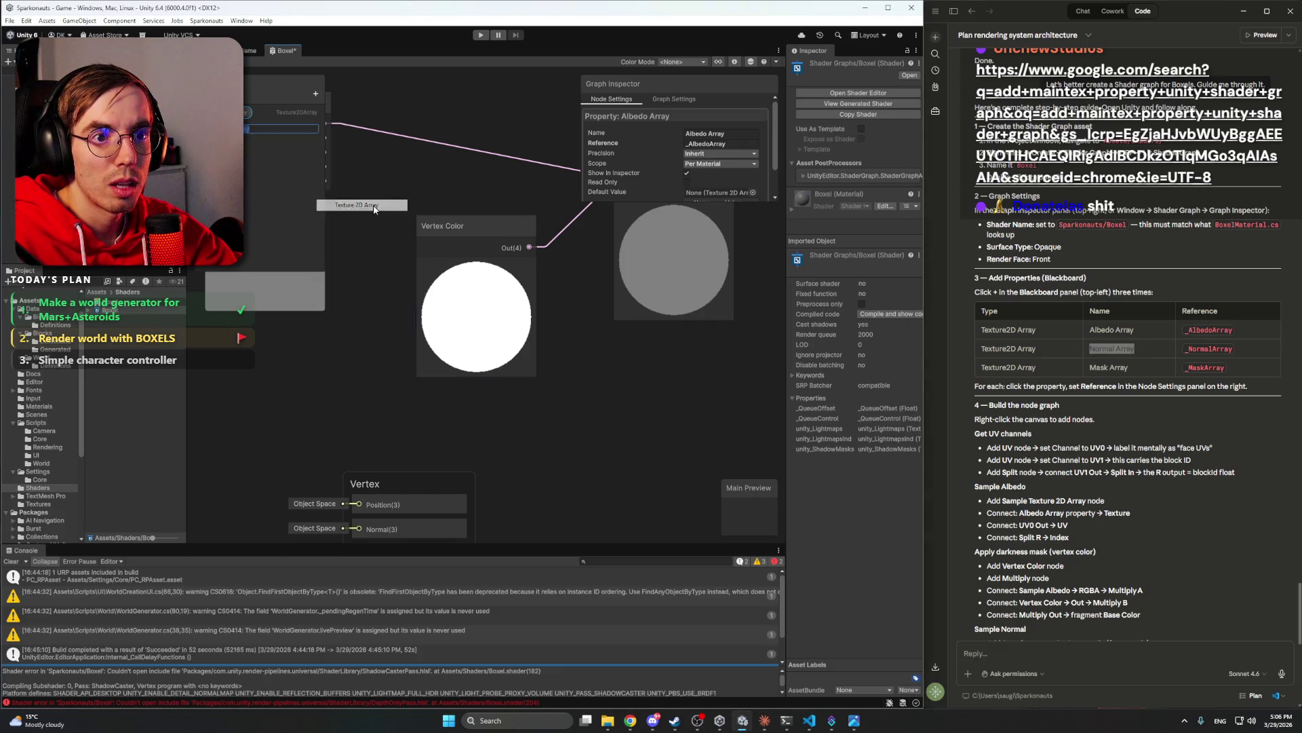
key(Return)
click(274, 129)
double_click(1209, 349)
click(739, 145)
key(ctrl+v)
key(Return)
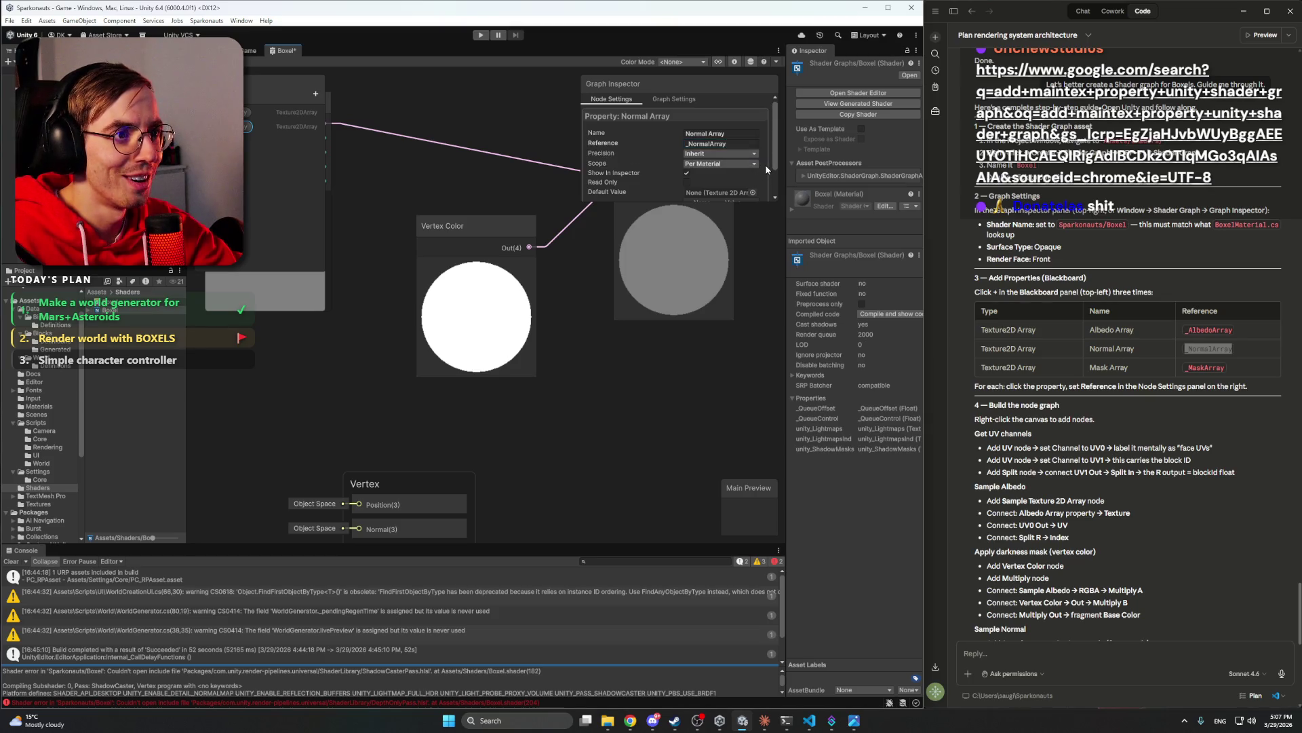
- Add a third Texture 2D Array property and name it Mask Array
click(316, 95)
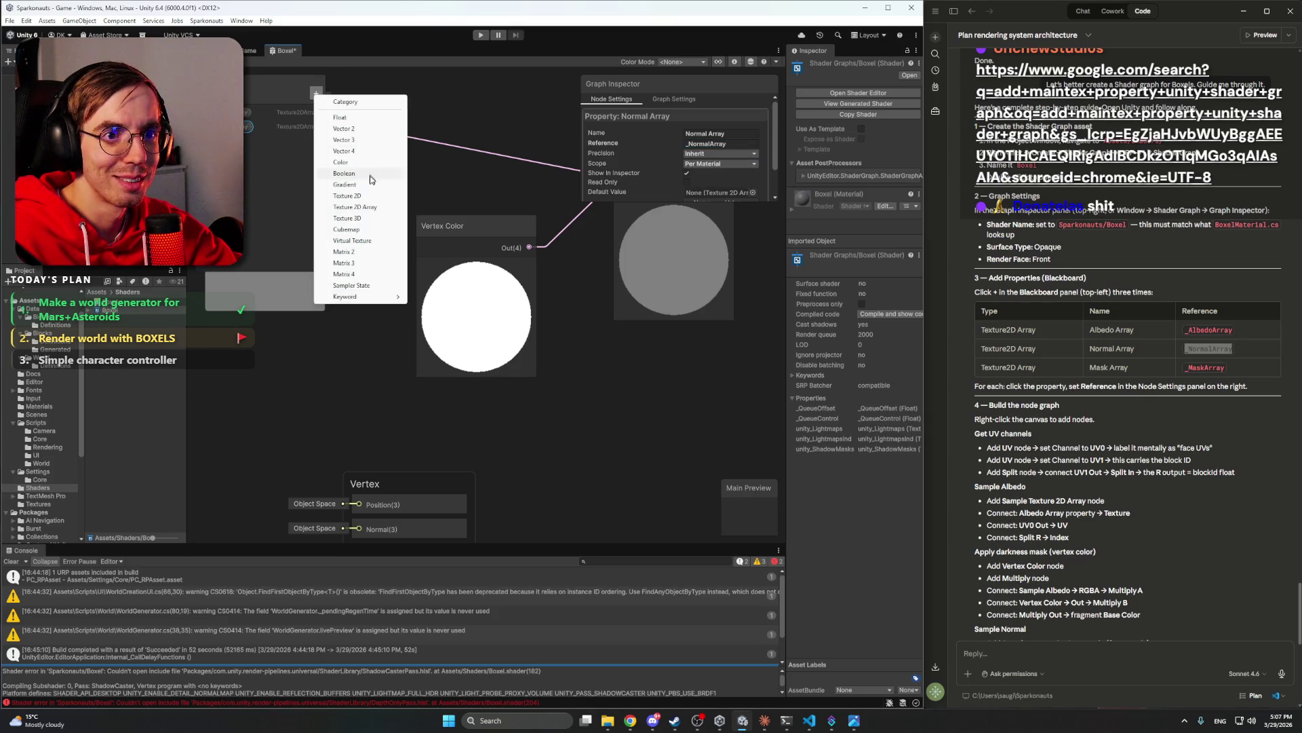
click(370, 209)
double_click(1118, 367)
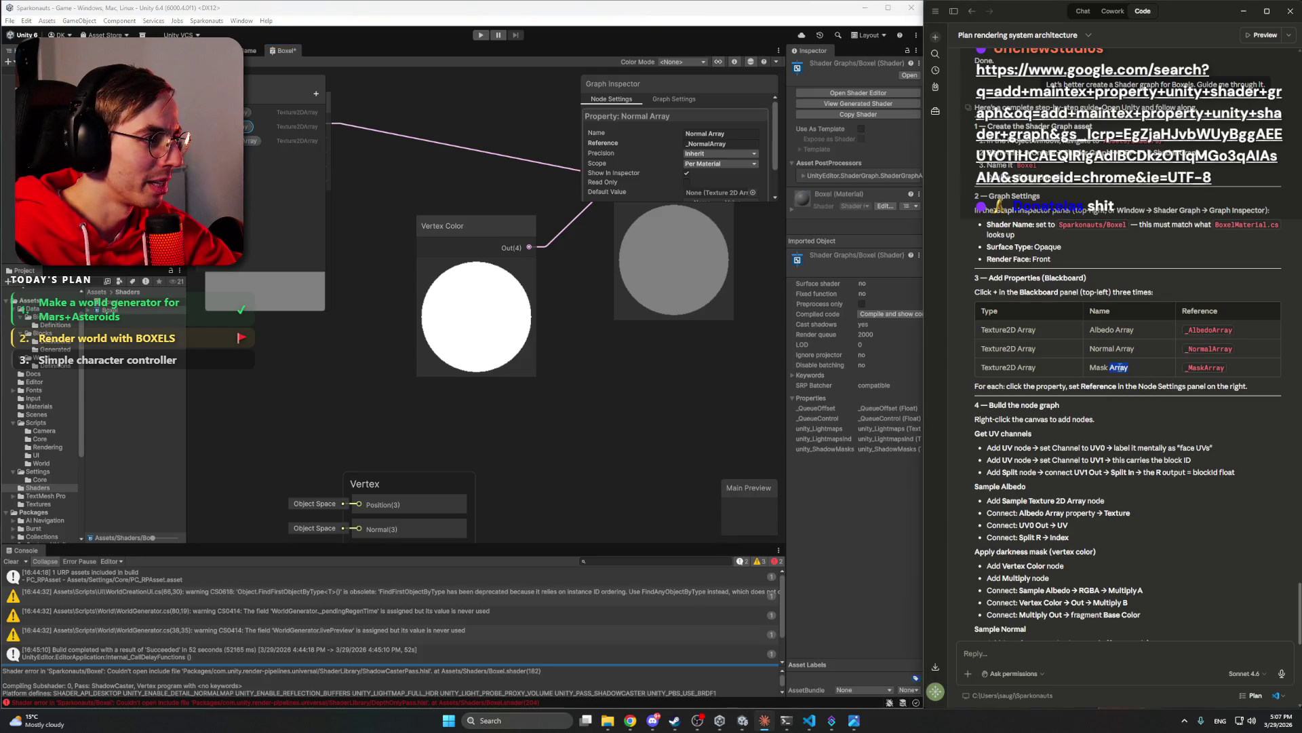
drag(1130, 367, 1089, 367)
click(251, 140)
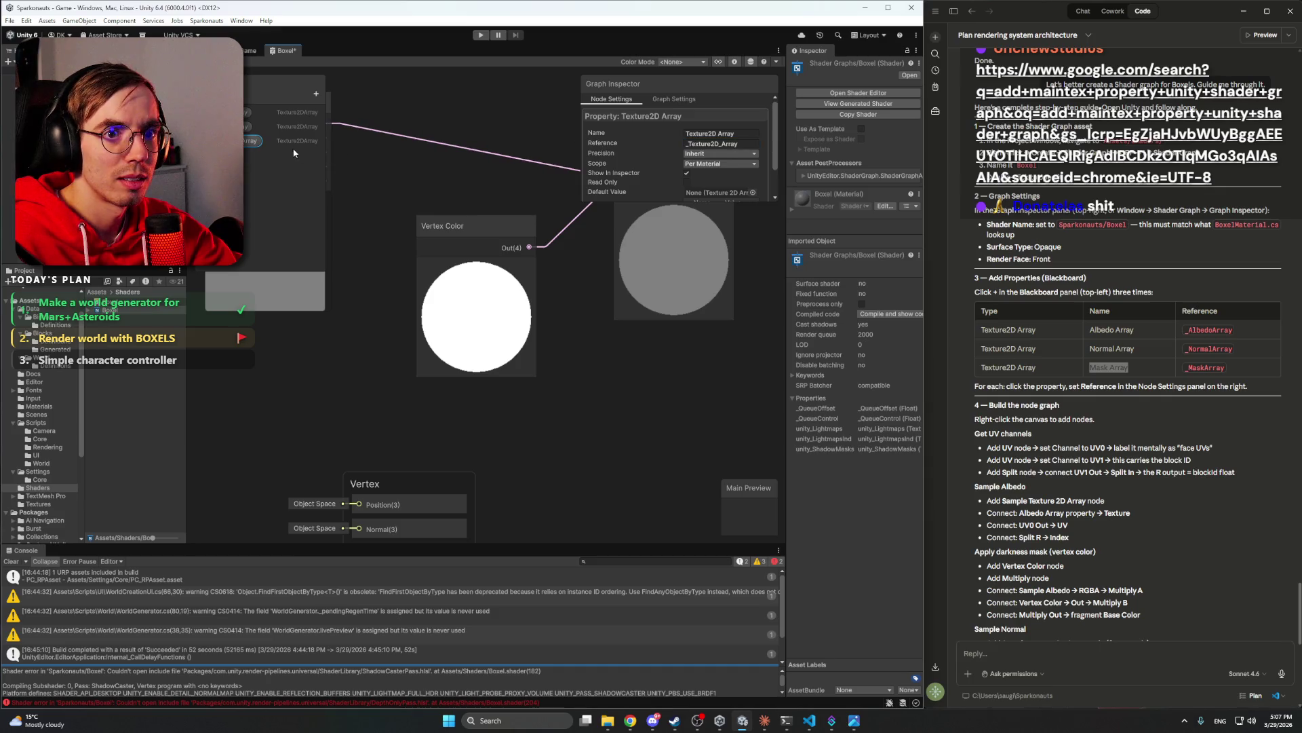
click(724, 134)
key(ctrl+a)
key(ctrl+v)
- Set the Mask Array reference to _MaskArray and recheck the Albedo and Mask settings
double_click(1206, 368)
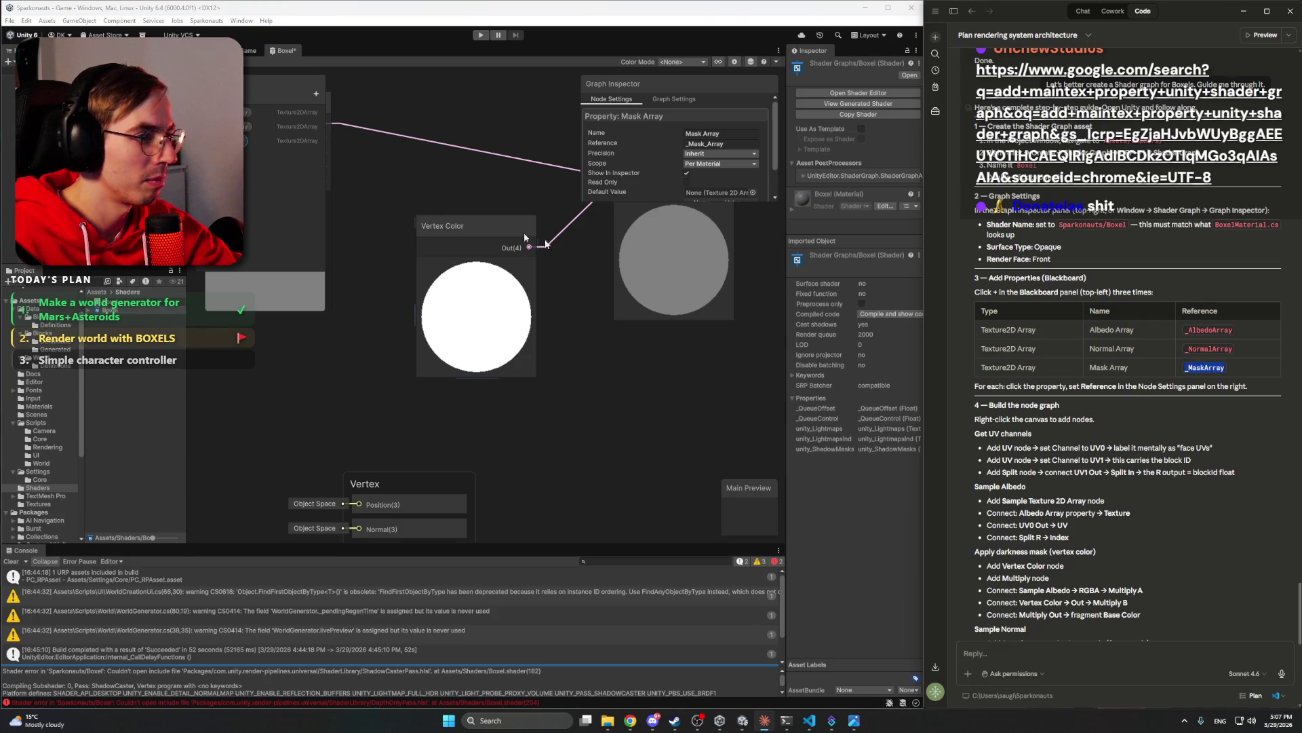
click(267, 198)
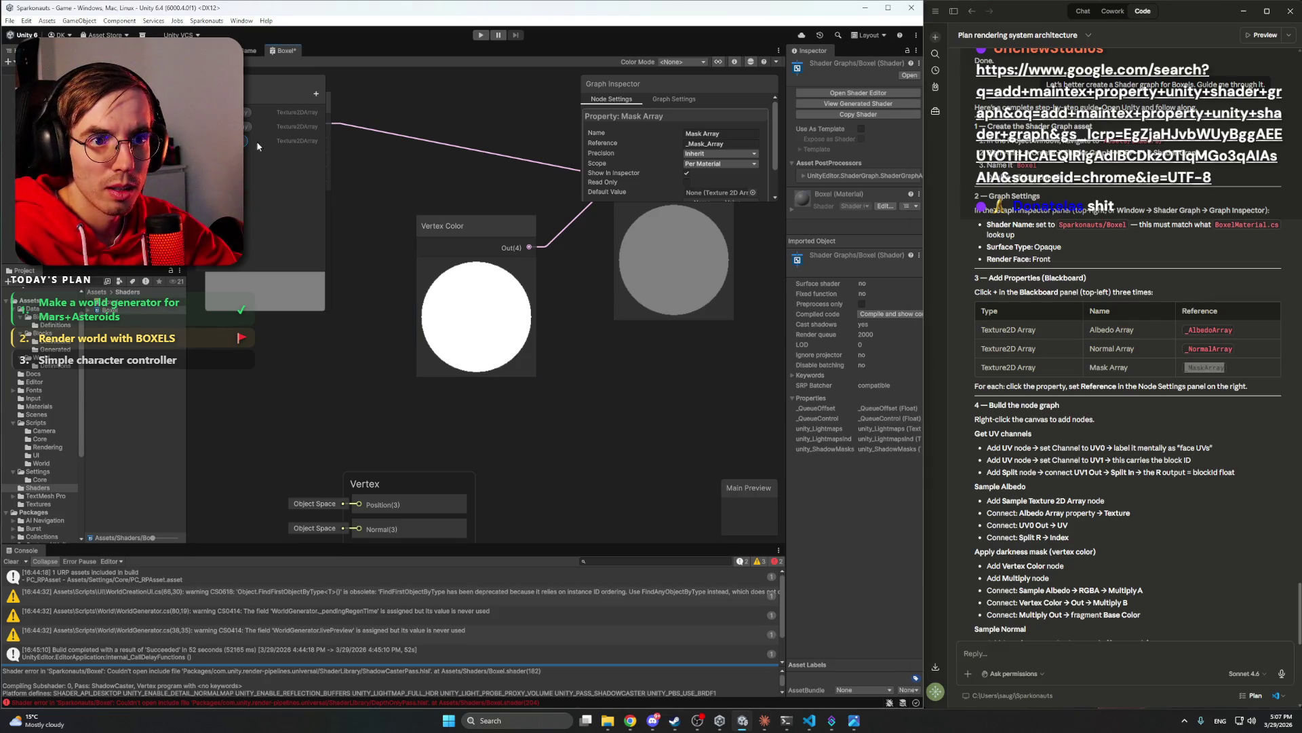
click(709, 144)
key(ctrl+a)
key(ctrl+v)
key(Return)
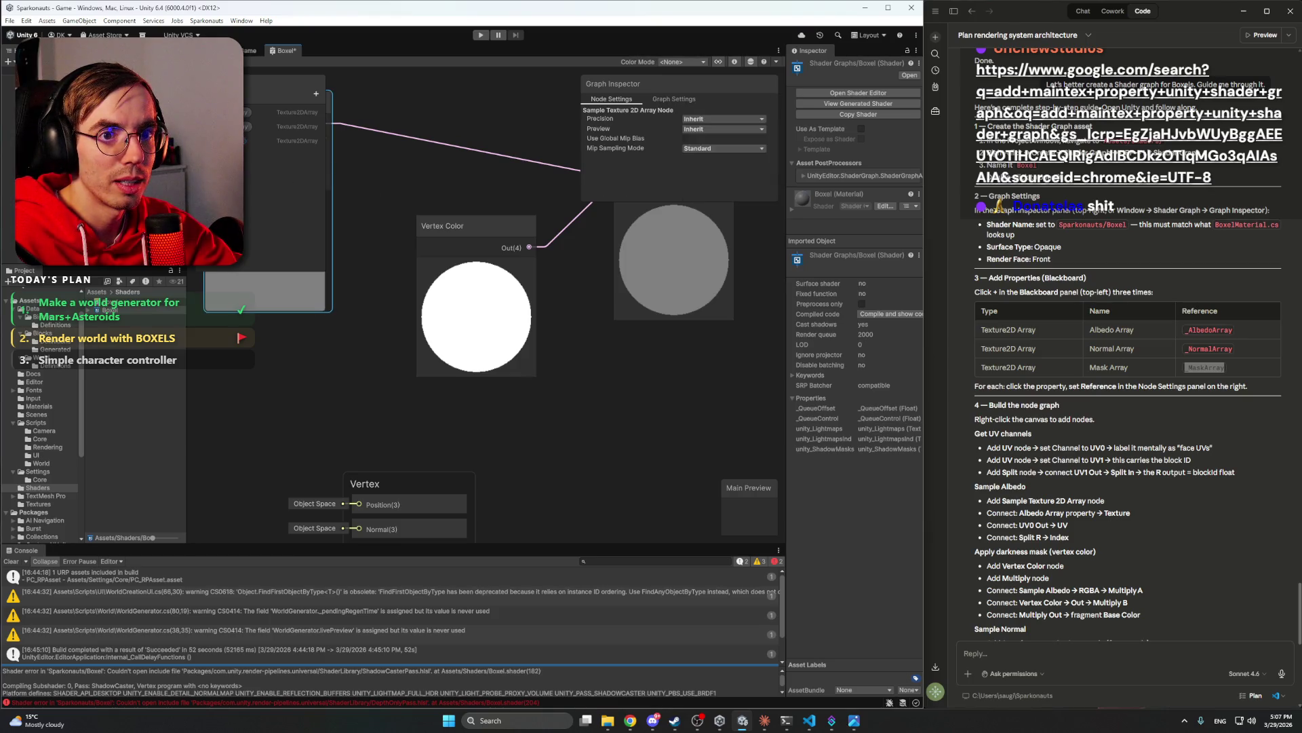
click(231, 112)
click(246, 141)
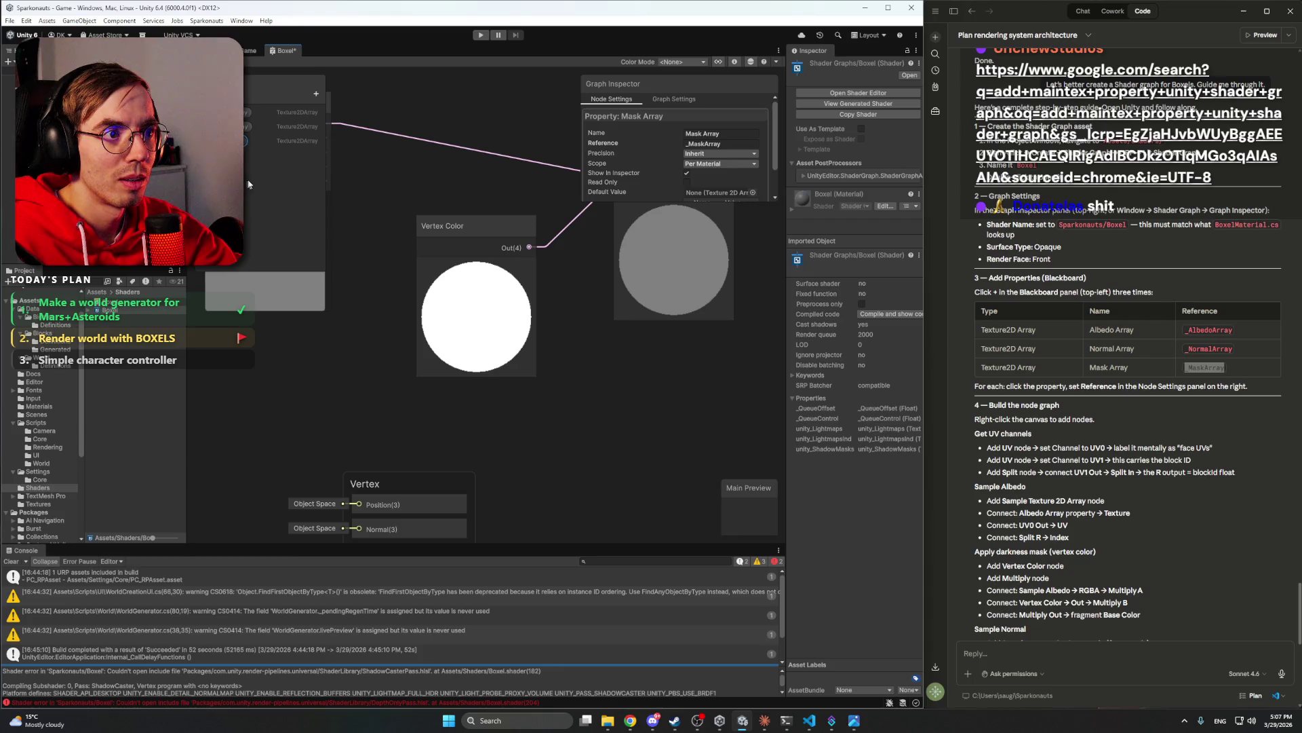
- Place Albedo Array on the canvas and connect it to the sampler's Texture Array input
scroll(511, 174, down, 3)
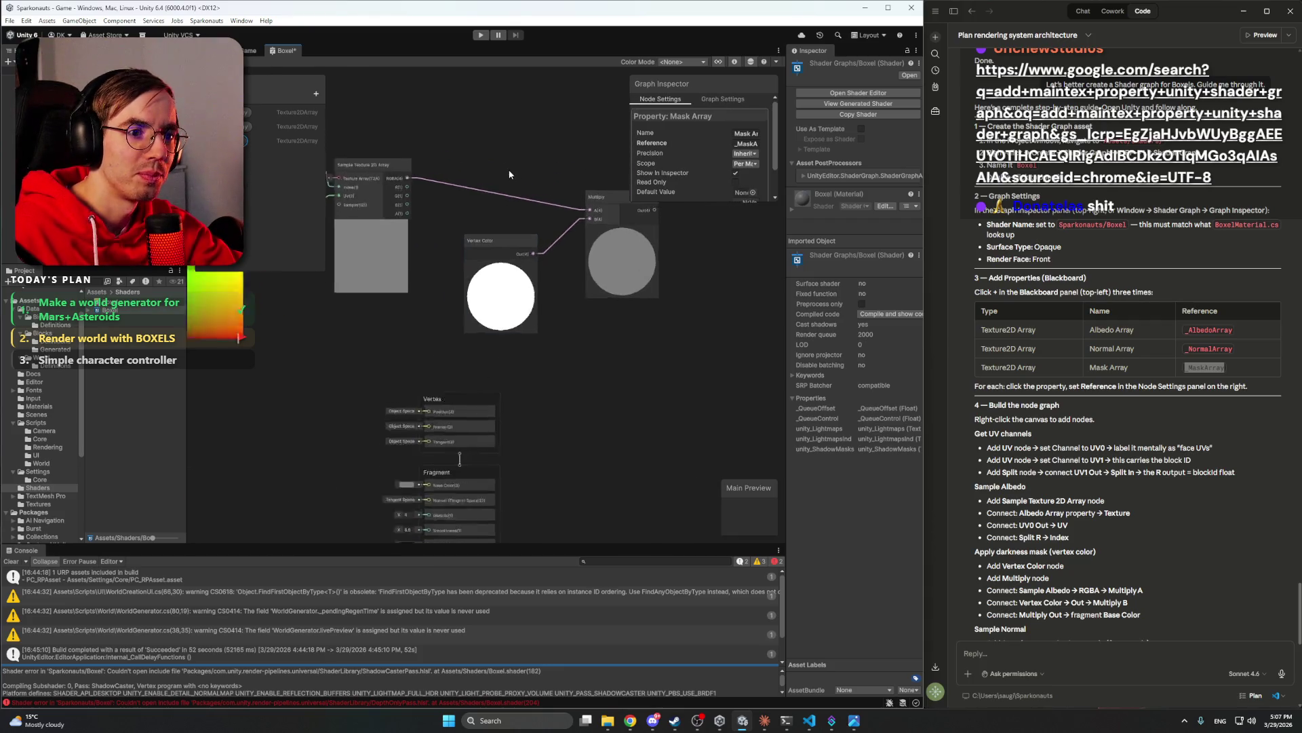
scroll(509, 168, up, 3)
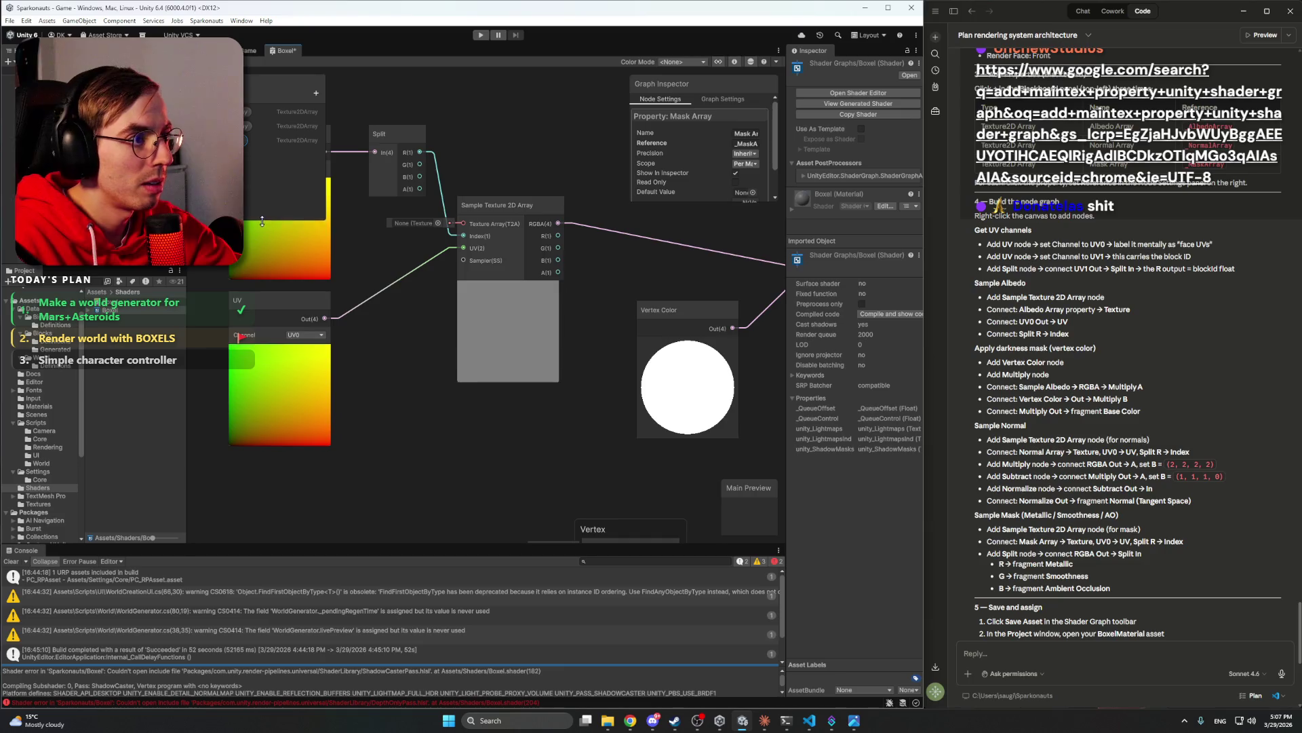
mouse_move(439, 308)
mouse_down()
mouse_move(468, 306)
mouse_move(367, 316)
mouse_up()
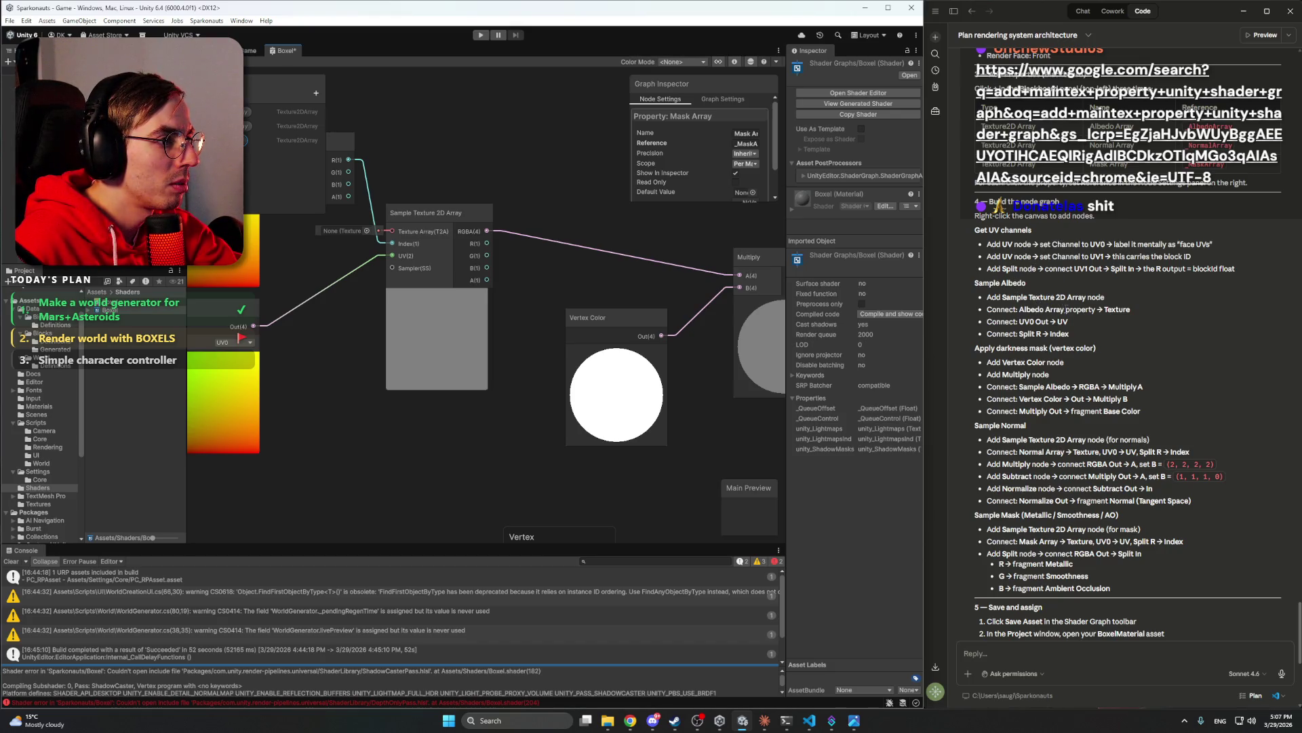
drag(488, 157, 641, 175)
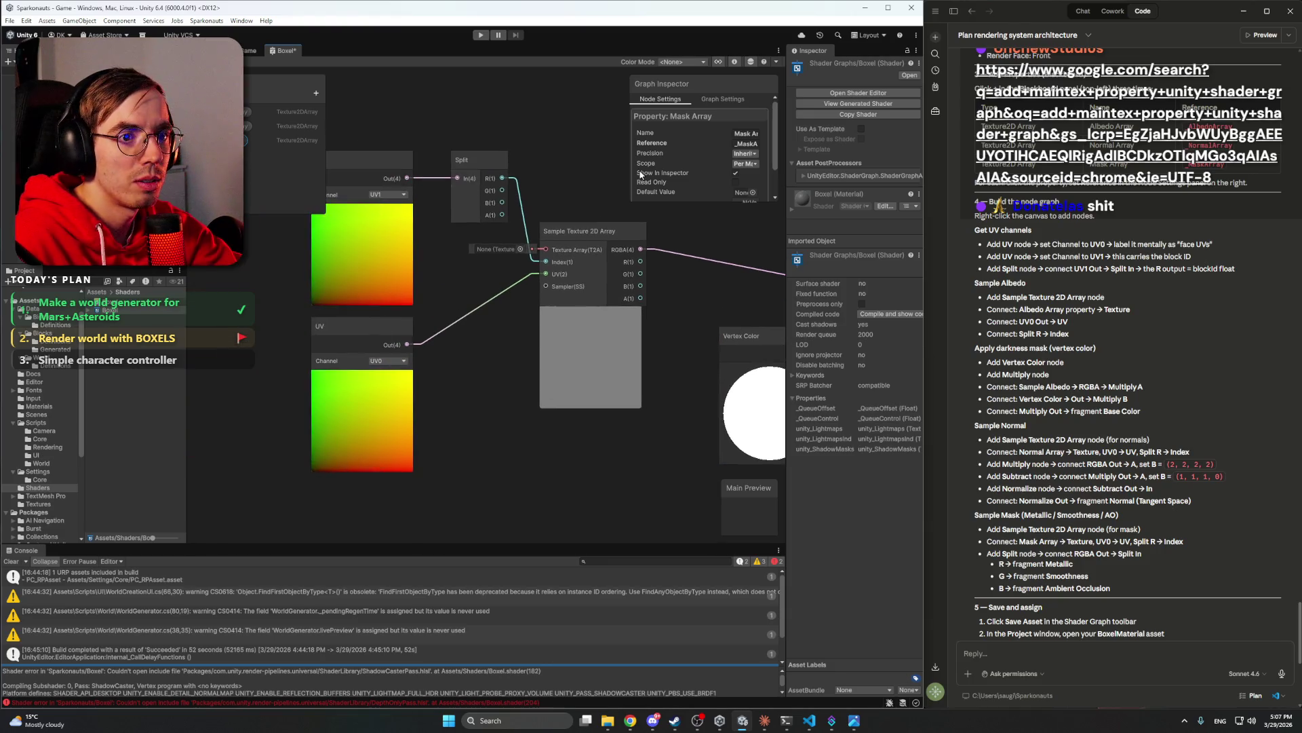
click(445, 294)
mouse_move(224, 112)
mouse_down()
mouse_move(204, 224)
mouse_move(461, 278)
mouse_move(491, 253)
mouse_move(463, 265)
mouse_up()
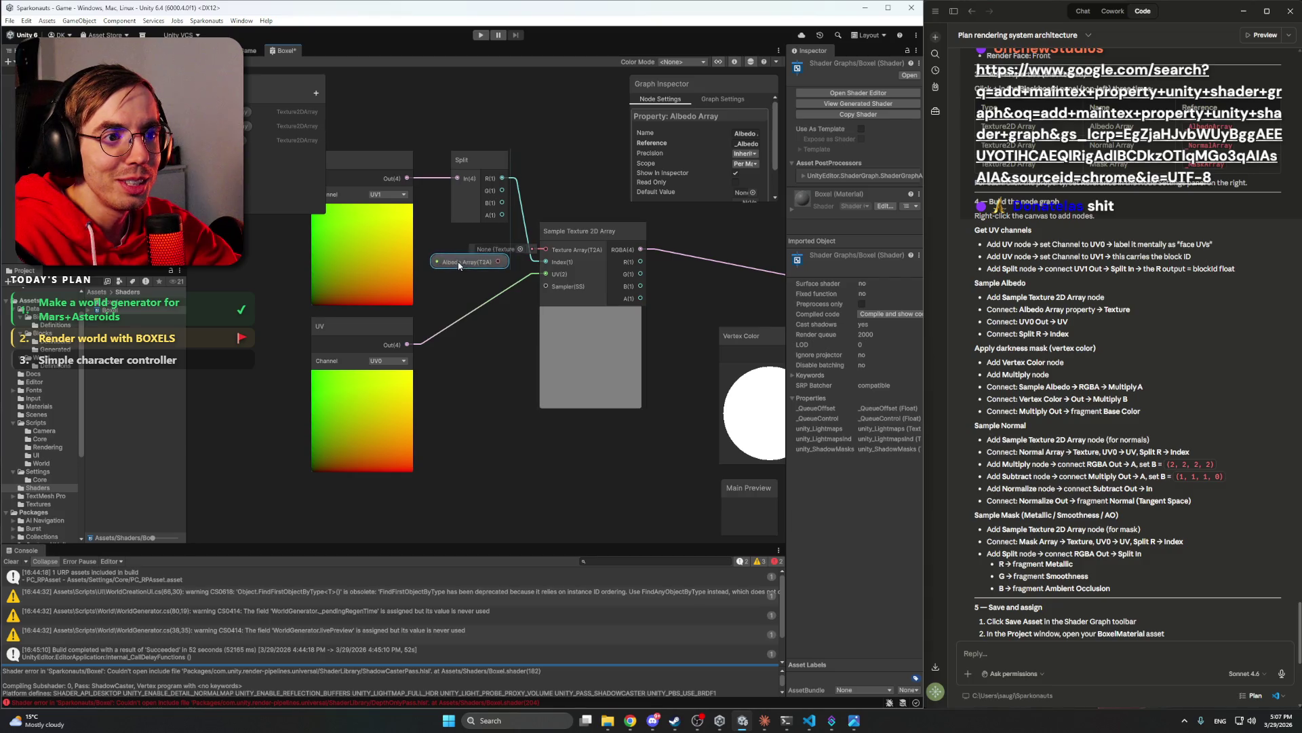
click(515, 250)
click(711, 242)
mouse_move(498, 262)
mouse_down()
mouse_move(546, 250)
mouse_move(491, 256)
mouse_move(489, 146)
mouse_up()
- Move the Sample Texture 2D Array node up-right and pan to check the albedo chain
click(563, 229)
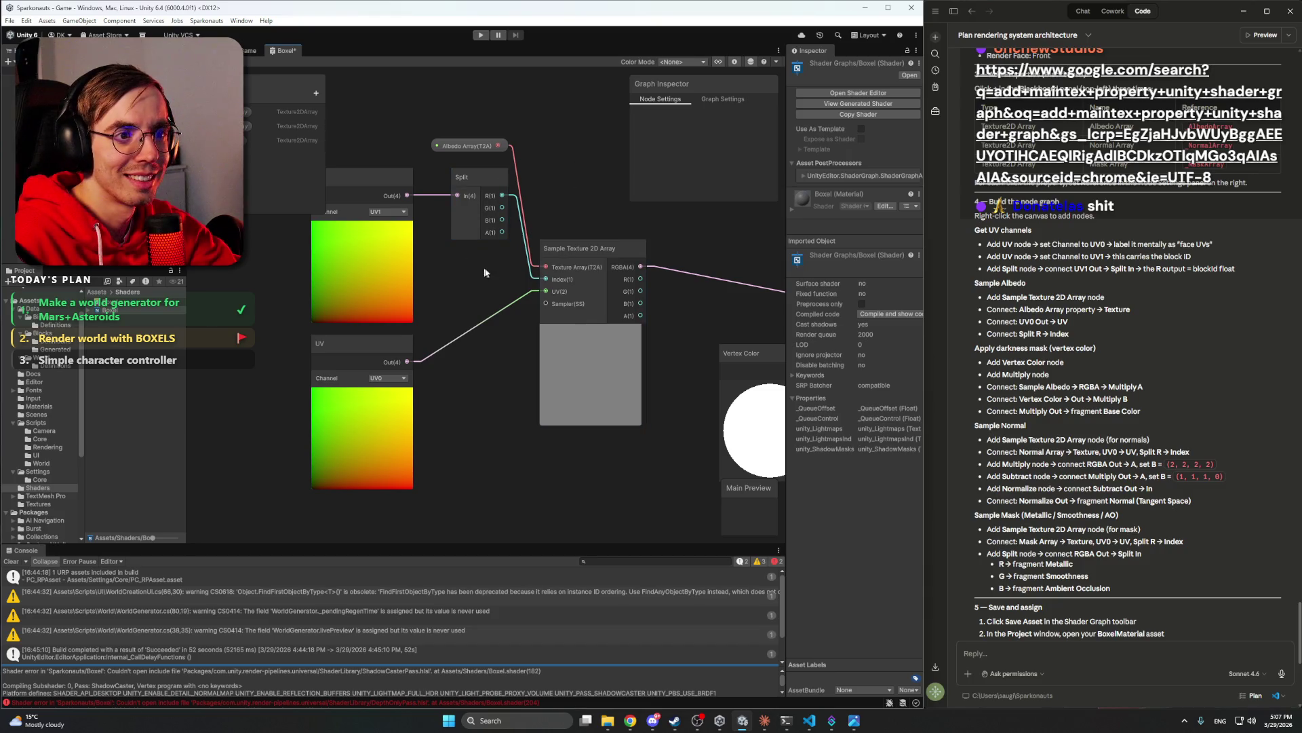
mouse_move(580, 250)
mouse_down()
mouse_move(600, 214)
mouse_move(589, 206)
mouse_up()
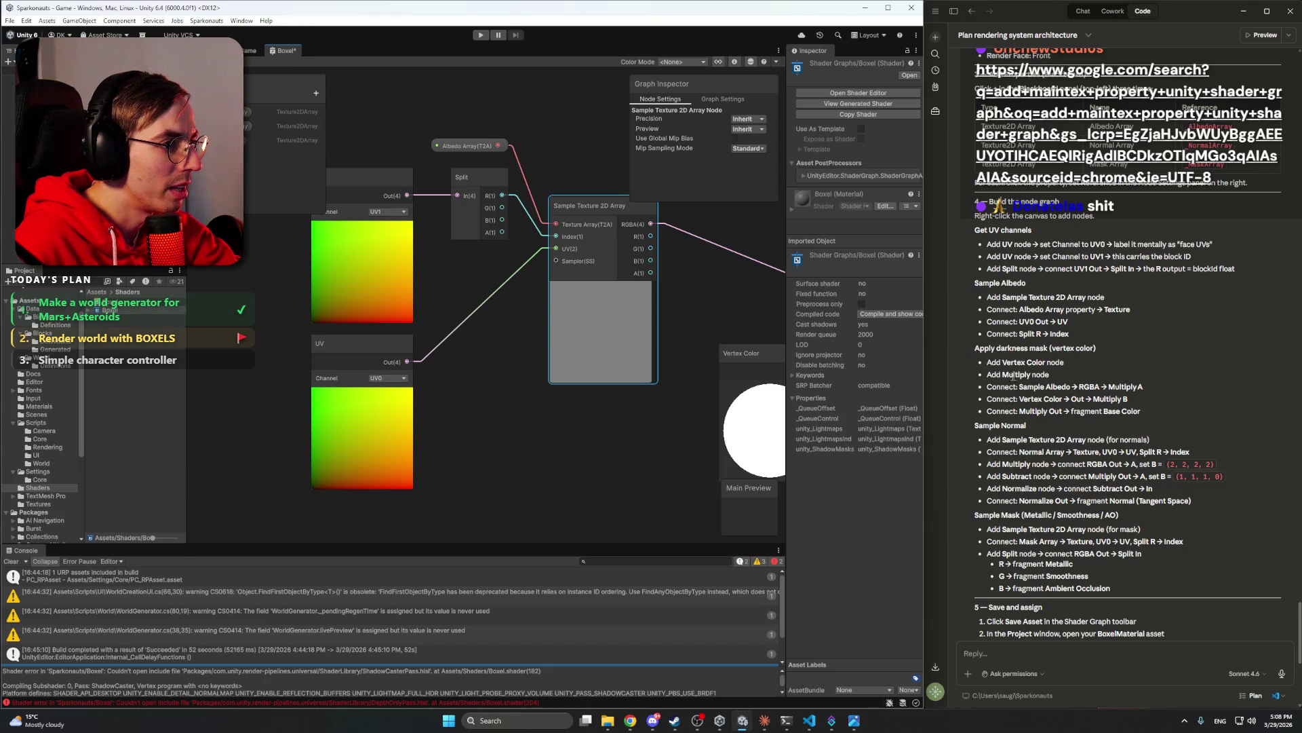
drag(698, 368, 506, 353)
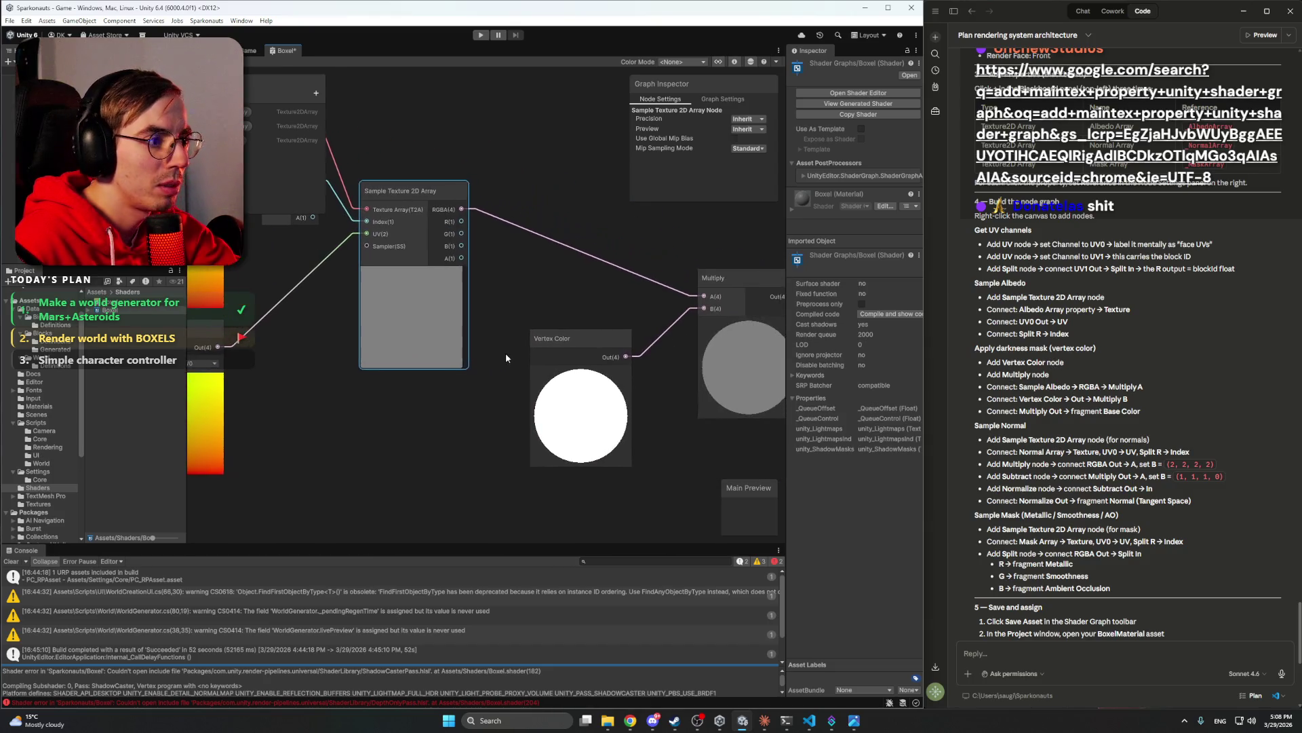
drag(632, 315, 575, 313)
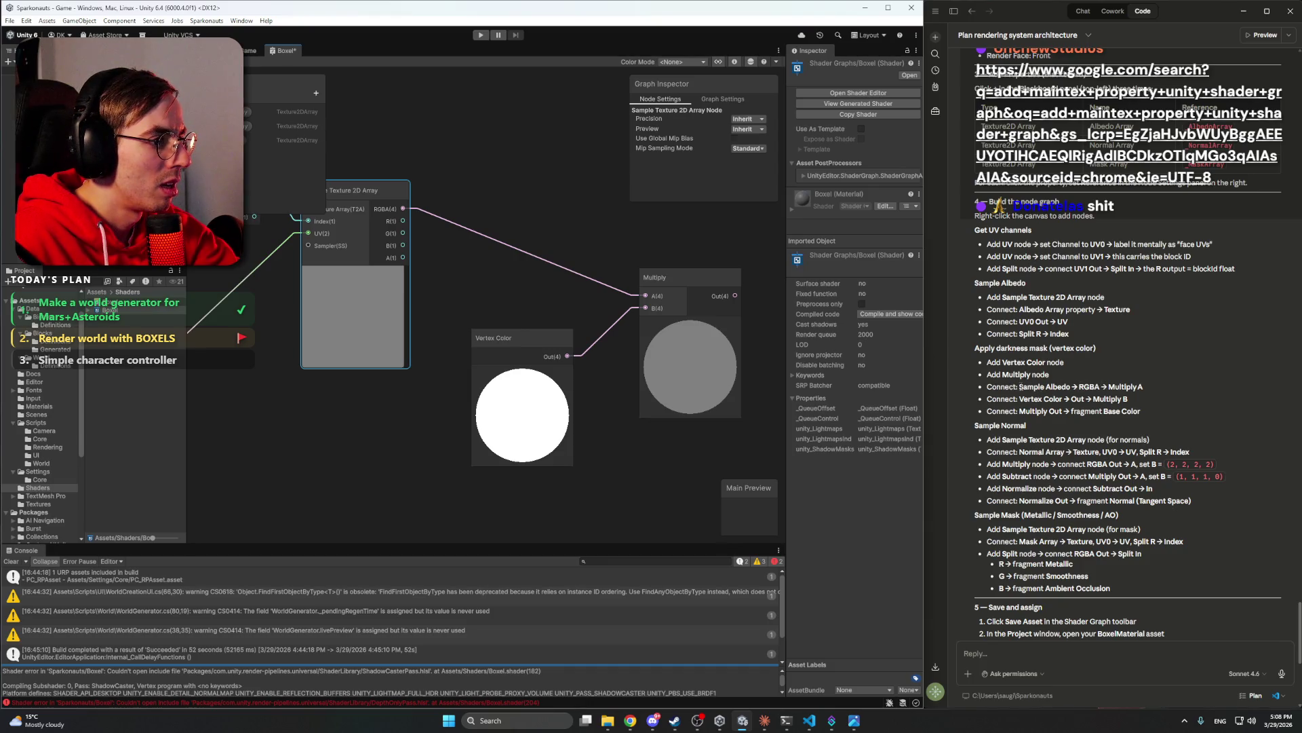
drag(583, 232, 661, 242)
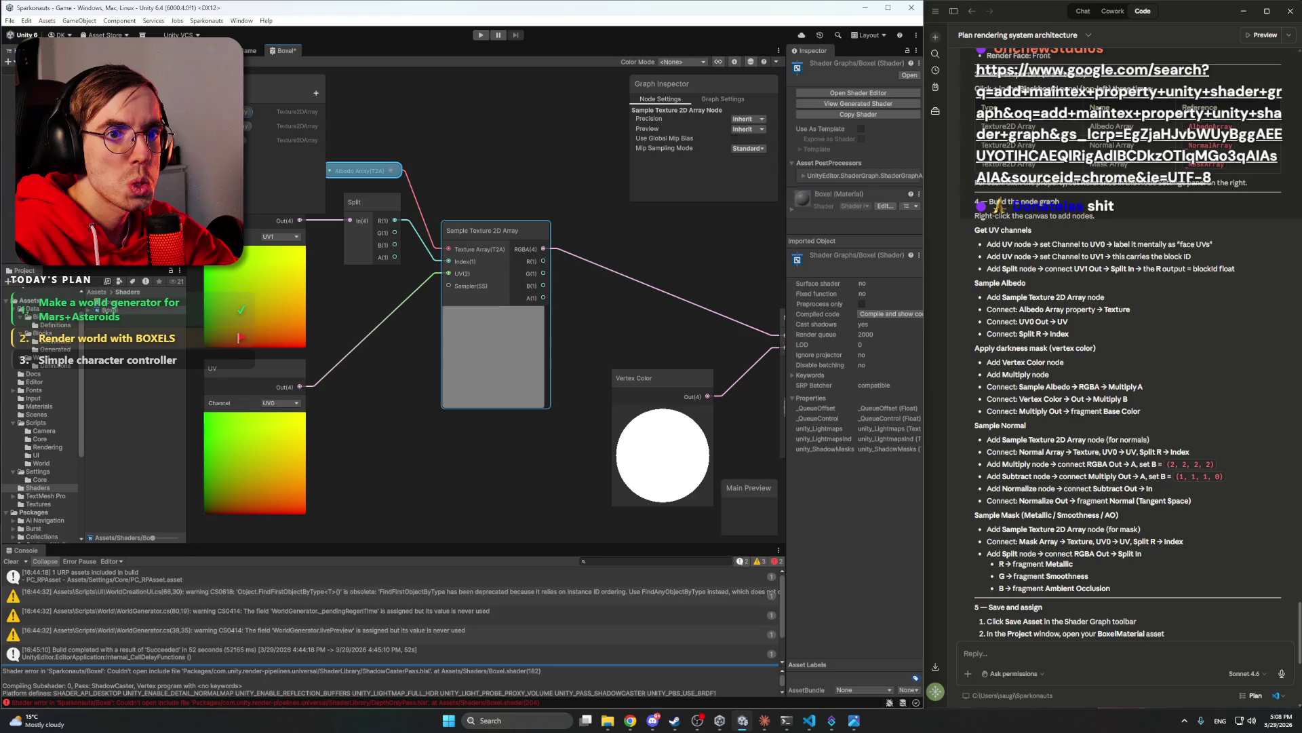
mouse_move(591, 236)
mouse_down()
mouse_move(425, 202)
mouse_move(524, 217)
mouse_up()
drag(646, 246, 661, 248)
drag(1021, 386, 1069, 387)
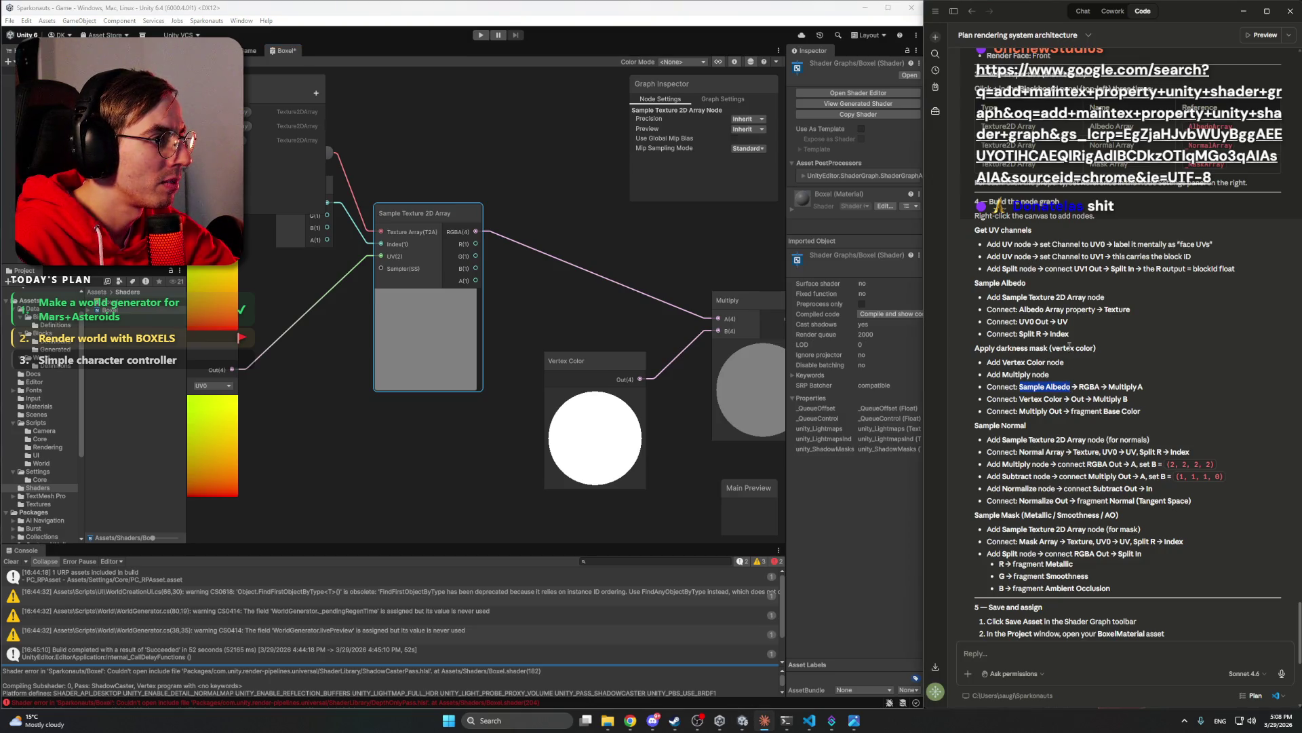
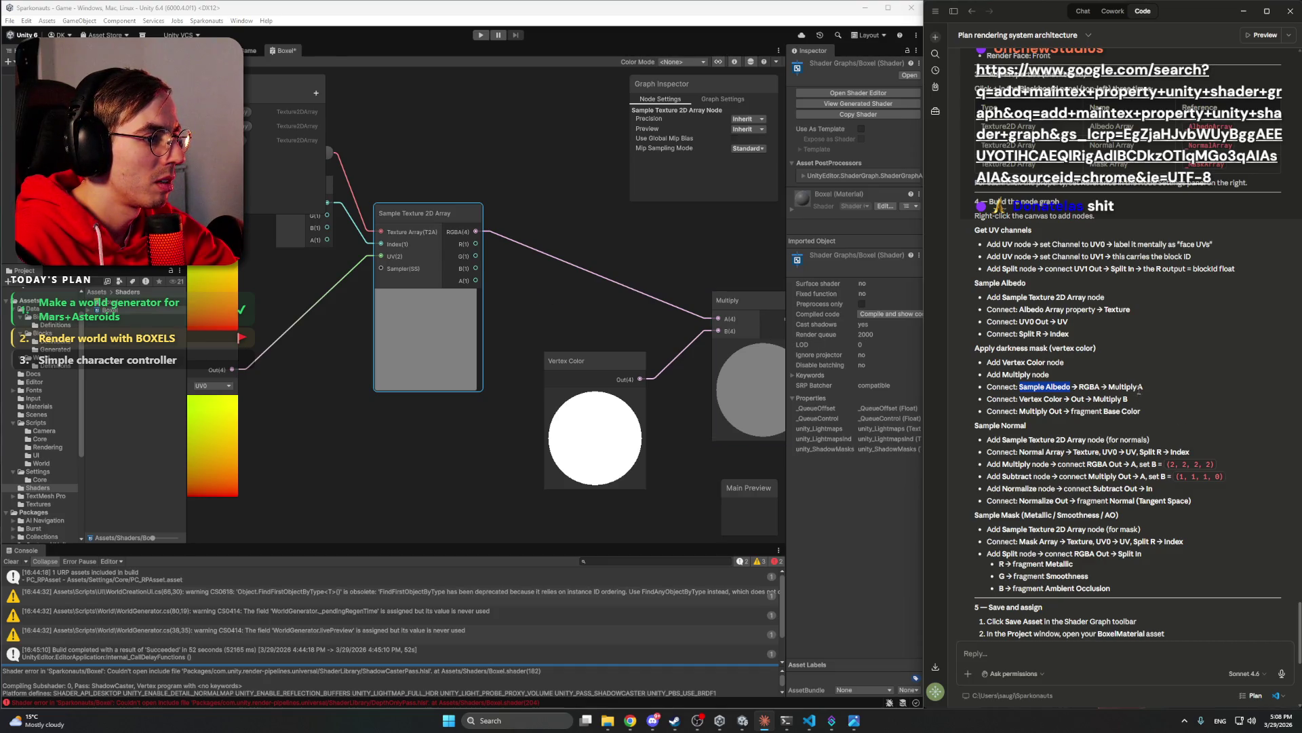
- Inspect the Albedo Array property node and bring the Multiply node's output into view
drag(1145, 390, 983, 392)
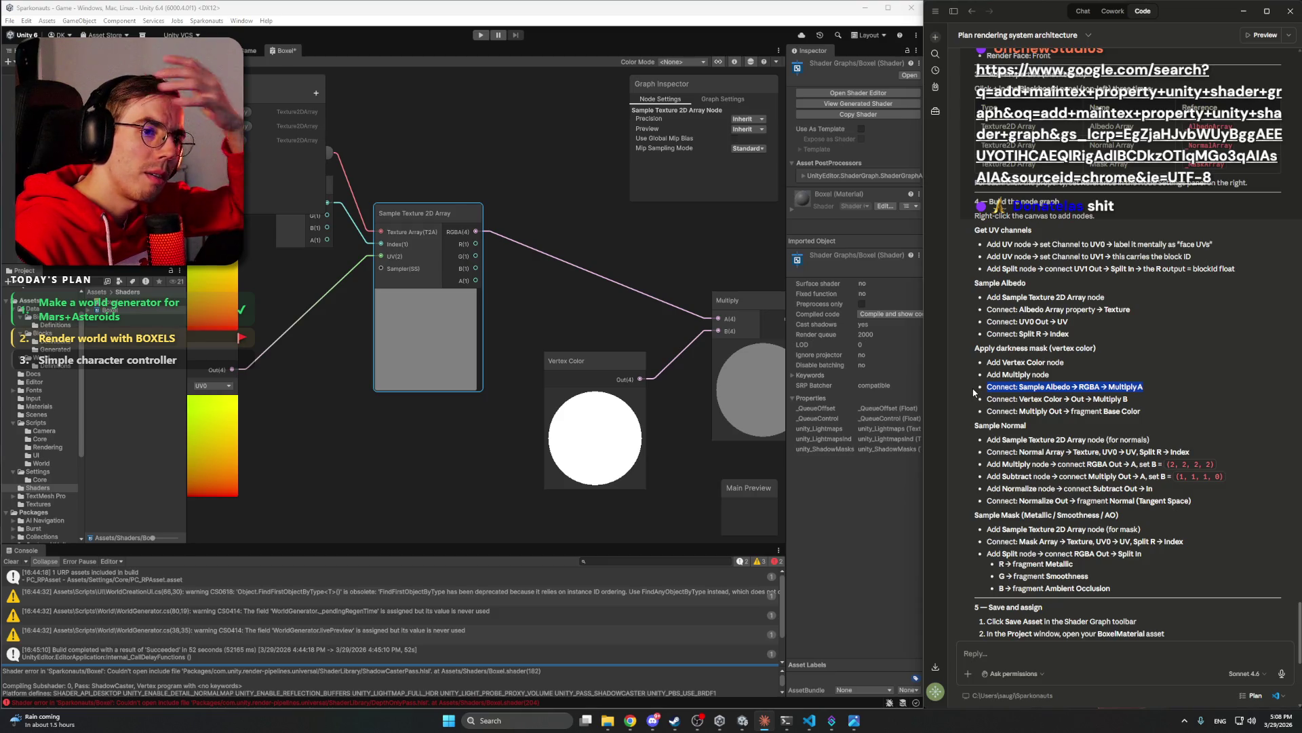
click(431, 235)
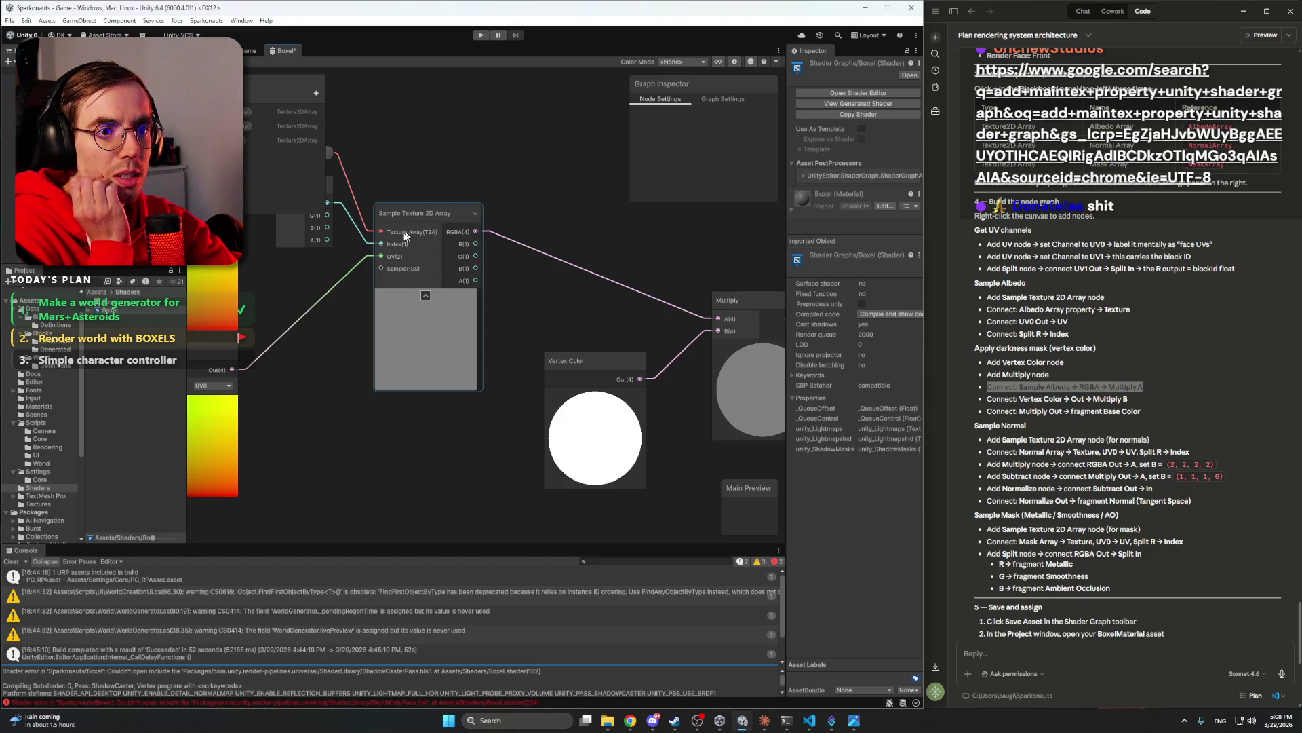
drag(405, 225, 494, 239)
click(380, 167)
click(483, 168)
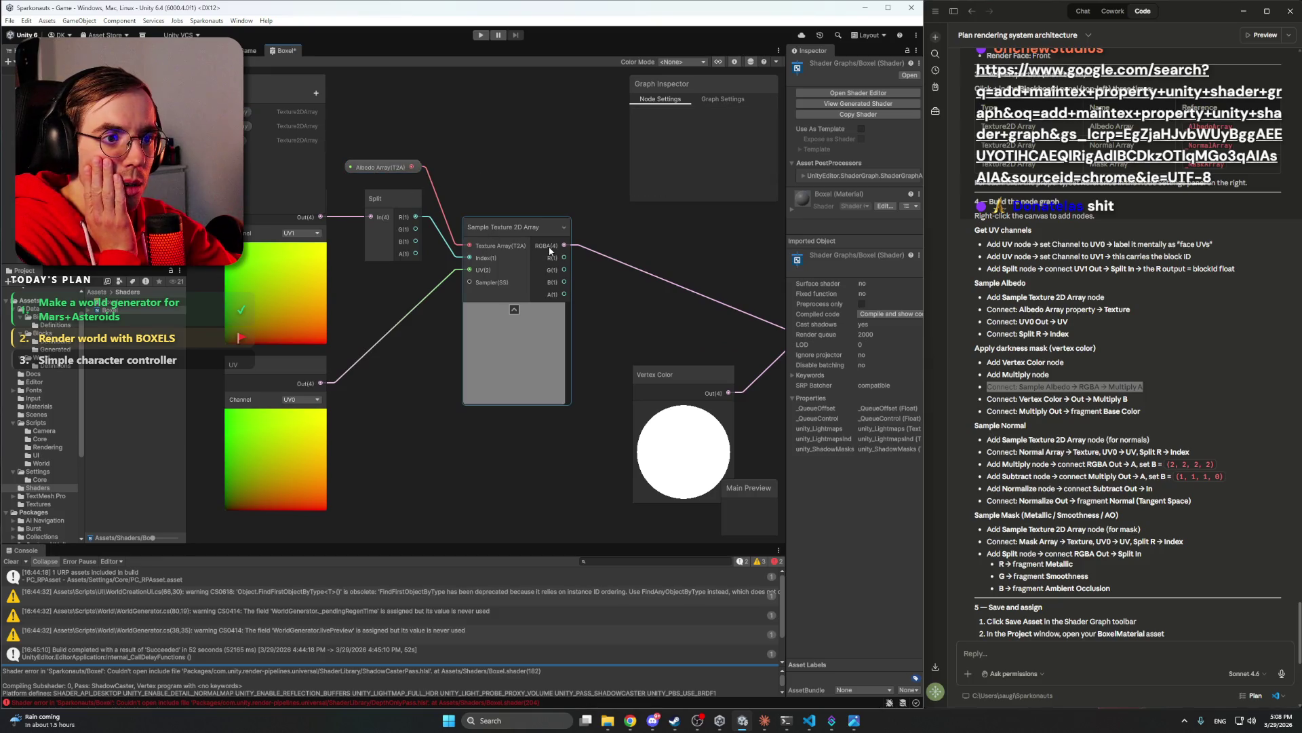
drag(719, 297, 444, 265)
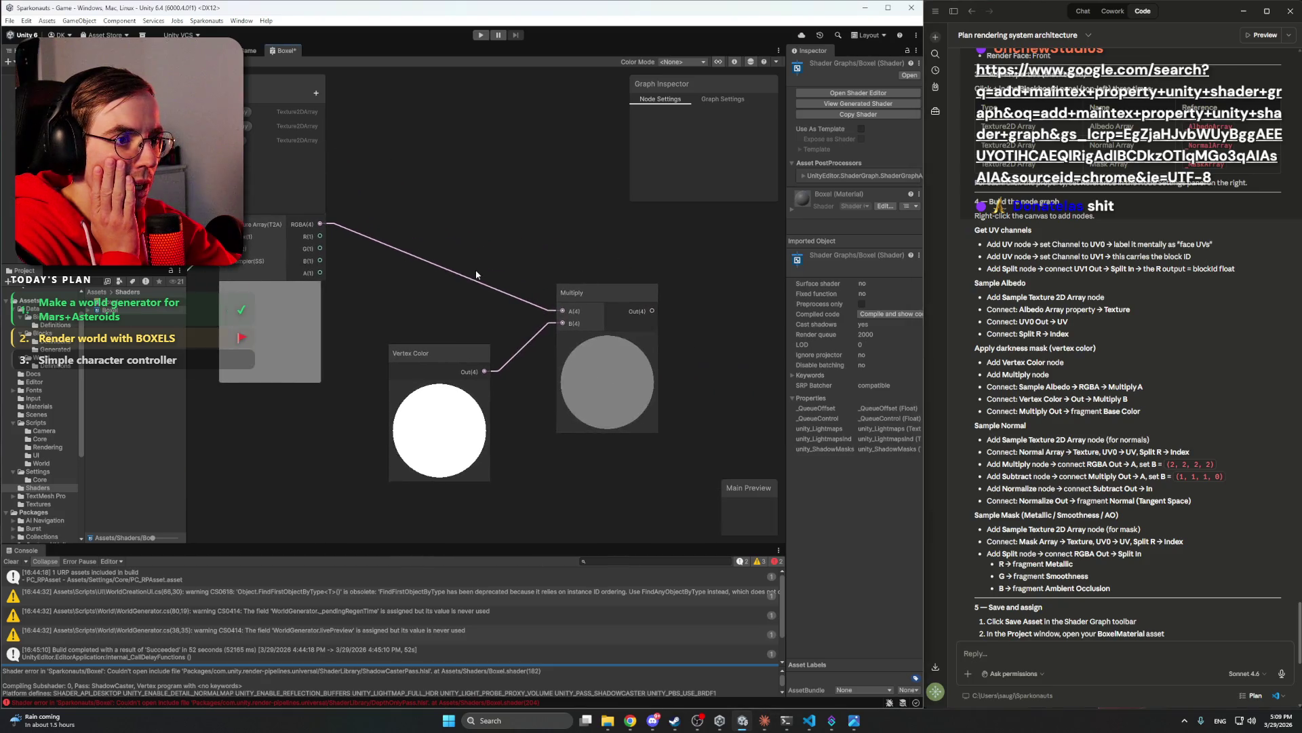
drag(637, 312, 607, 302)
scroll(560, 366, down, 5)
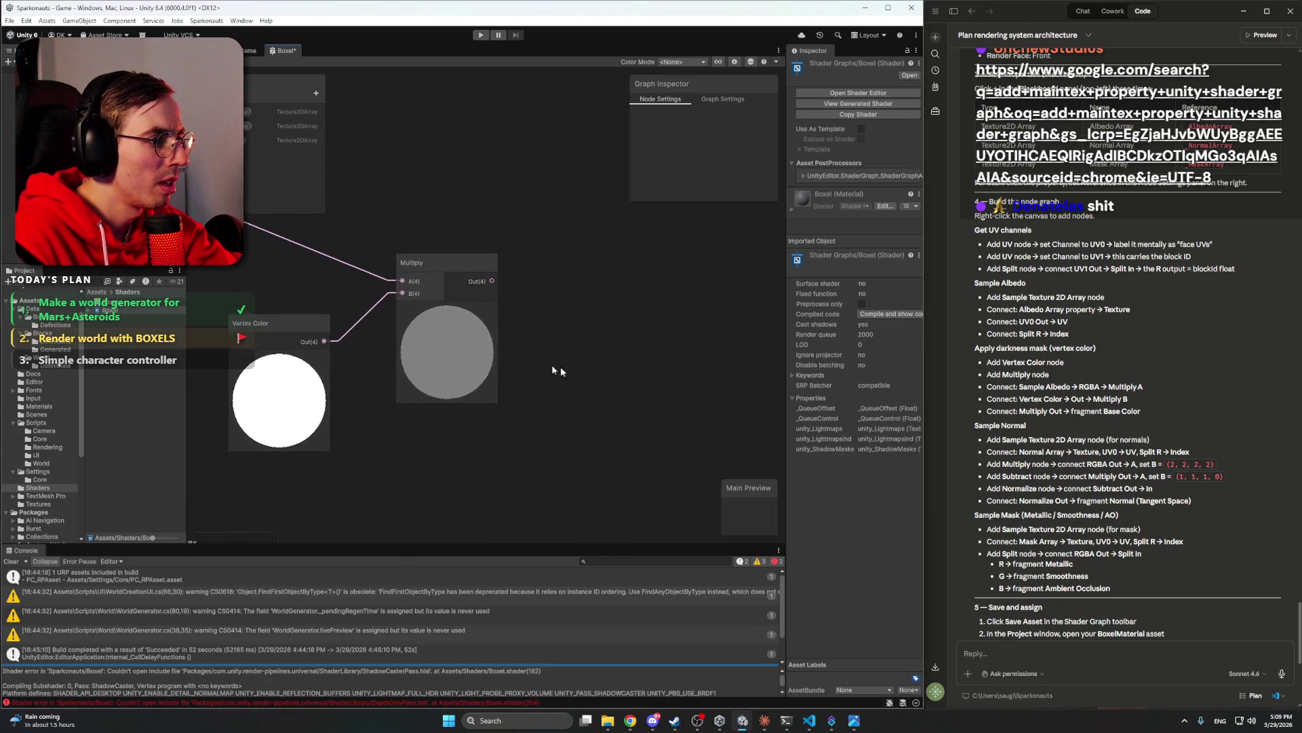
drag(555, 324, 592, 321)
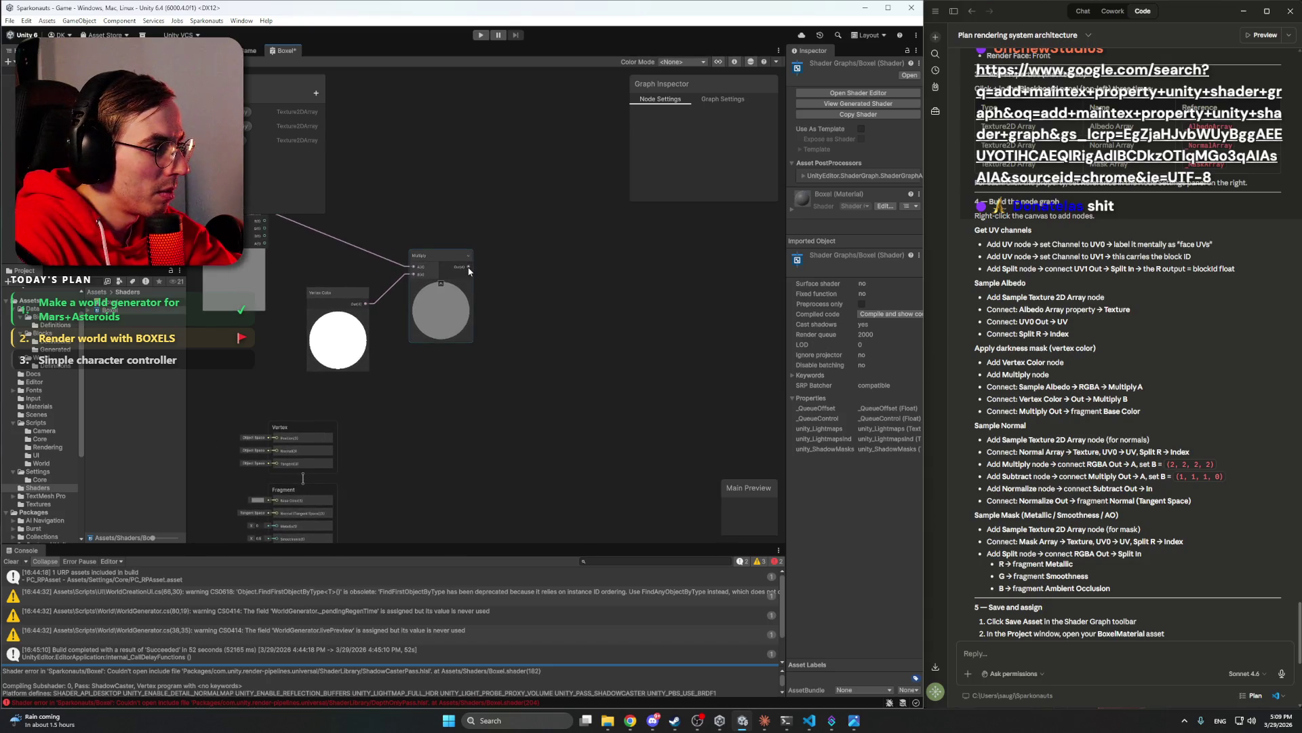
- Wire the Multiply node's Out into fragment Base Color and shift the master stack right
mouse_move(371, 436)
mouse_down()
mouse_move(510, 339)
mouse_move(698, 266)
mouse_move(569, 234)
mouse_up()
scroll(657, 246, up, 1)
scroll(656, 247, up, 2)
scroll(569, 234, down, 1)
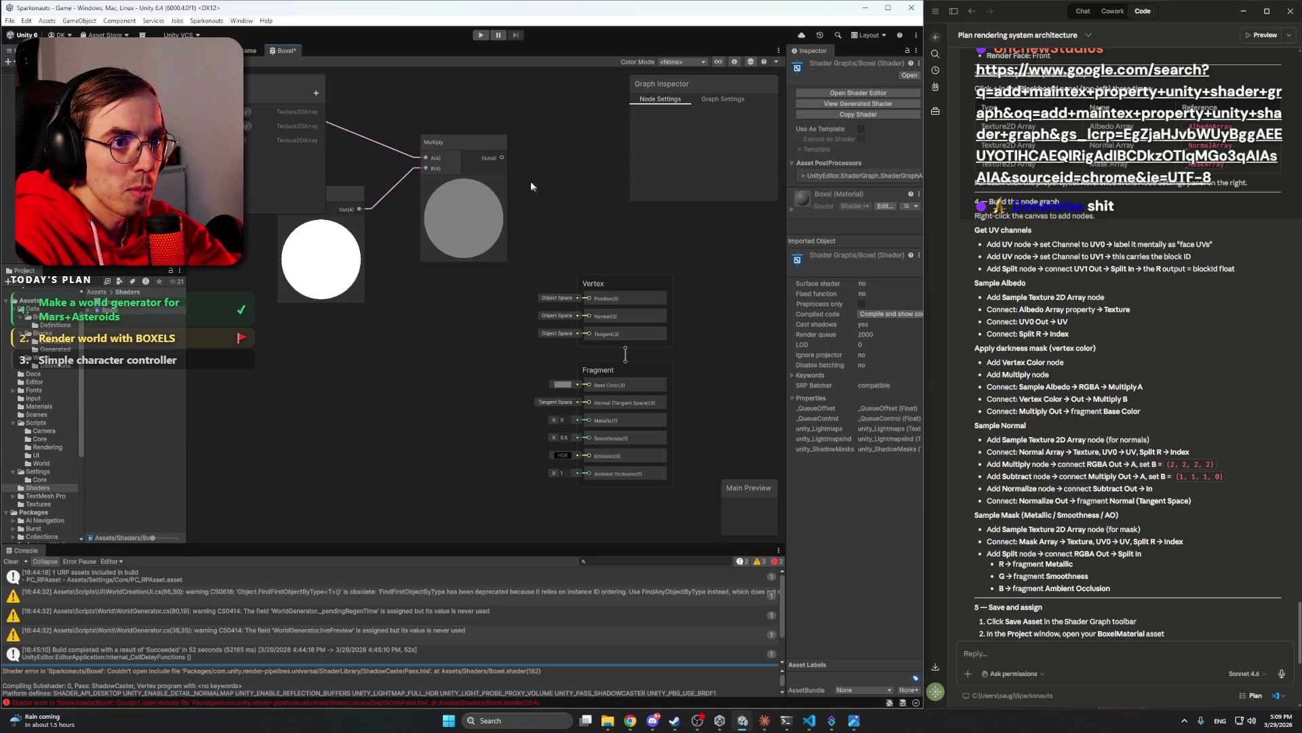
mouse_move(502, 158)
mouse_down()
mouse_move(550, 337)
mouse_move(587, 384)
mouse_up()
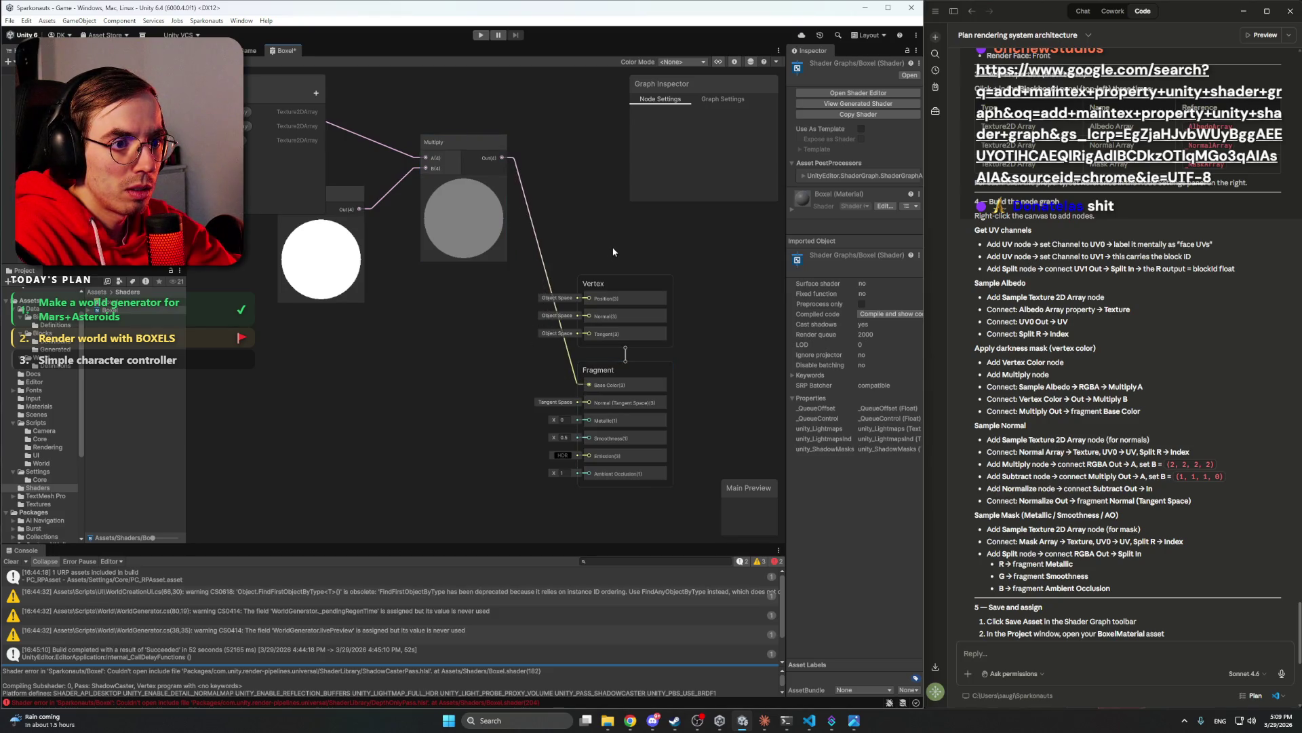
drag(598, 286, 693, 279)
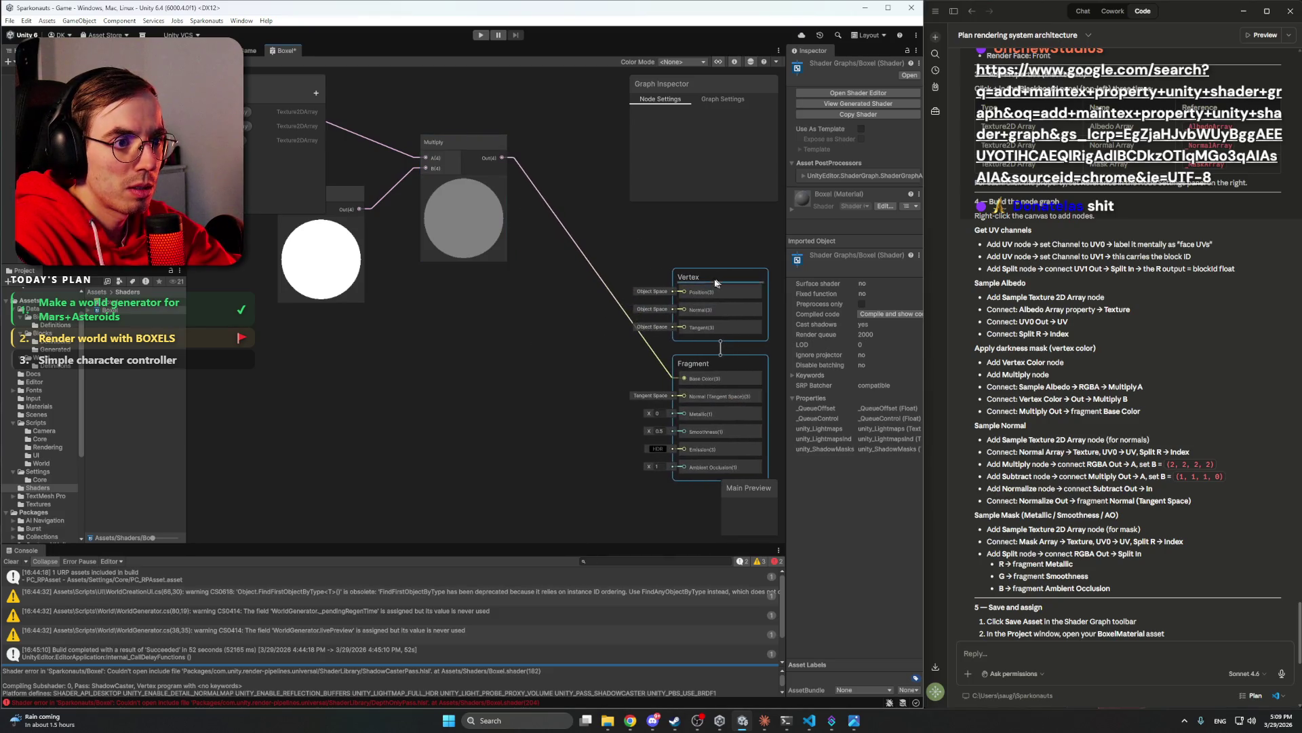
scroll(578, 340, down, 2)
scroll(542, 384, up, 2)
scroll(563, 373, down, 4)
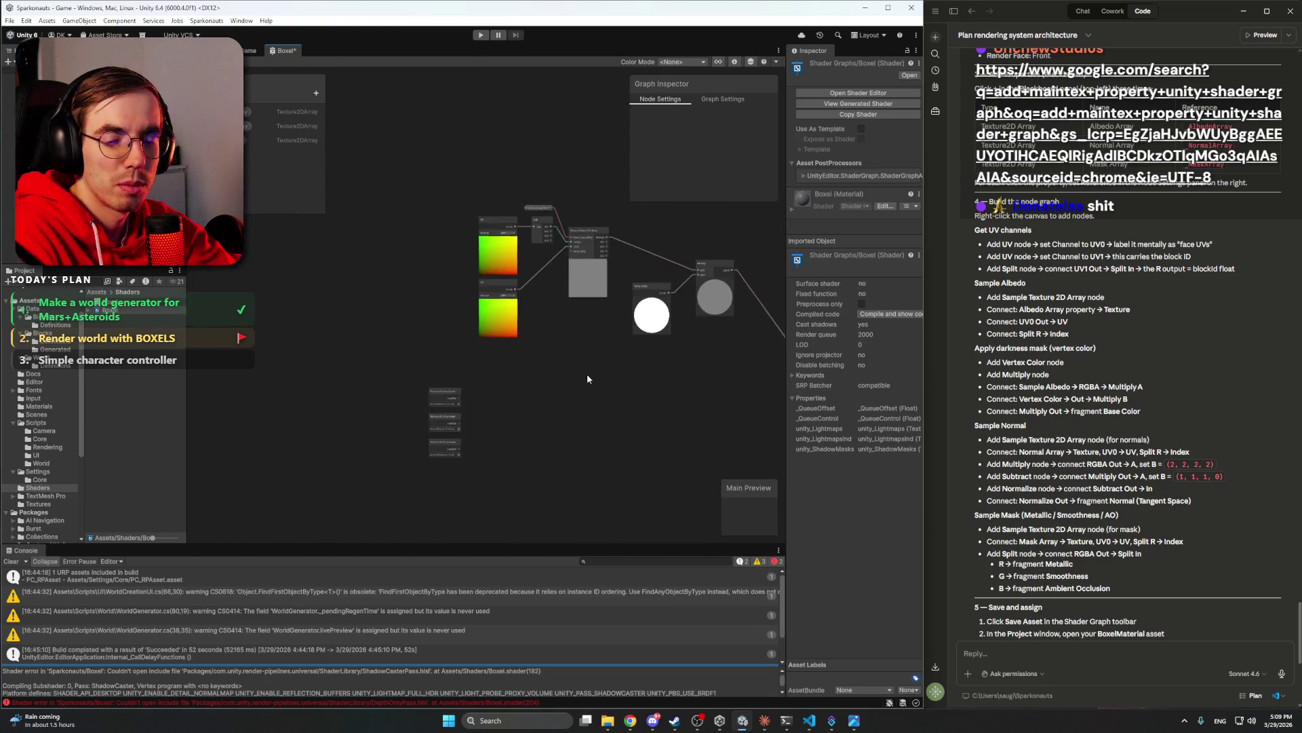
- Glance at Discord, then return to the Boxel shader graph
click(653, 721)
click(655, 725)
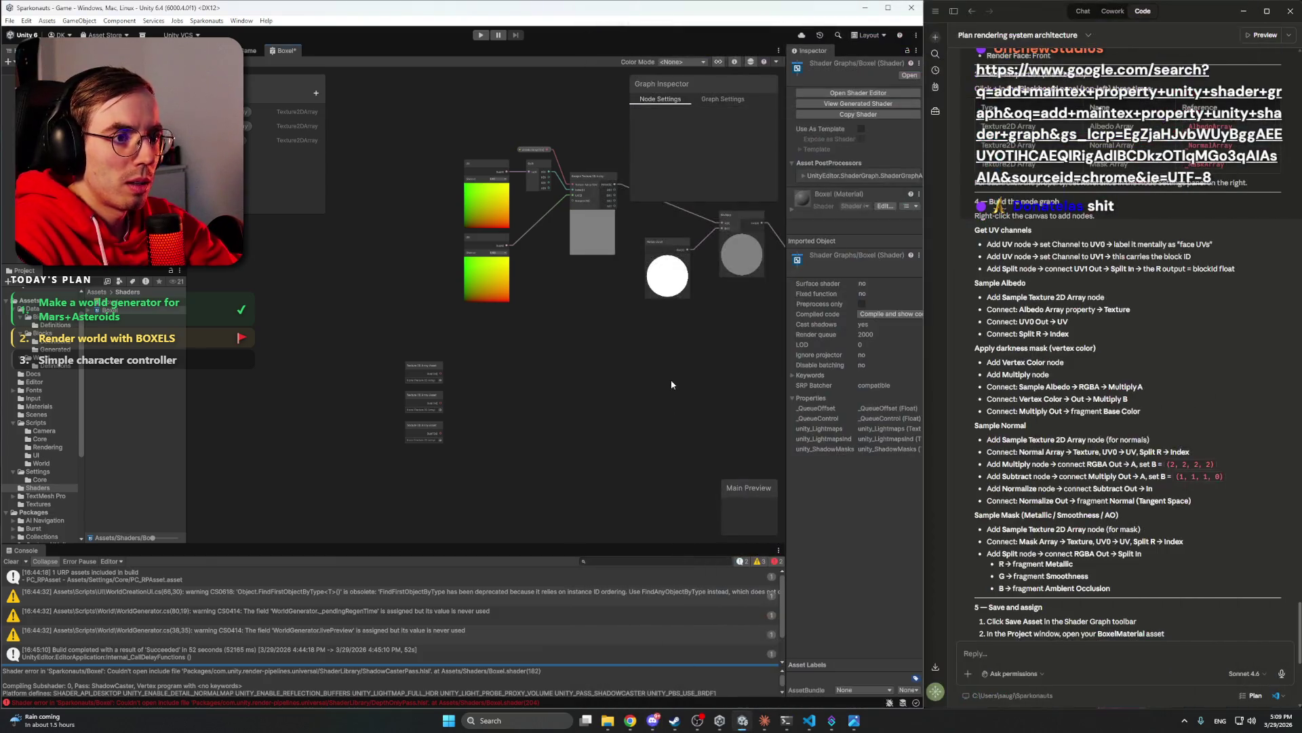
scroll(1130, 369, down, 3)
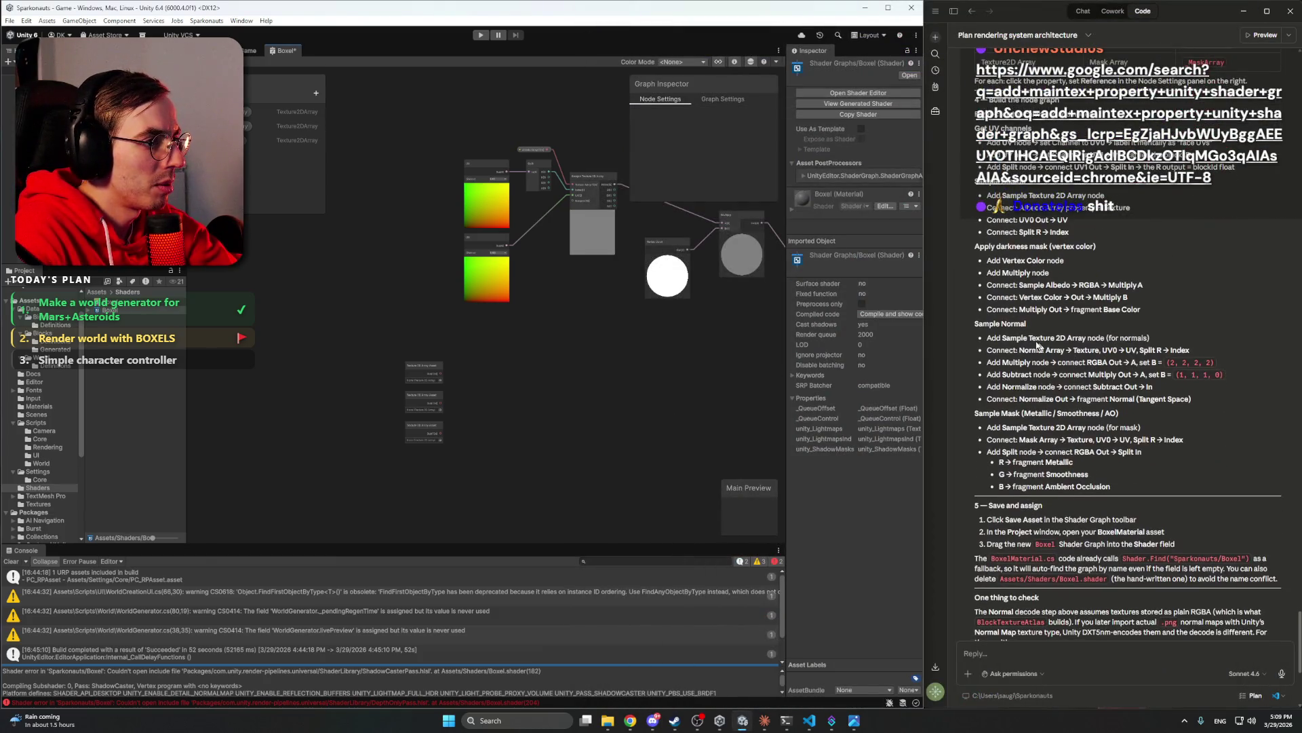
scroll(595, 367, up, 5)
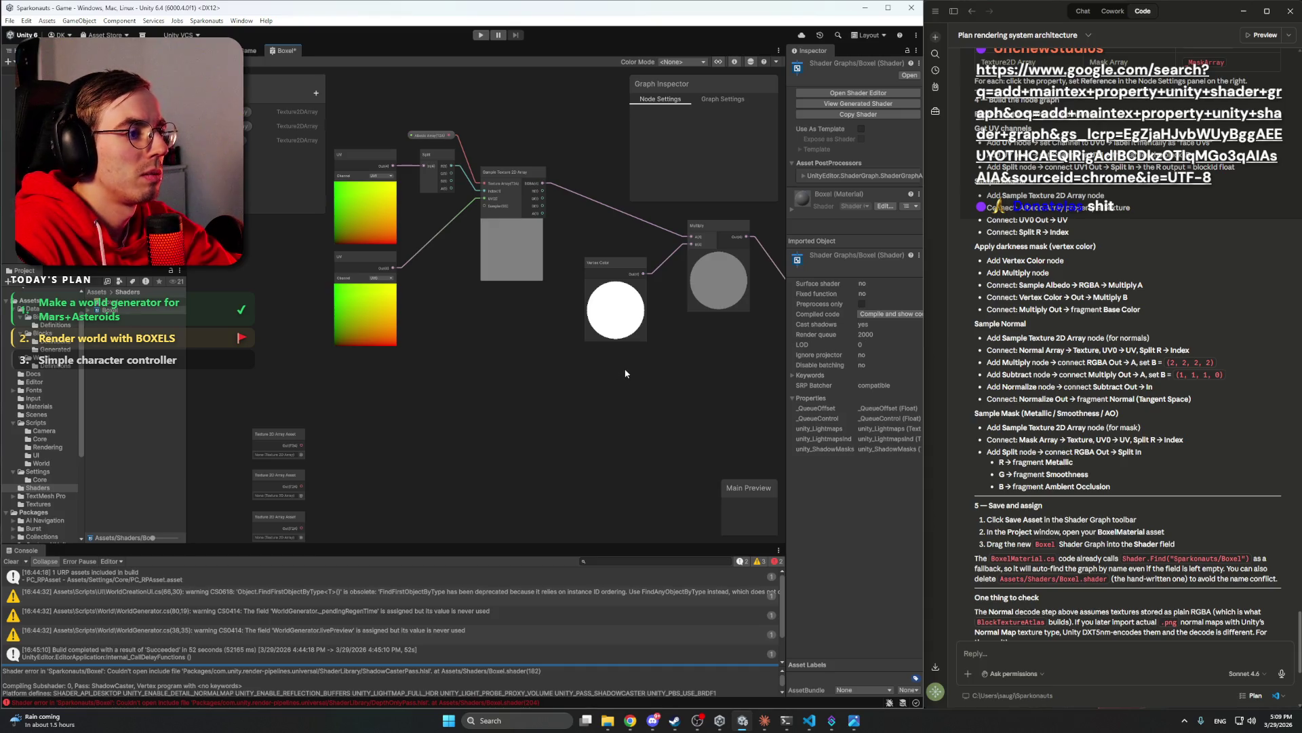
drag(625, 372, 578, 366)
- Add a Sample Texture 2D Array node and position it below the albedo chain
right_click(582, 360)
click(616, 367)
text(sam)
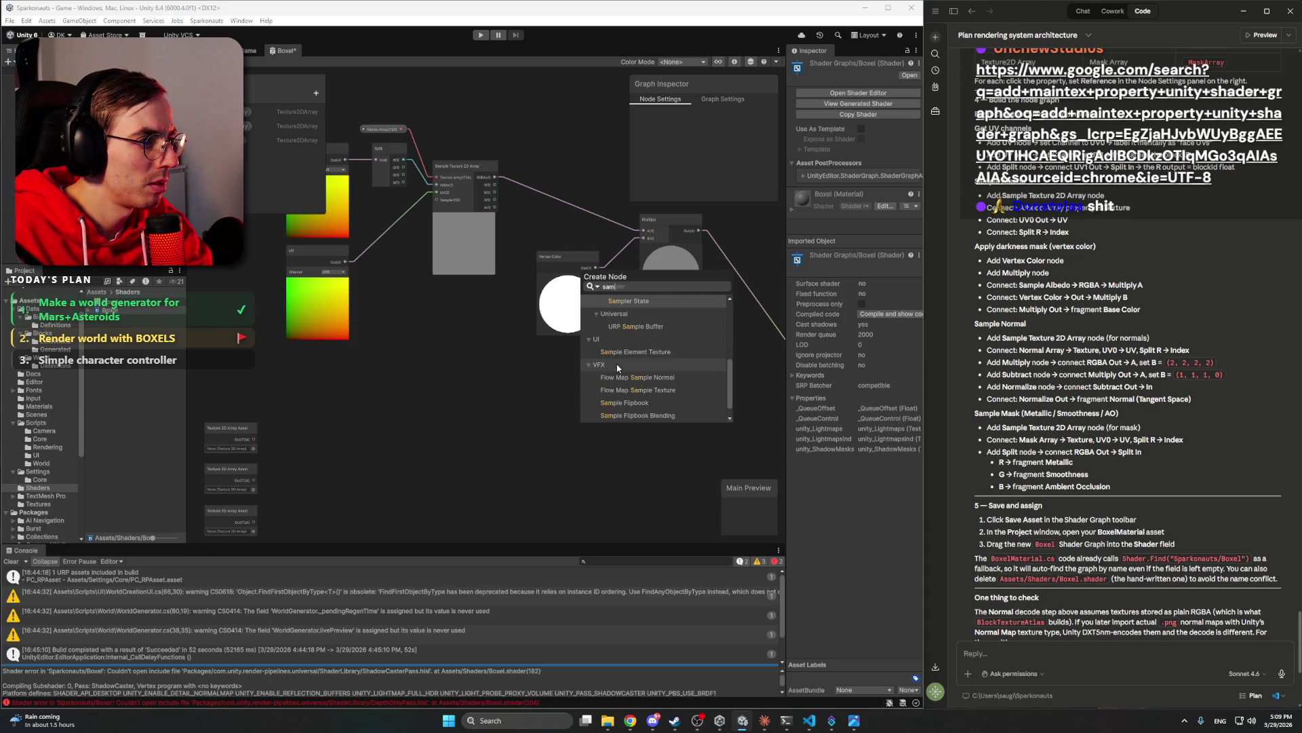
text(ple texute)
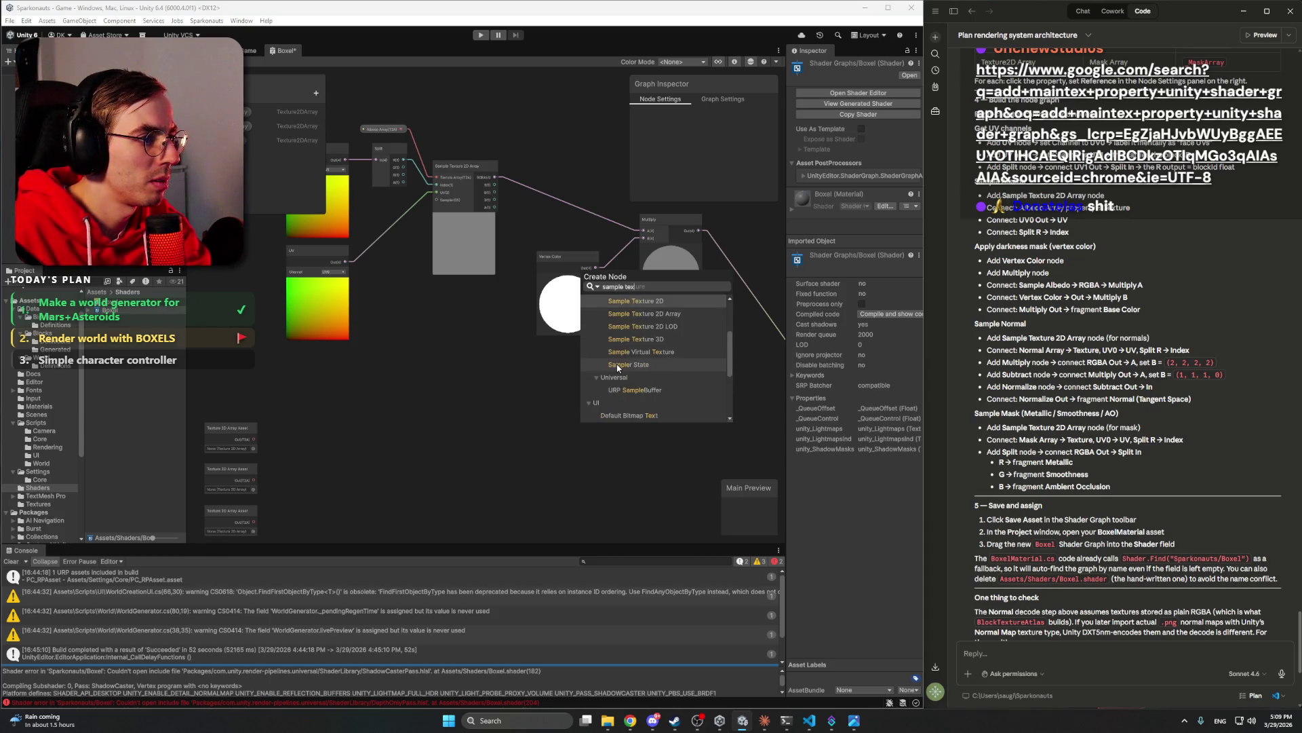
click(664, 316)
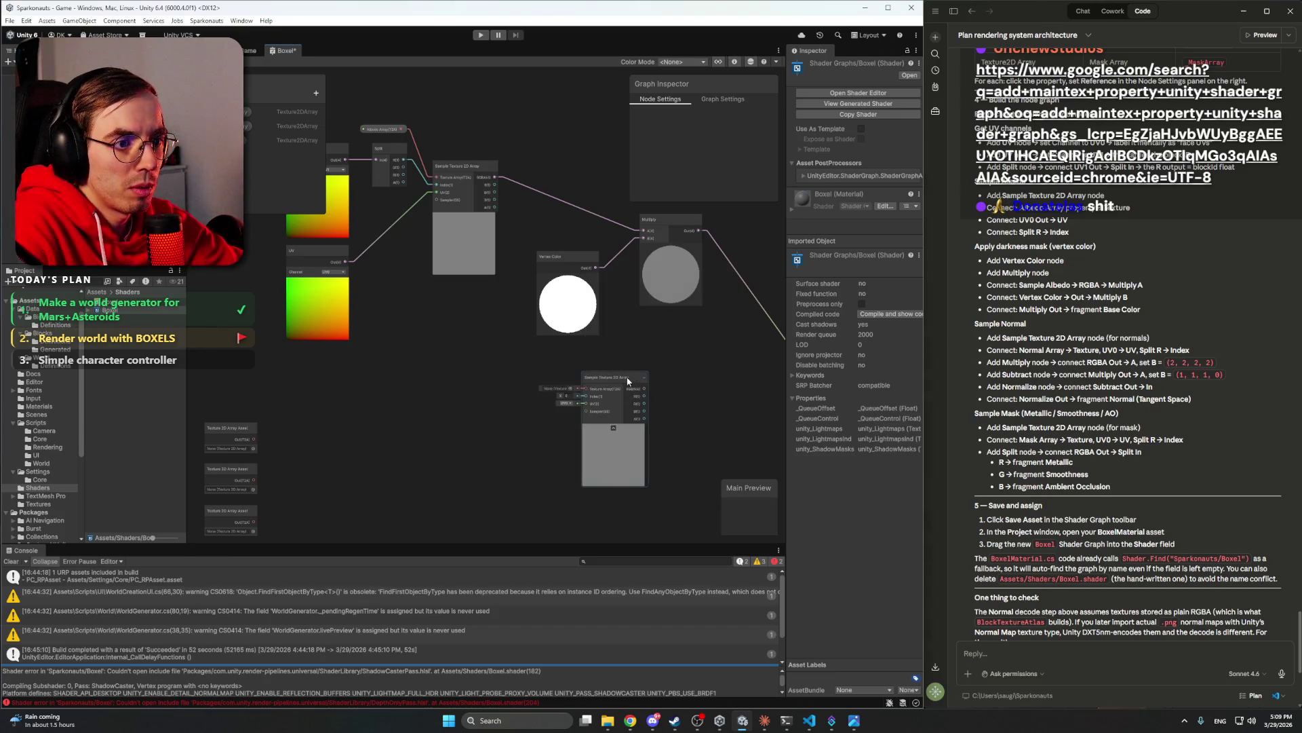
drag(434, 417, 476, 410)
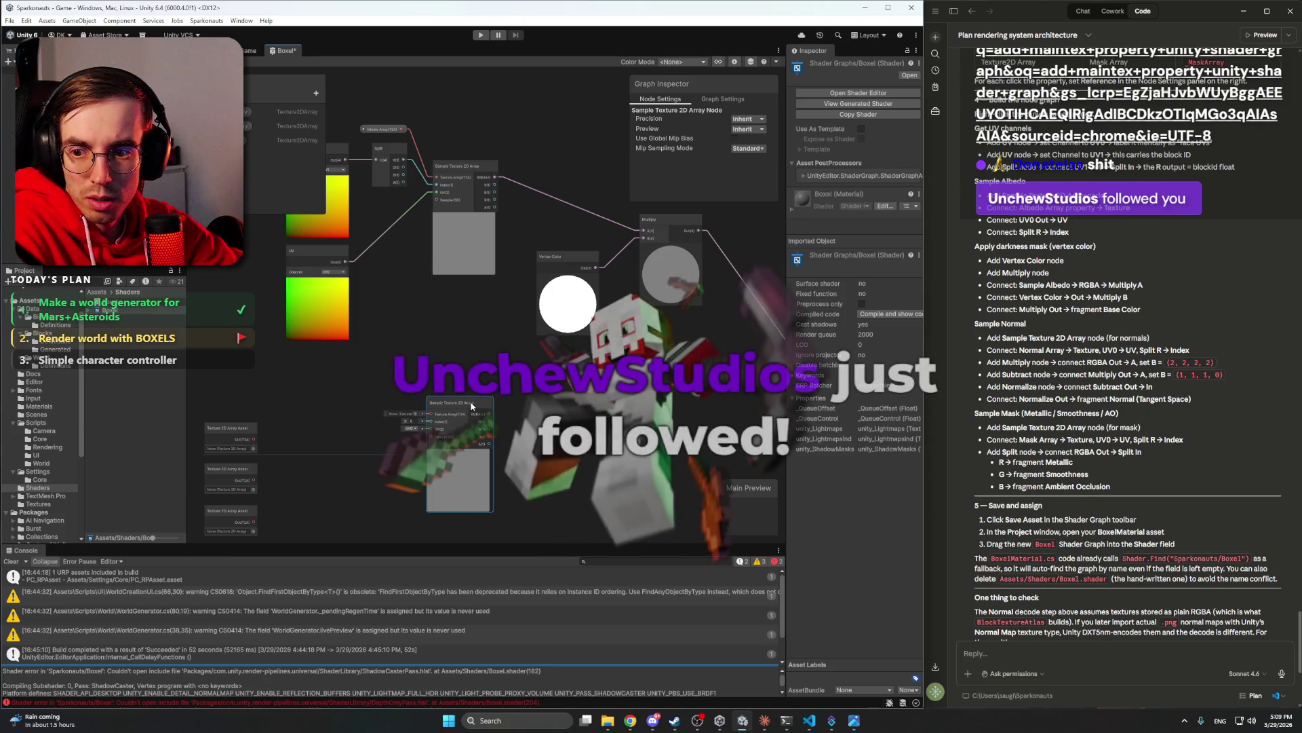
click(516, 417)
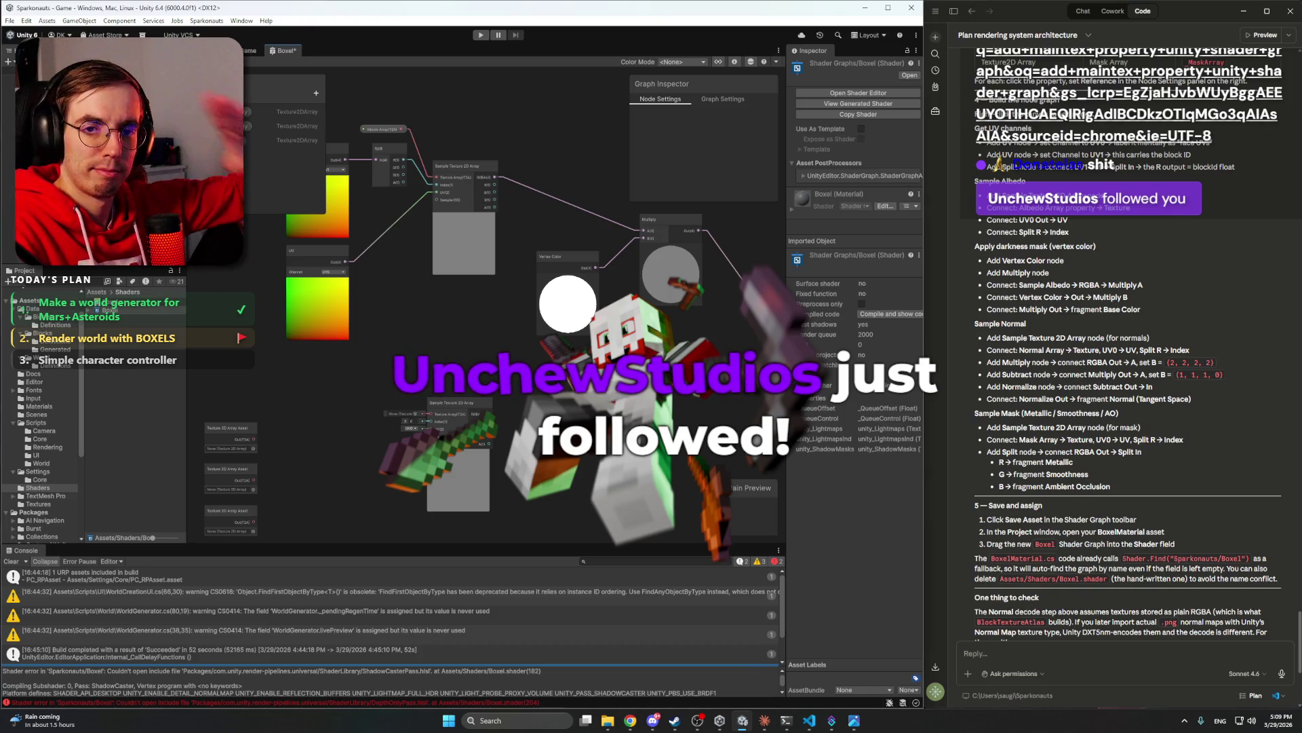
click(468, 402)
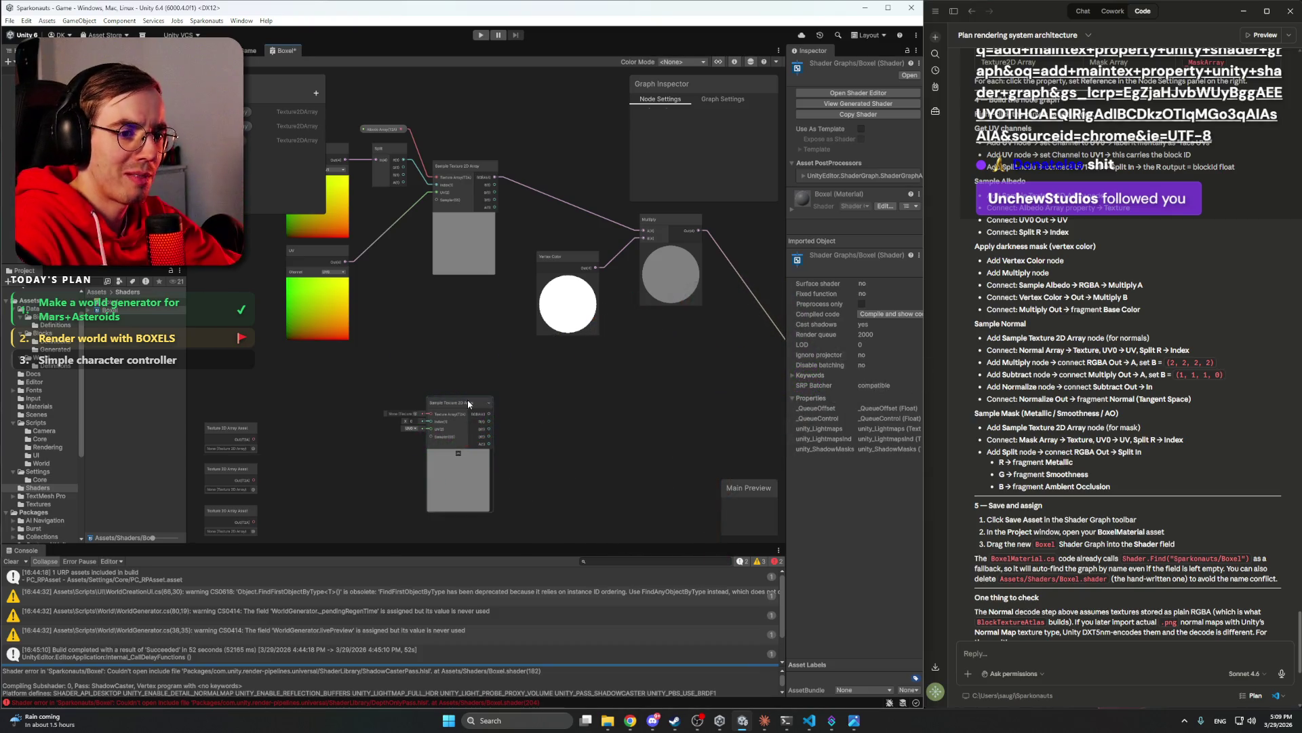
drag(472, 403, 469, 410)
click(518, 392)
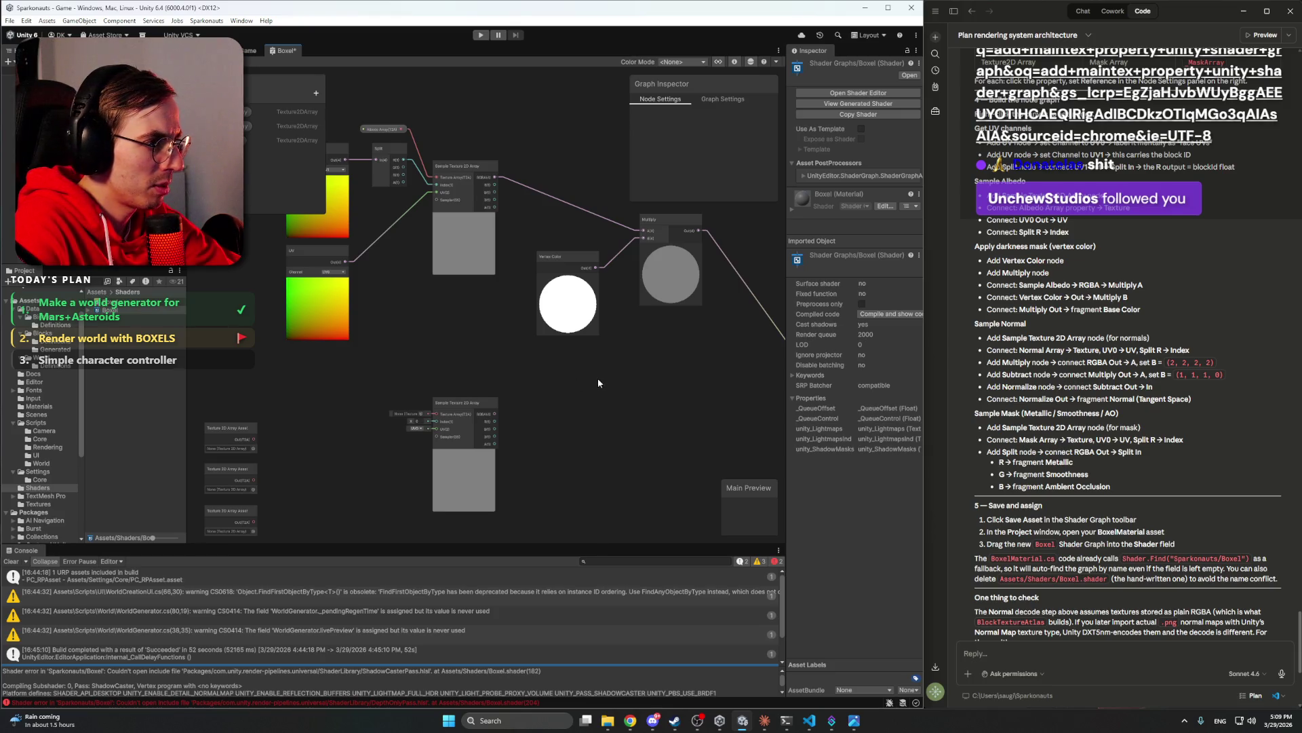
mouse_move(545, 373)
mouse_down()
mouse_move(585, 364)
mouse_move(507, 368)
mouse_up()
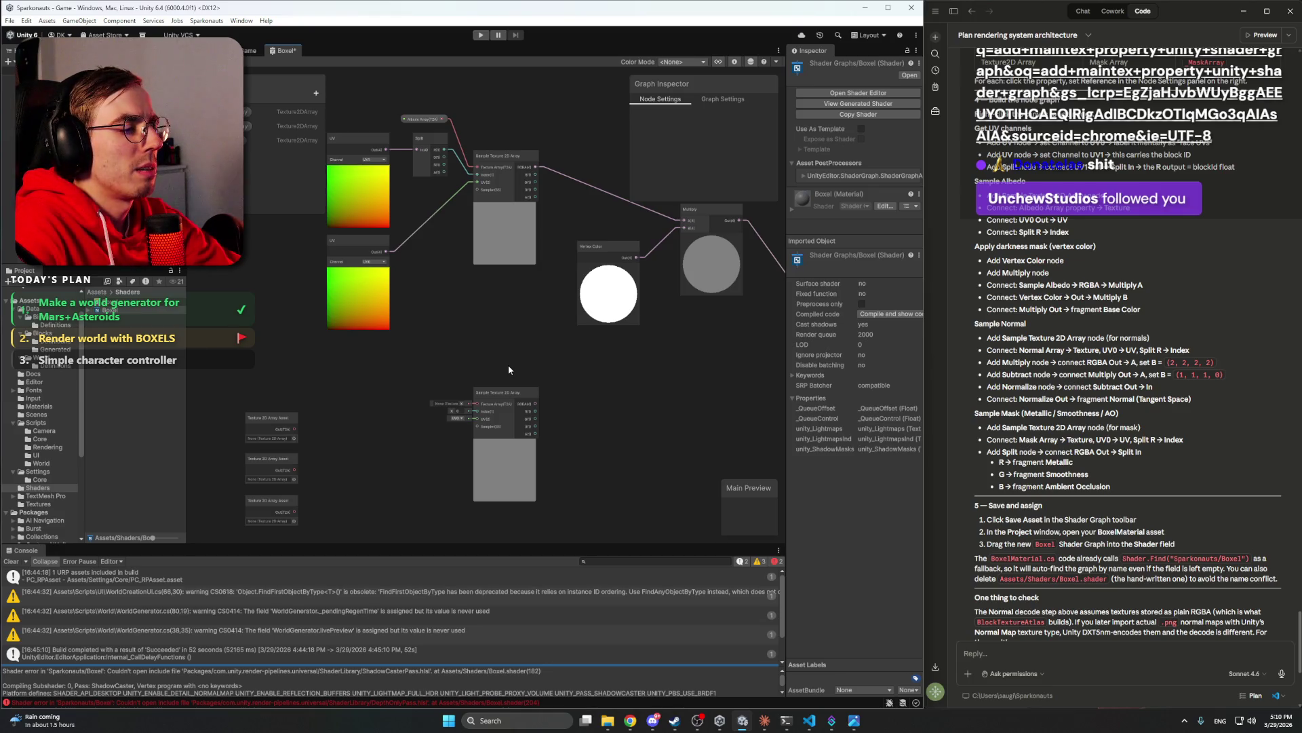
- Place the Normal Array property and wire it into the sampler's Texture Array input
mouse_move(509, 364)
mouse_down()
mouse_move(540, 363)
mouse_move(478, 342)
mouse_up()
mouse_move(249, 126)
mouse_down()
mouse_move(451, 395)
mouse_move(428, 345)
mouse_move(356, 346)
mouse_up()
scroll(433, 368, up, 5)
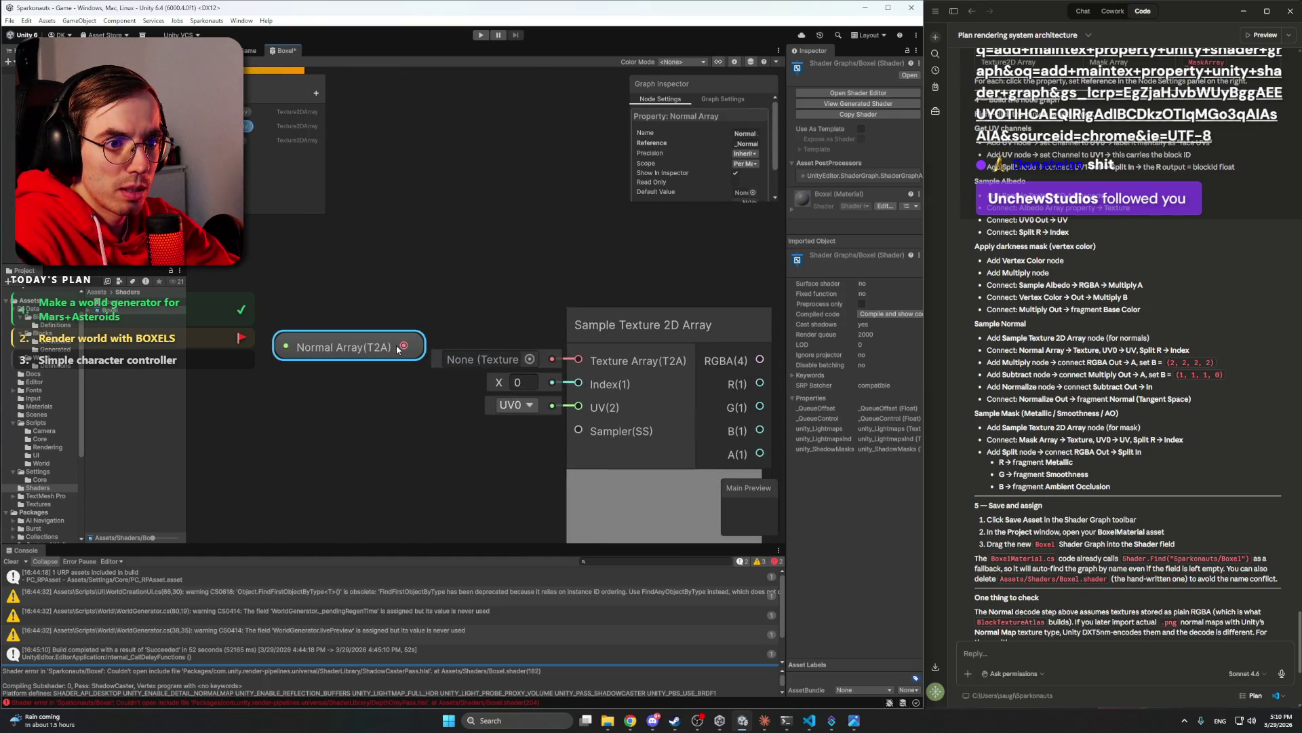
drag(525, 357, 576, 359)
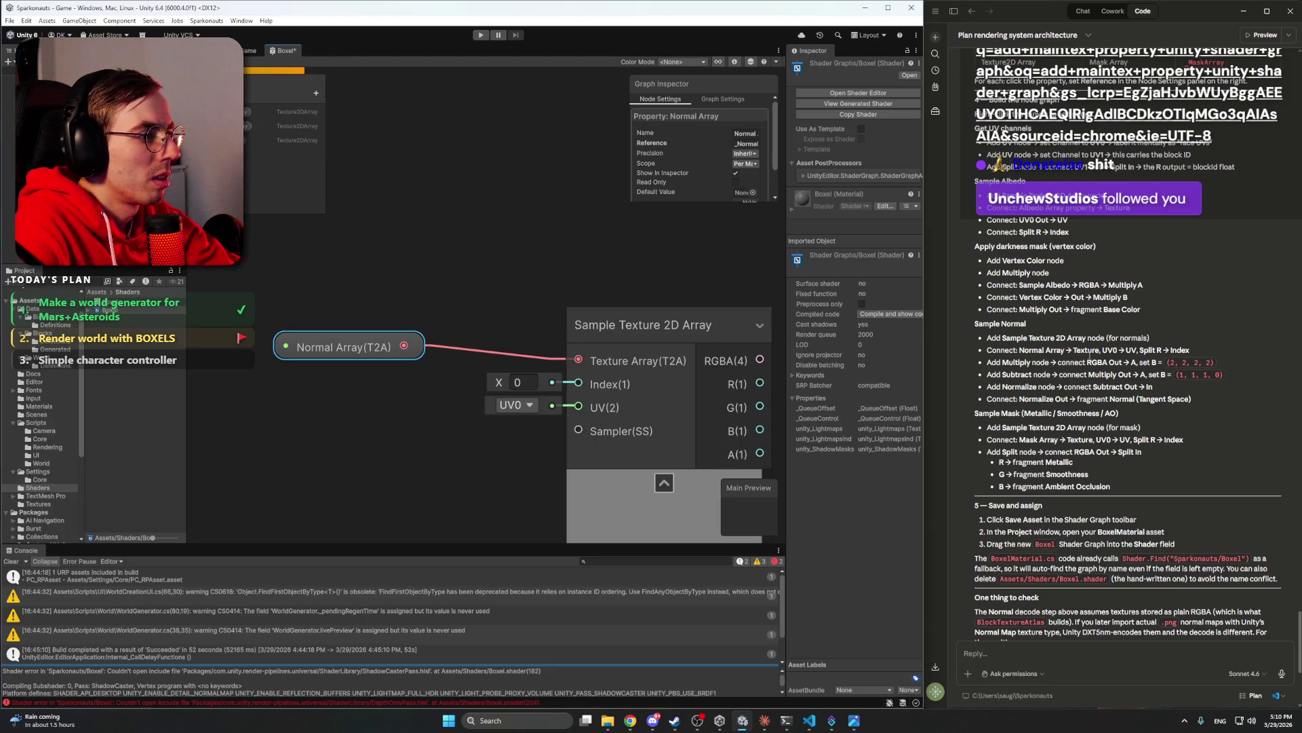
click(592, 263)
scroll(538, 258, down, 6)
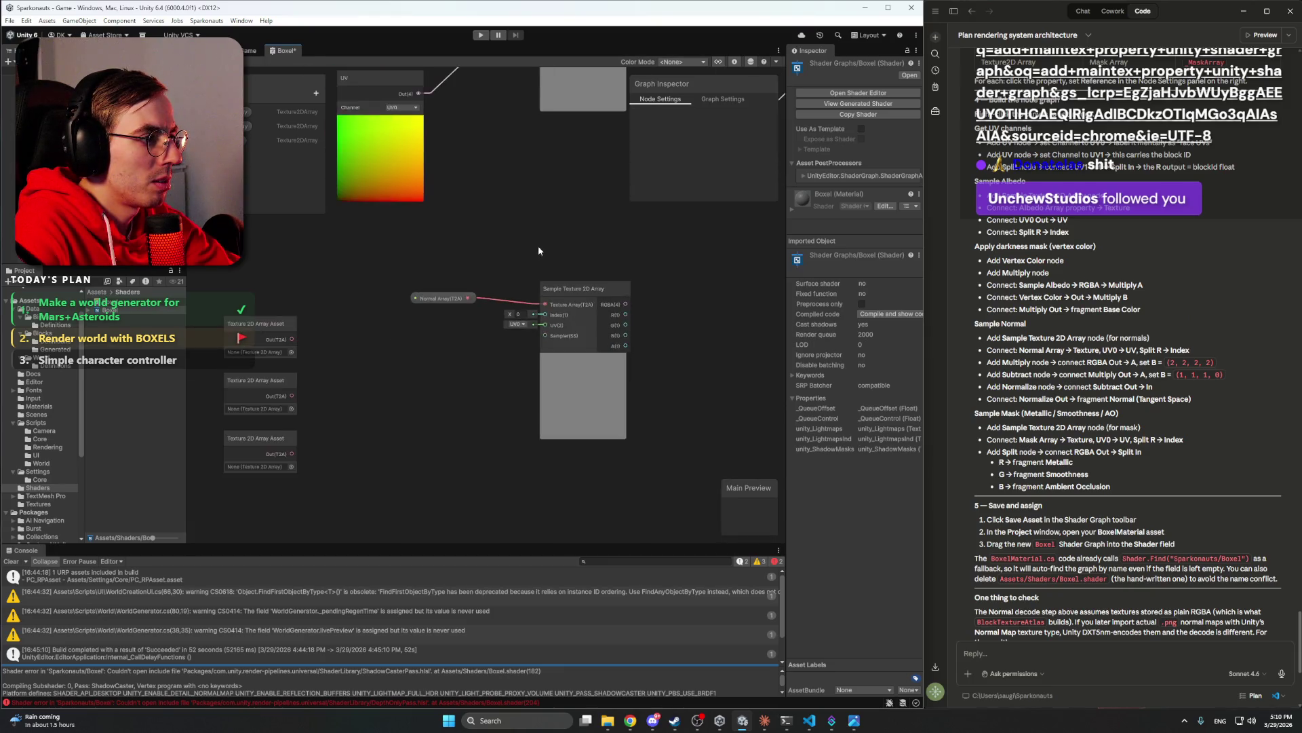
drag(418, 343, 387, 352)
drag(397, 131, 523, 363)
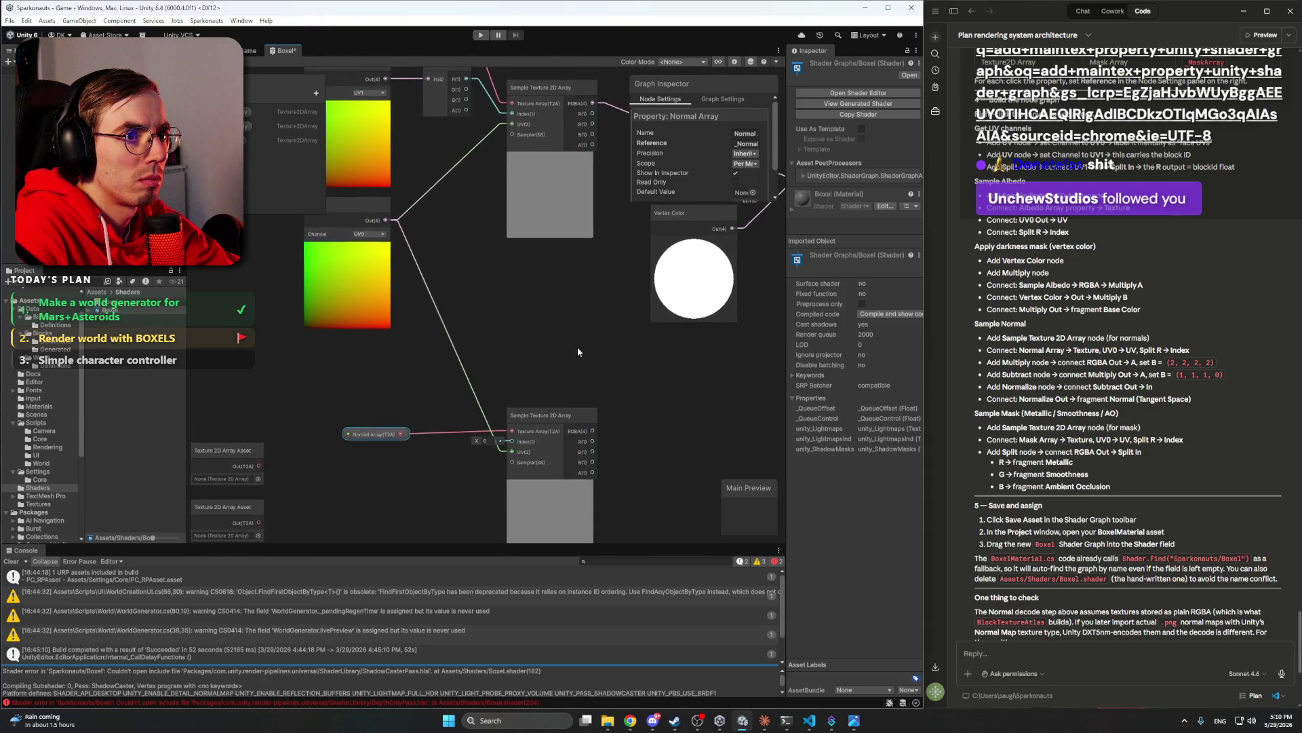
click(621, 292)
- Connect UV0 to the sampler's UV and Split R to its Index
mouse_move(621, 292)
mouse_down()
mouse_move(563, 403)
mouse_move(532, 285)
mouse_up()
mouse_move(516, 121)
mouse_down()
mouse_move(559, 270)
mouse_move(543, 461)
mouse_move(575, 392)
mouse_move(559, 384)
mouse_move(553, 485)
mouse_up()
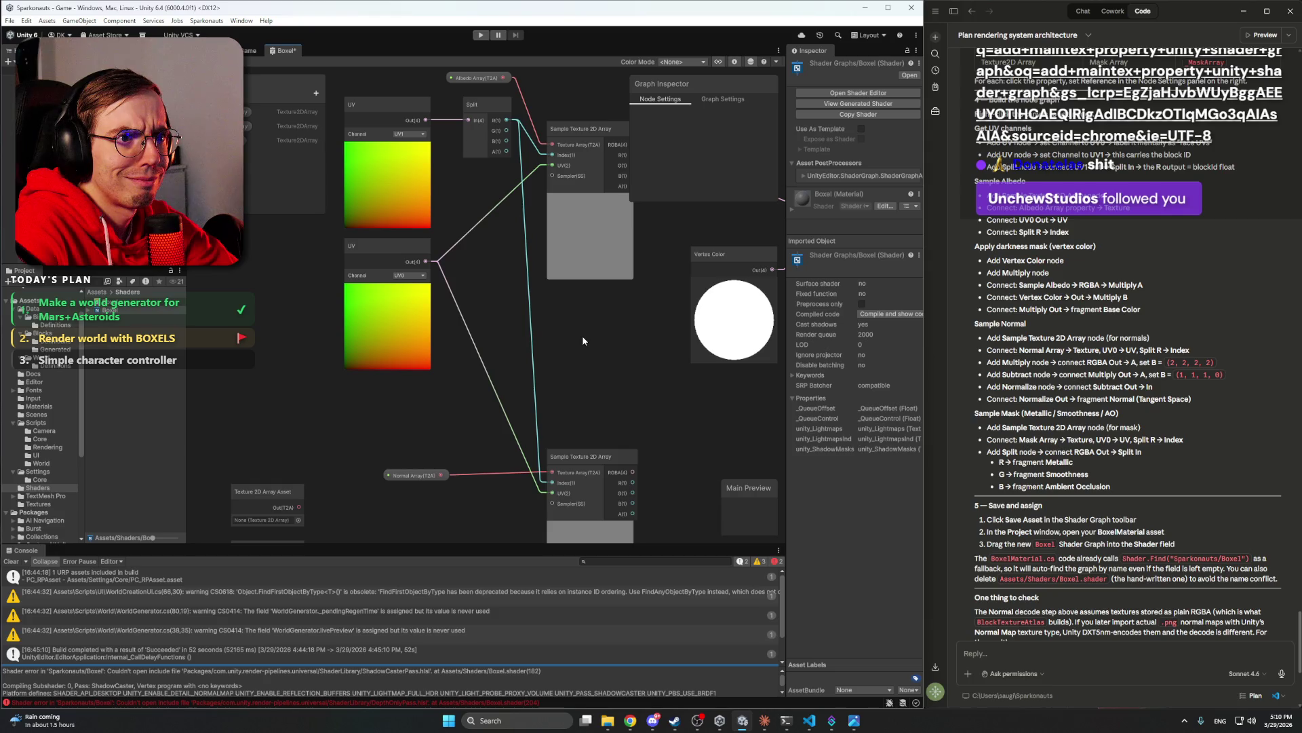
drag(599, 387, 572, 282)
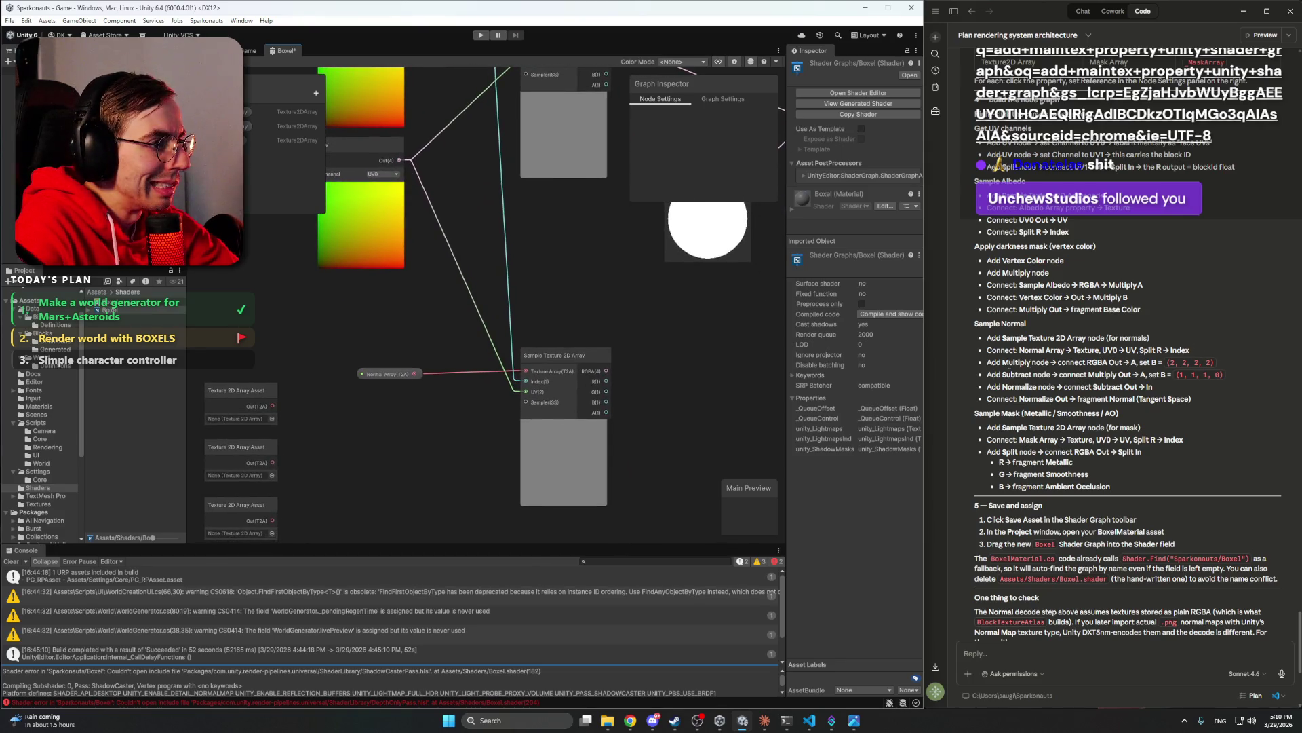
- Add a Multiply node and arrange it beside the normal sampler and Normal Array node
right_click(582, 303)
click(614, 311)
text(mult)
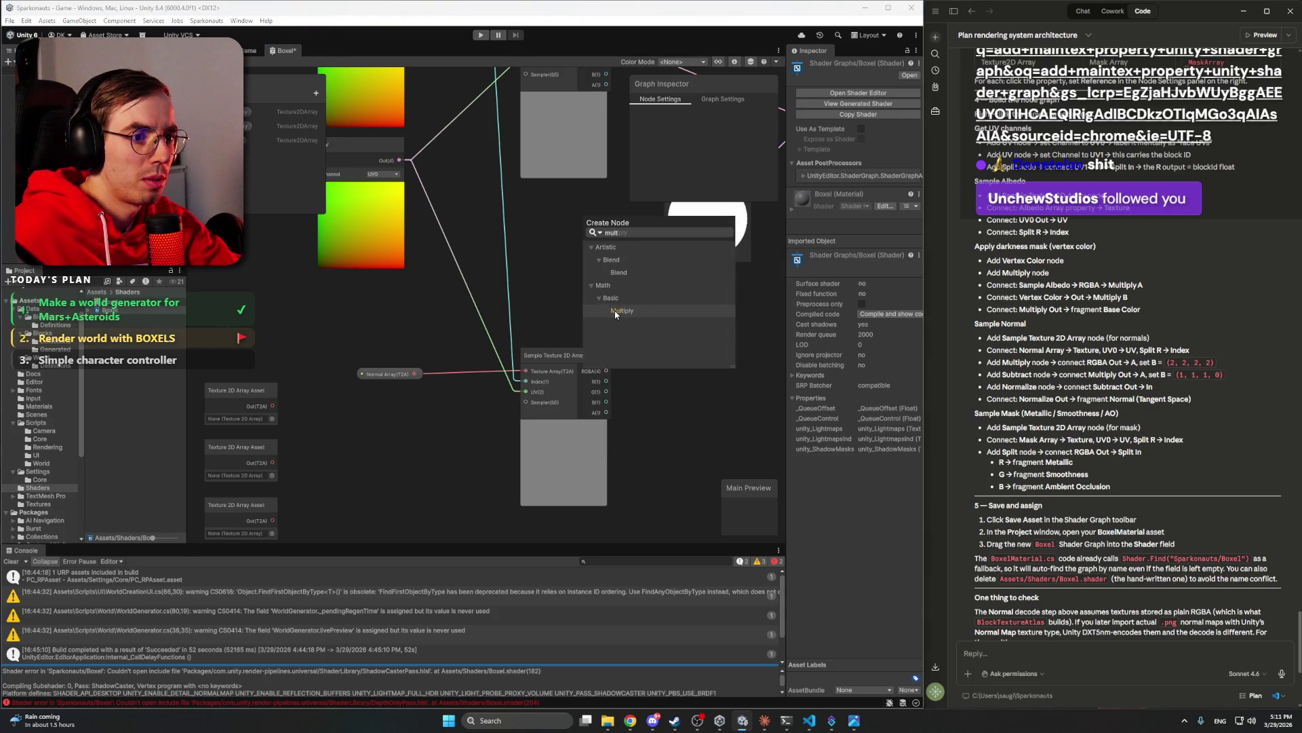
click(617, 312)
mouse_move(638, 330)
mouse_down()
mouse_move(694, 329)
mouse_move(693, 311)
mouse_up()
mouse_move(567, 293)
mouse_down()
mouse_move(564, 266)
mouse_move(608, 264)
mouse_up()
scroll(601, 318, down, 1)
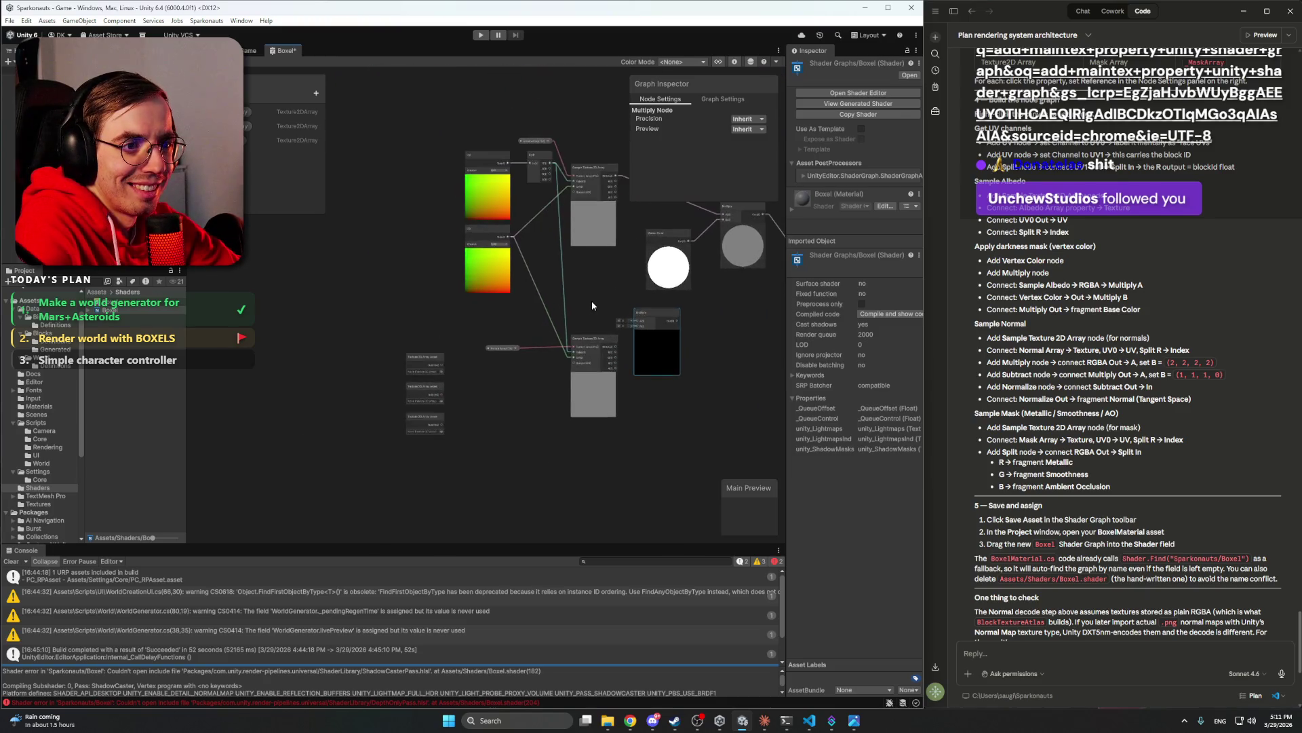
drag(570, 302, 634, 307)
drag(464, 348, 469, 308)
mouse_move(323, 370)
mouse_down()
mouse_move(355, 322)
mouse_move(365, 329)
mouse_up()
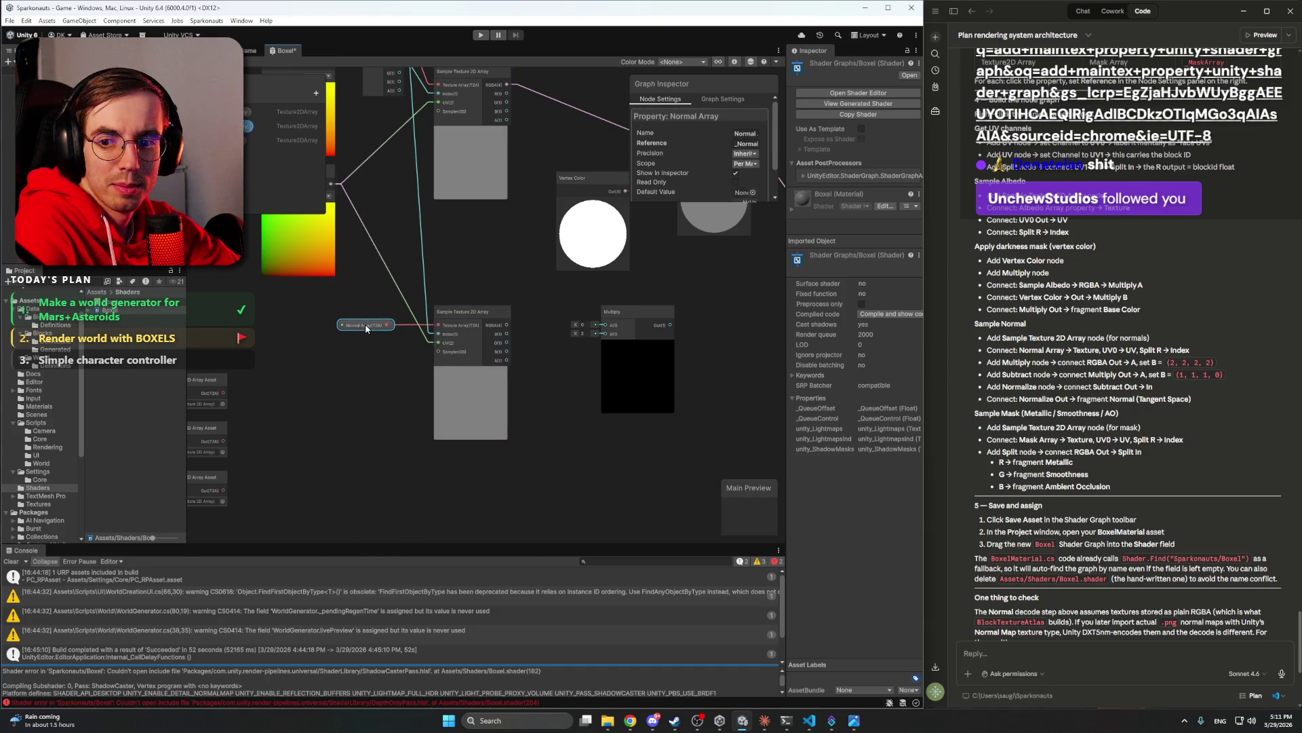
mouse_move(641, 314)
mouse_down()
mouse_move(563, 314)
mouse_move(621, 314)
mouse_up()
click(704, 320)
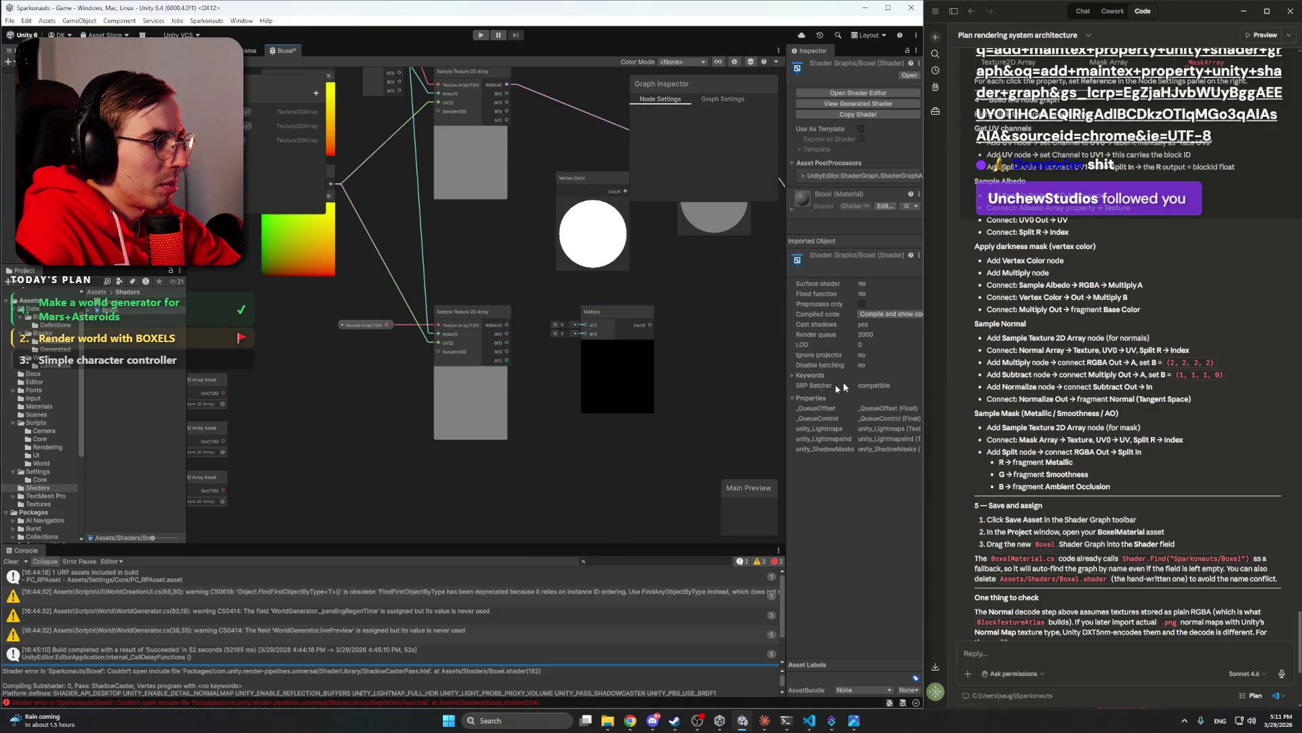
scroll(523, 320, up, 3)
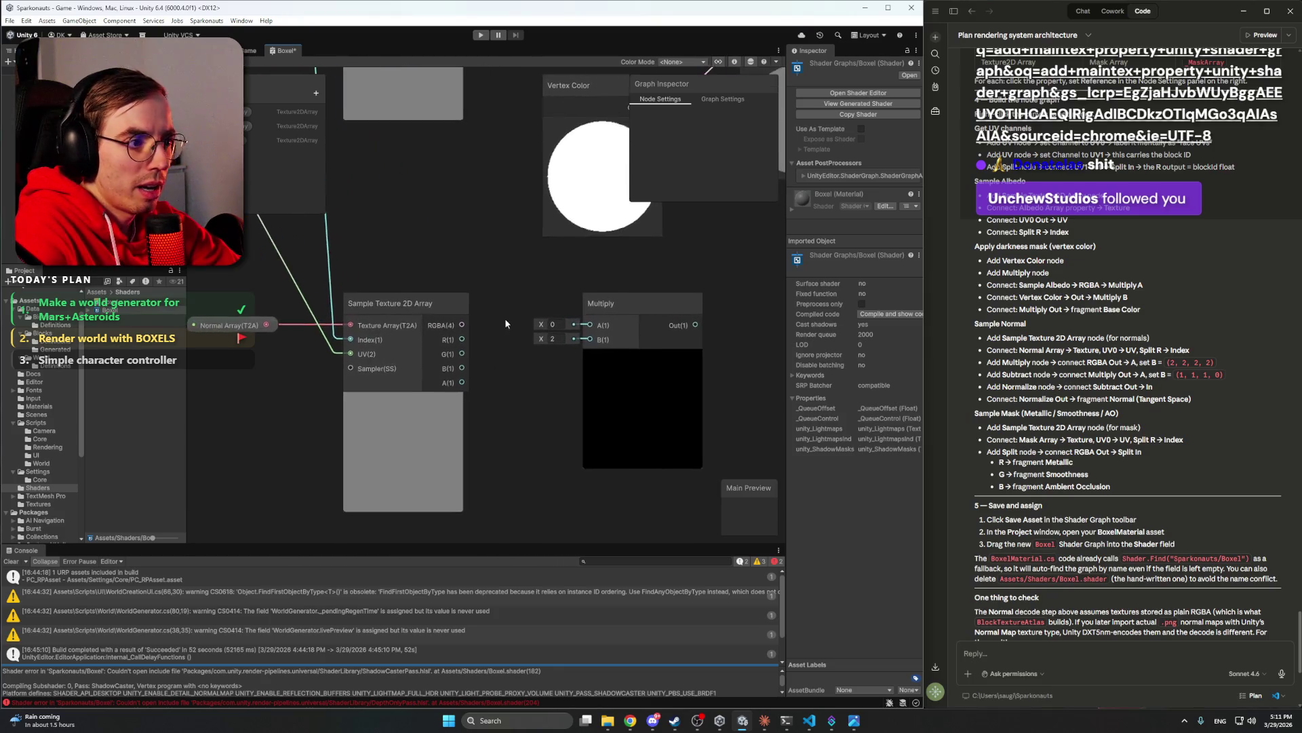
drag(509, 317, 476, 325)
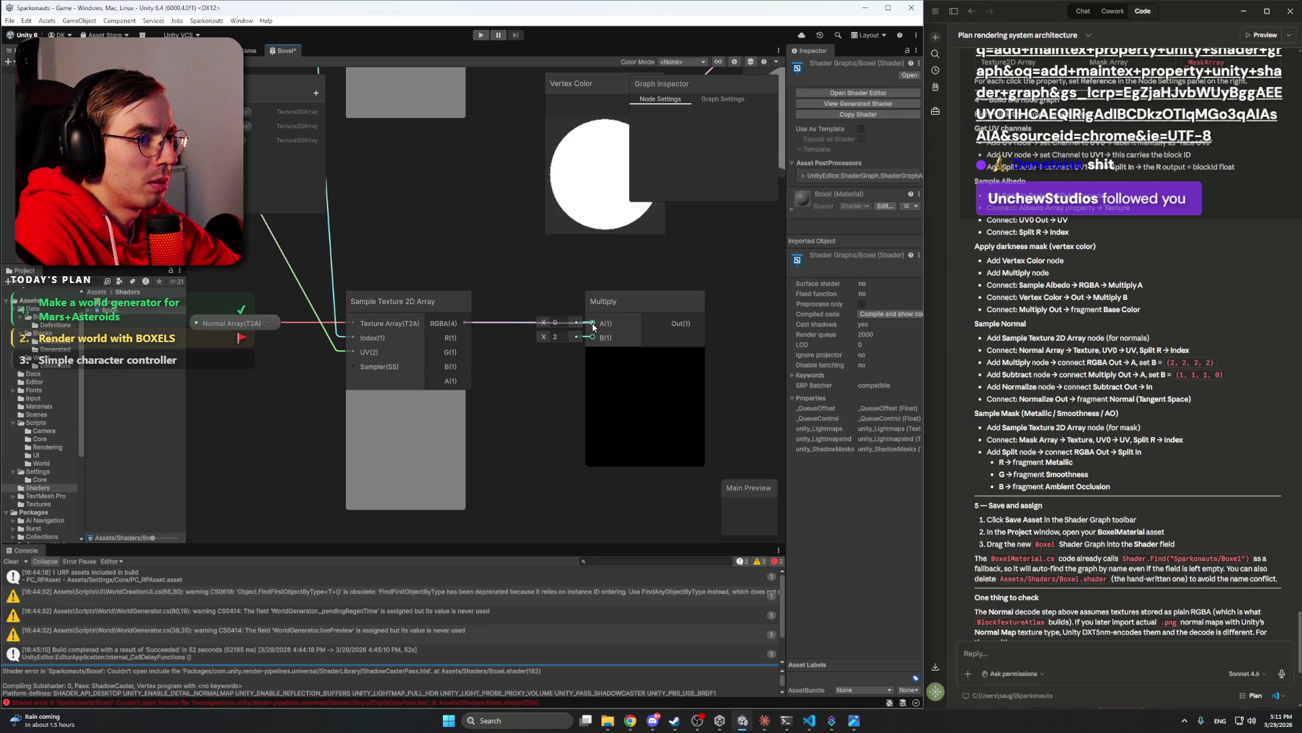
- Connect the normal sampler's RGBA to Multiply A, keeping B at 2, 2, 2, 2
drag(593, 326, 662, 304)
click(547, 384)
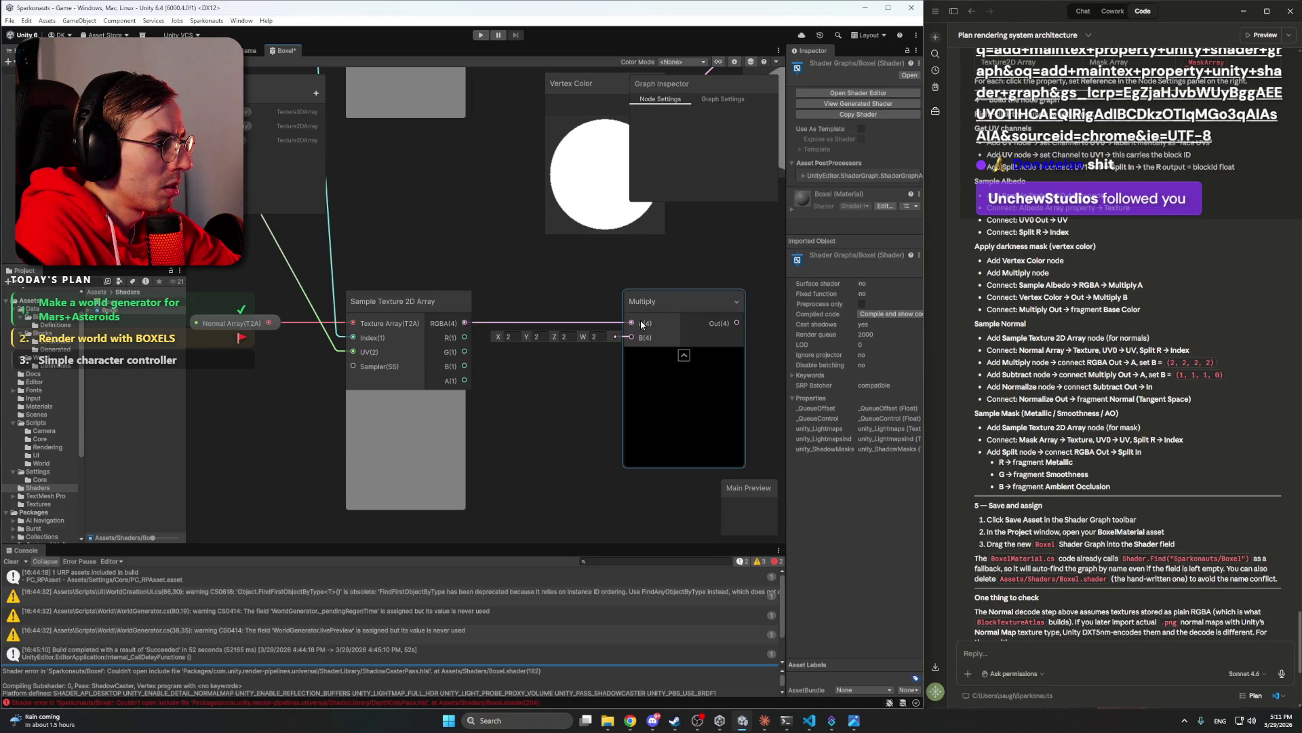
click(593, 338)
click(574, 377)
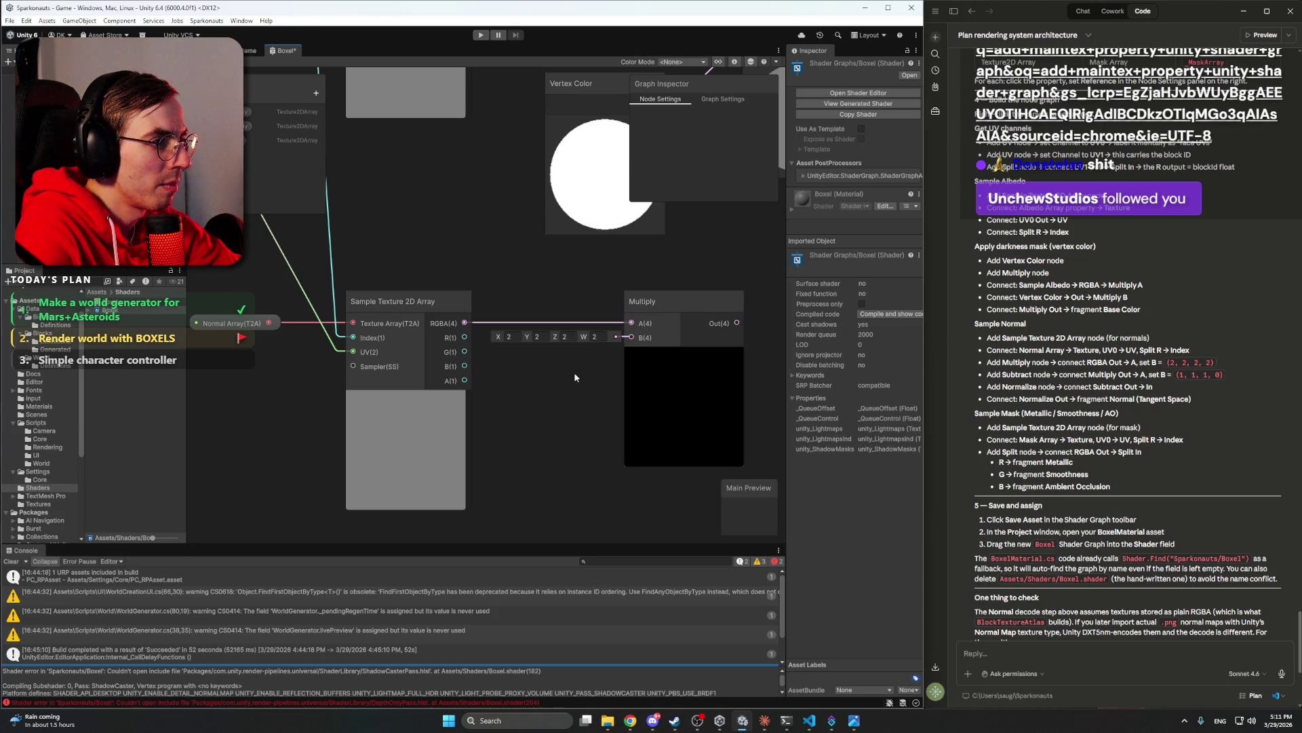
right_click(581, 436)
- Add a Subtract node and wire the Multiply output into its A input
click(631, 441)
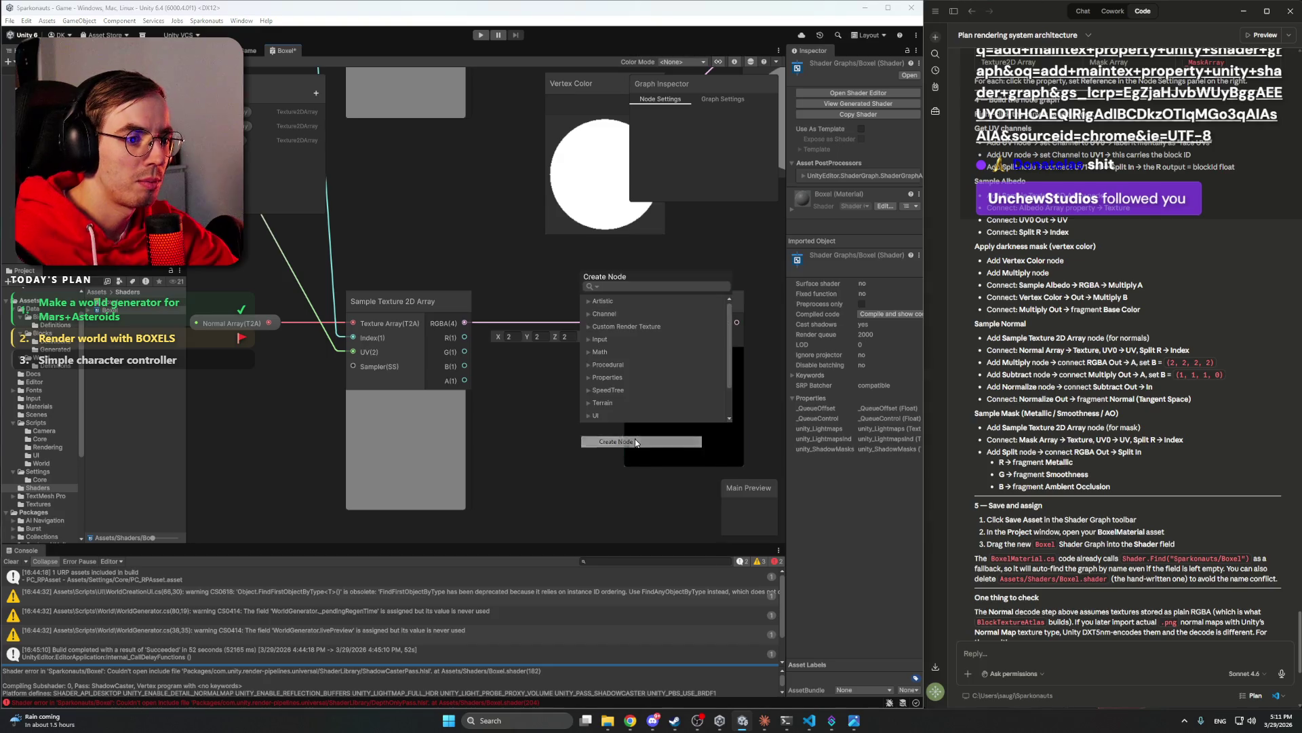
text(Sub)
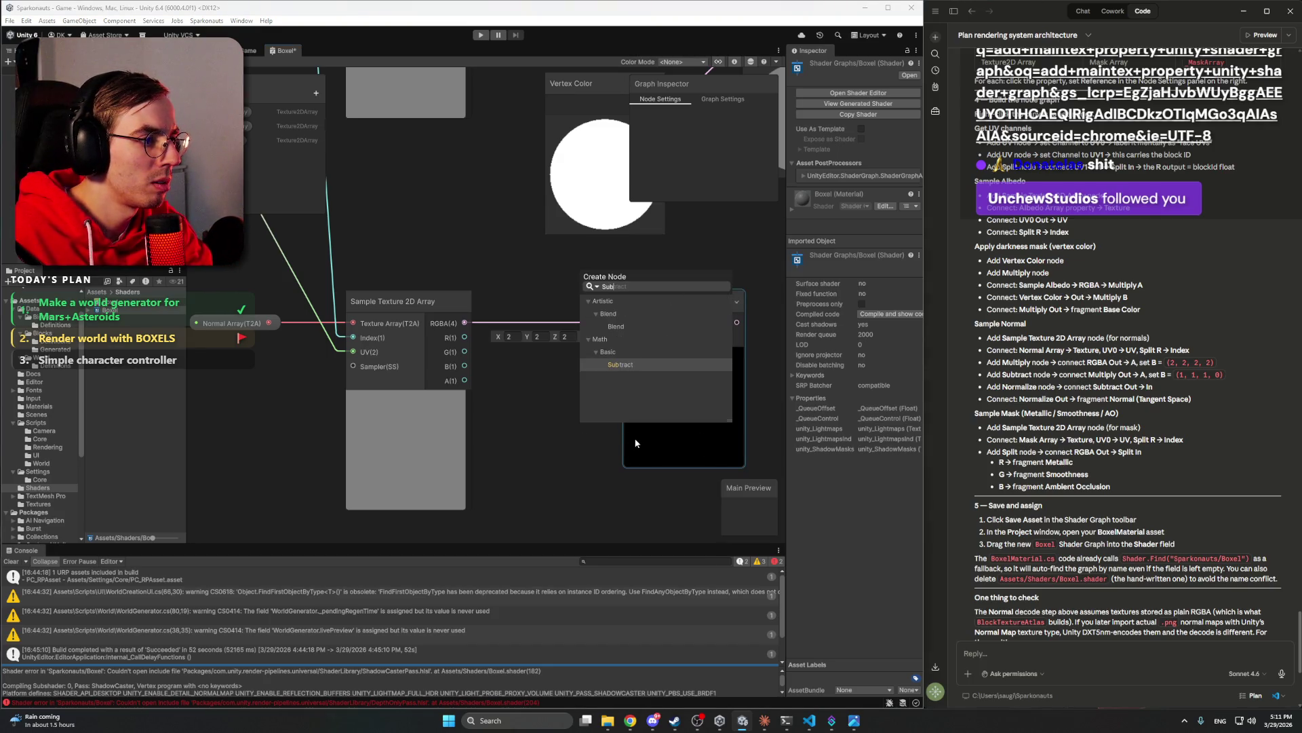
click(609, 364)
scroll(518, 333, down, 2)
mouse_move(518, 335)
mouse_down()
mouse_move(556, 396)
mouse_move(553, 371)
mouse_up()
drag(510, 303, 486, 307)
mouse_move(544, 377)
mouse_down()
mouse_move(682, 221)
mouse_move(678, 206)
mouse_up()
drag(632, 389, 562, 422)
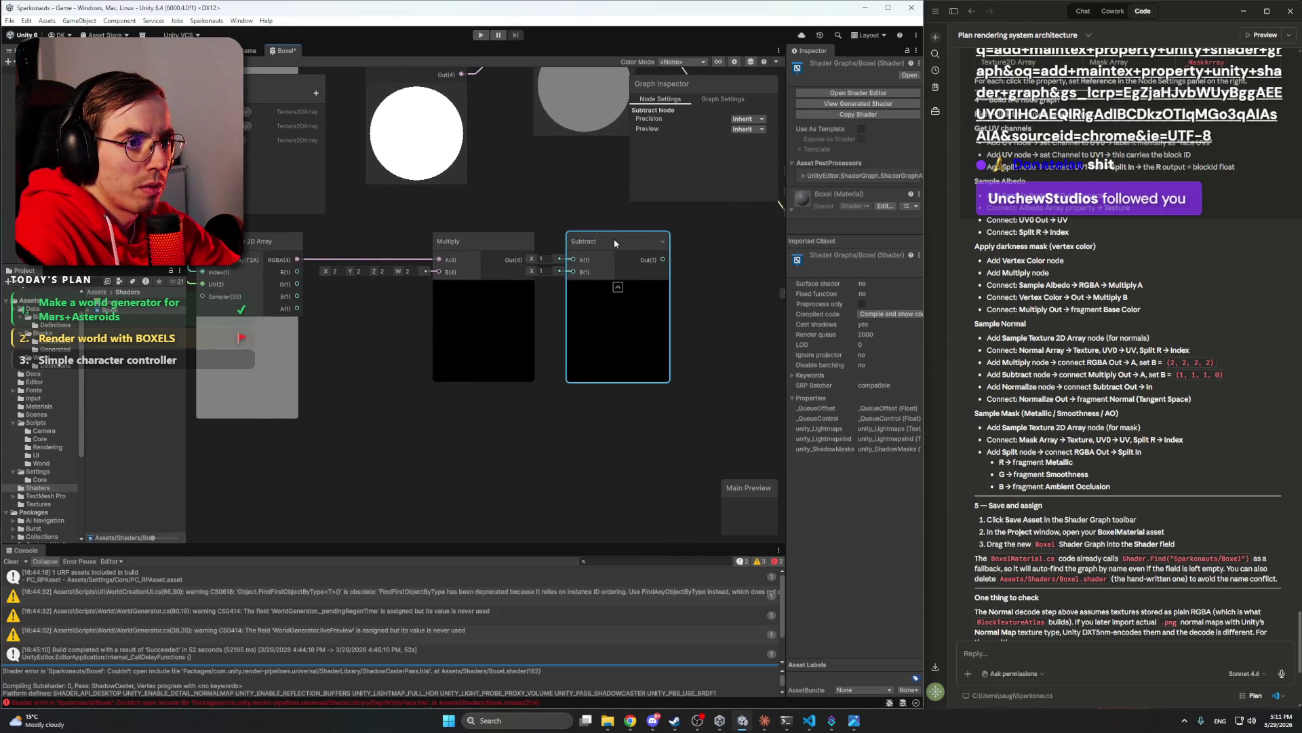
drag(613, 239, 633, 237)
drag(597, 424, 546, 441)
click(616, 357)
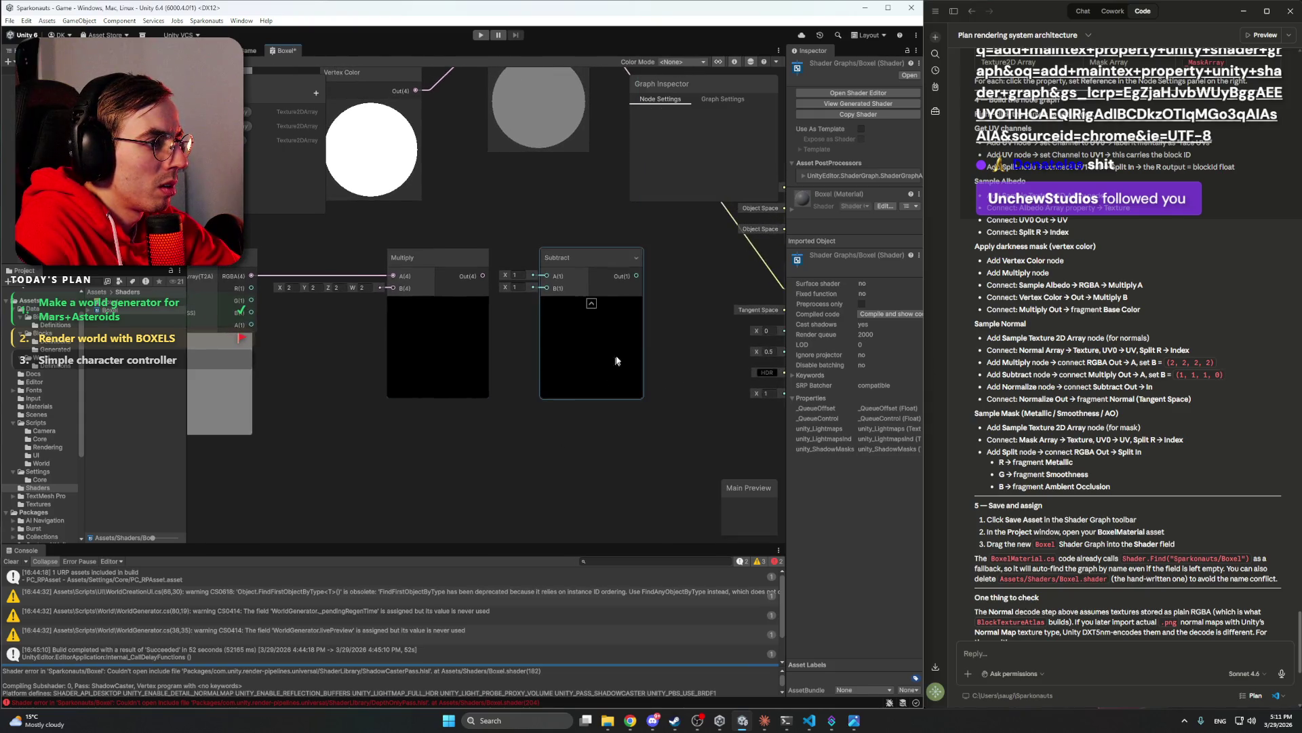
click(471, 286)
drag(483, 276, 655, 254)
- Rearrange the Multiply and Subtract nodes to tidy the graph layout
mouse_move(328, 293)
mouse_down()
mouse_move(331, 314)
mouse_move(332, 291)
mouse_up()
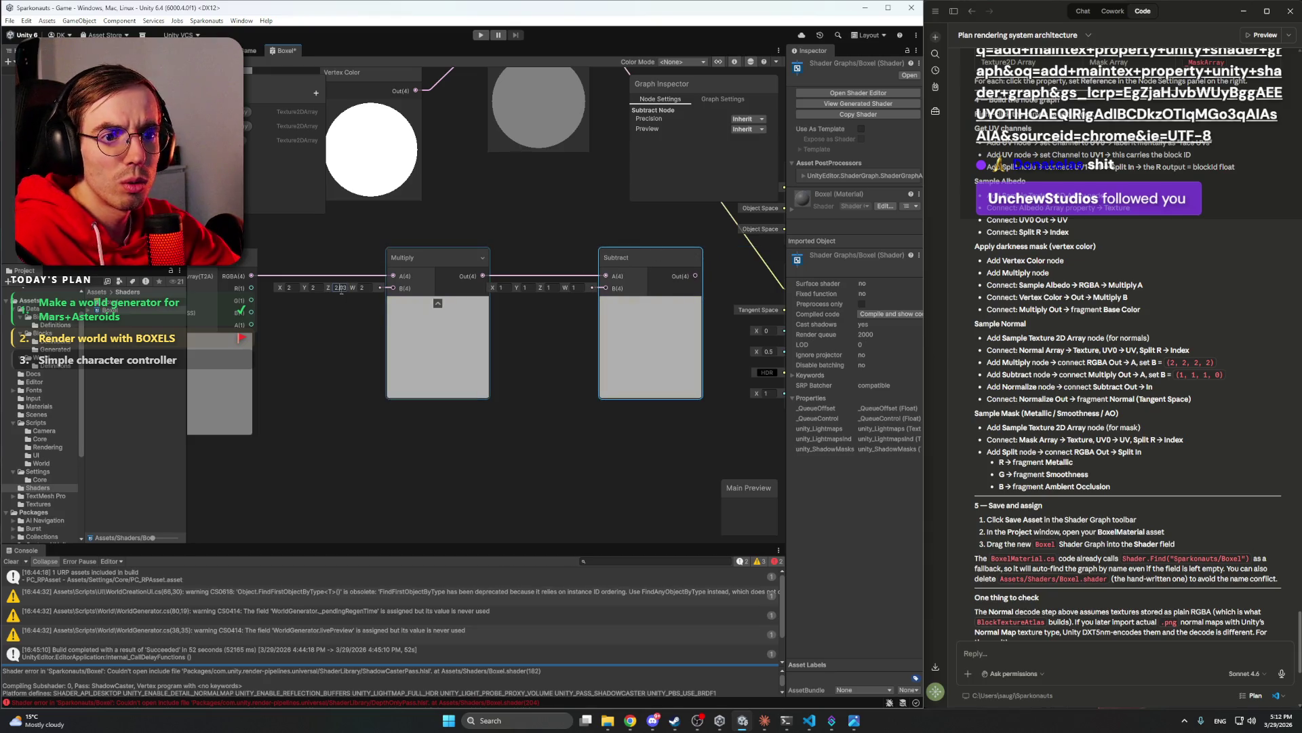
click(324, 315)
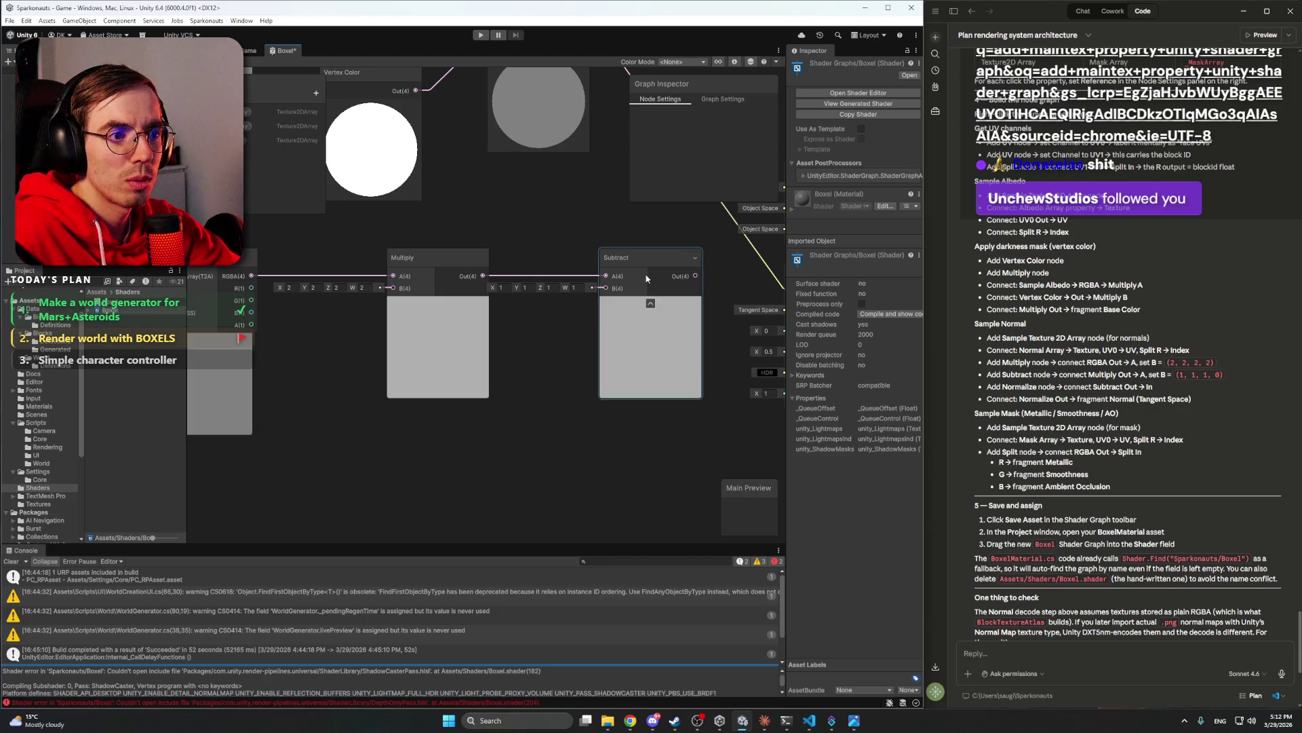
drag(648, 255, 662, 251)
scroll(579, 409, down, 5)
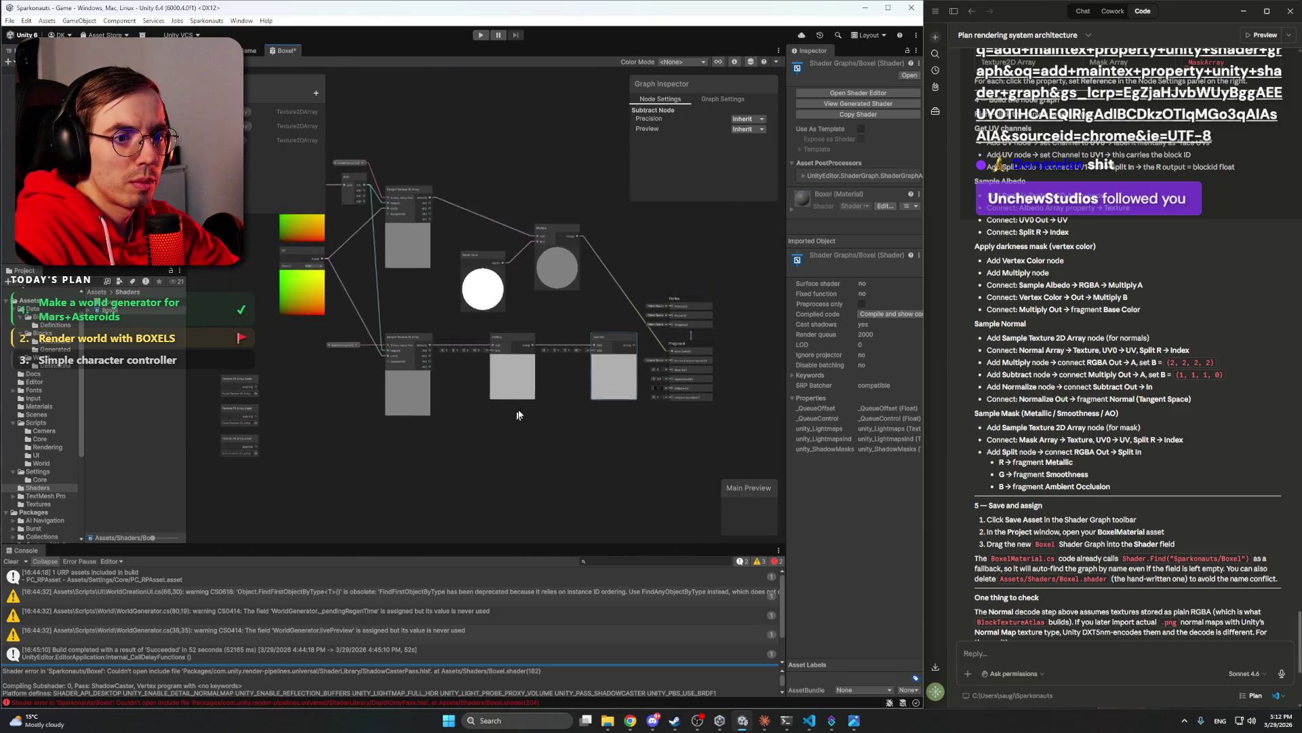
scroll(478, 399, down, 3)
drag(389, 183, 657, 500)
drag(661, 342, 549, 332)
click(550, 328)
scroll(550, 328, up, 3)
mouse_move(671, 334)
mouse_down()
mouse_move(685, 334)
mouse_move(580, 304)
mouse_up()
click(667, 306)
- Add a Normalize node fed by Subtract, outputting to fragment Normal (Tangent Space)
right_click(523, 465)
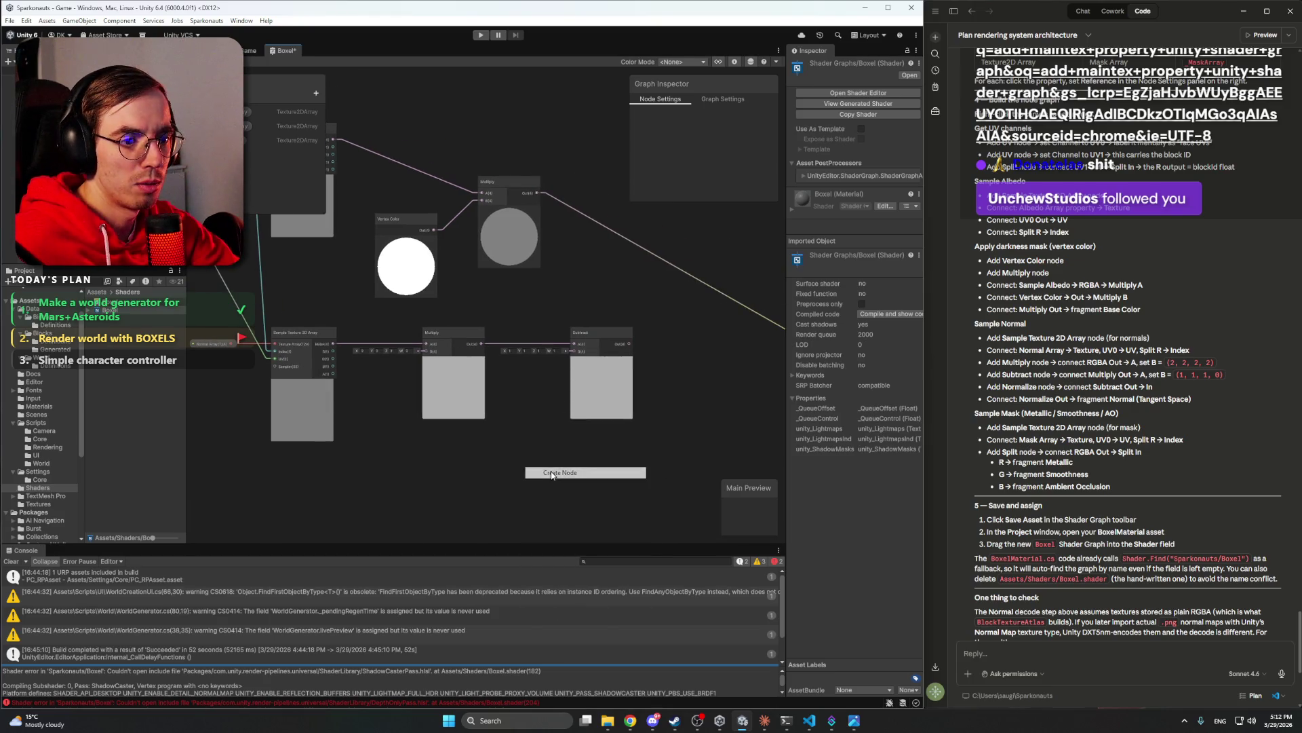
click(551, 470)
text(norm)
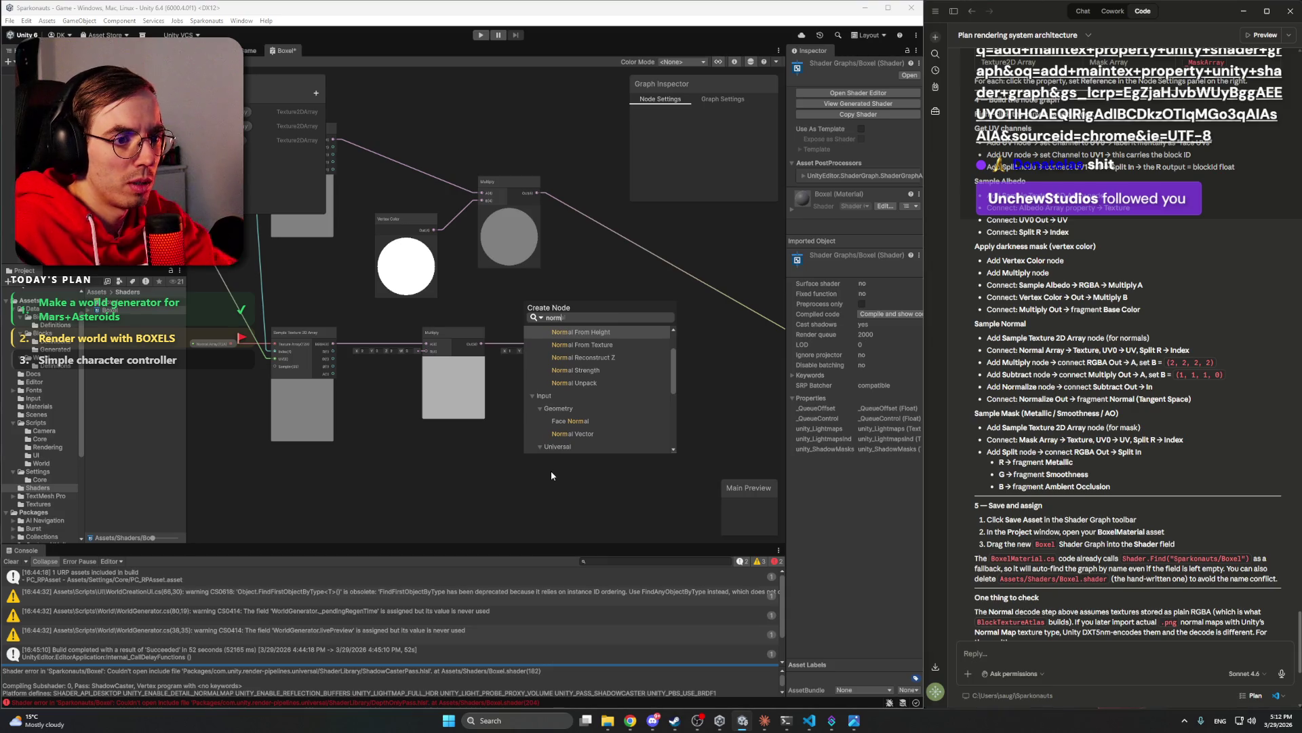
scroll(610, 407, down, 5)
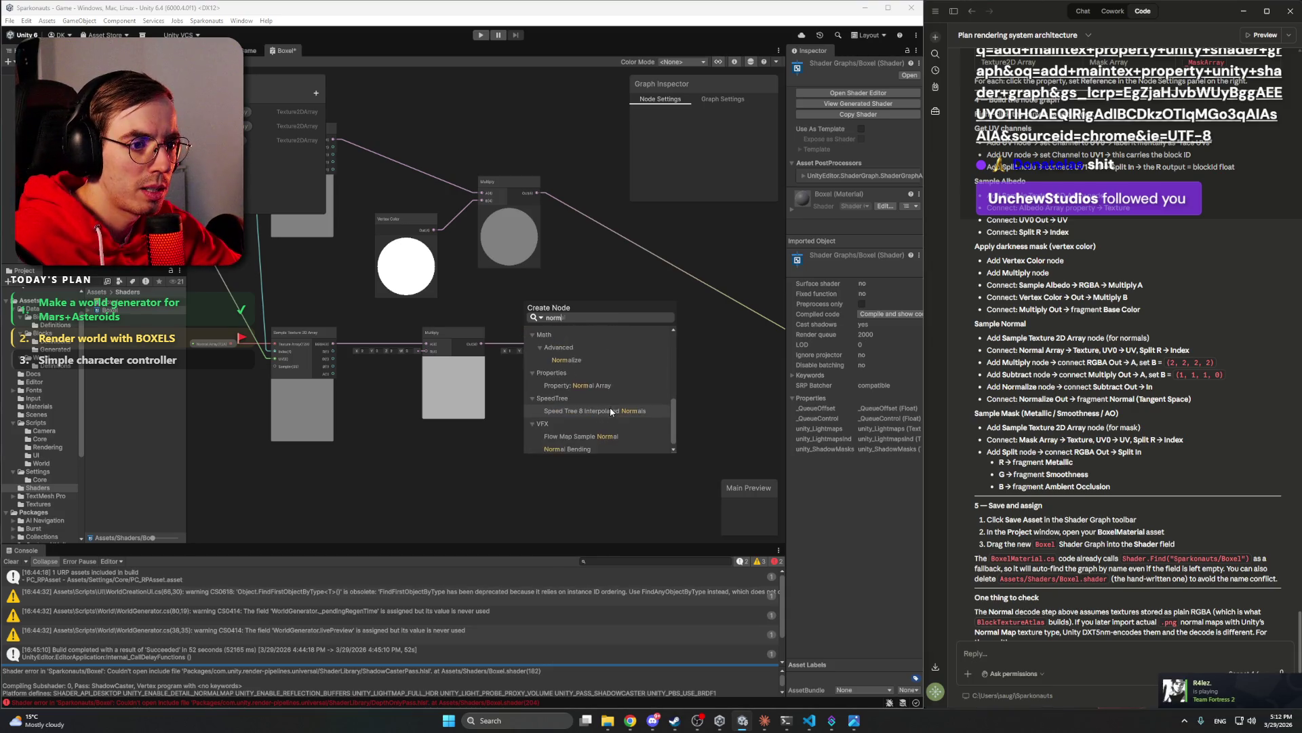
click(590, 358)
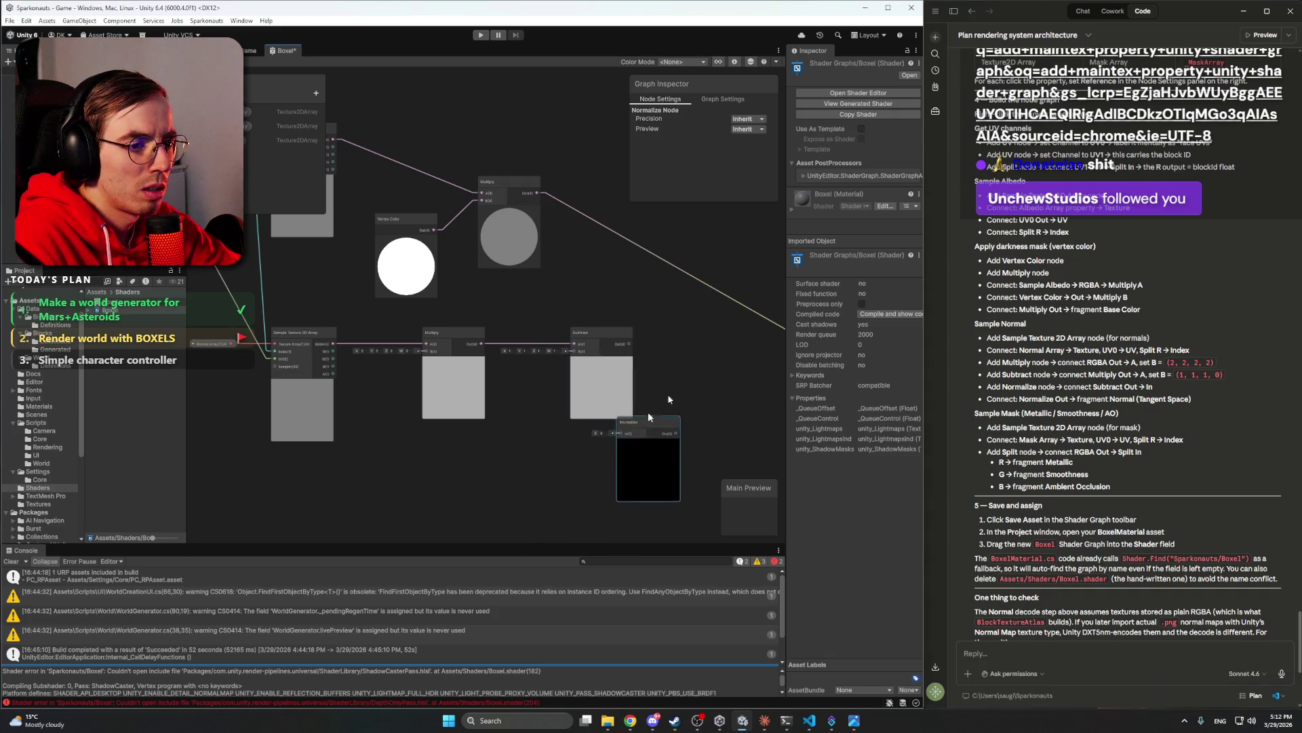
drag(649, 412, 682, 334)
scroll(651, 319, up, 4)
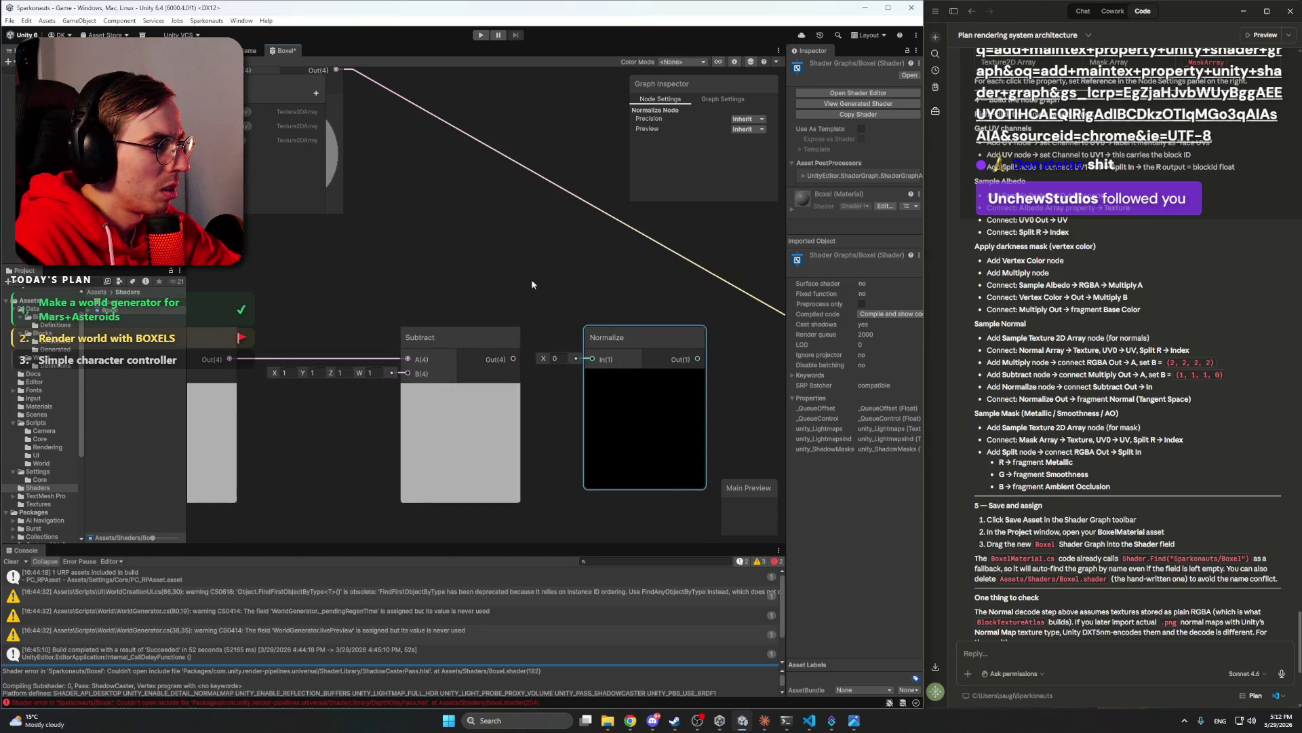
mouse_move(512, 359)
mouse_down()
mouse_move(591, 359)
mouse_move(588, 339)
mouse_move(605, 339)
mouse_up()
click(591, 295)
scroll(591, 296, down, 2)
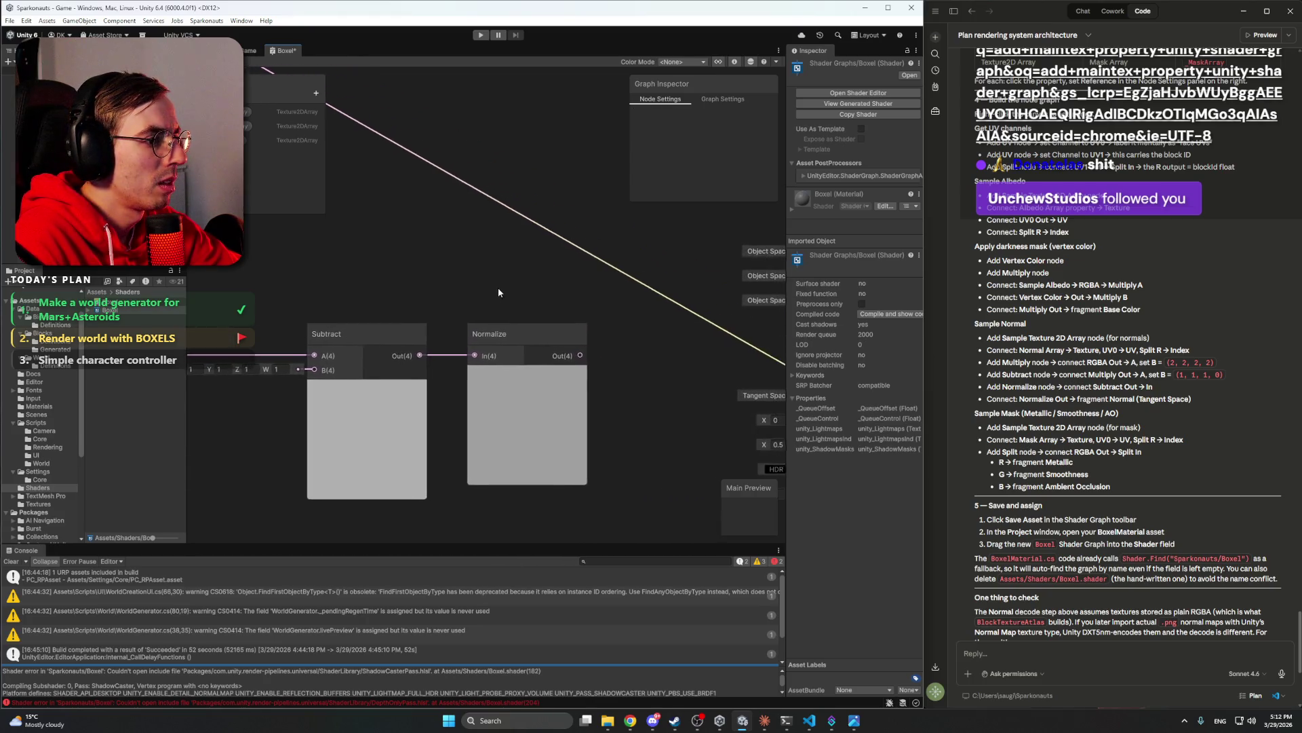
scroll(548, 287, down, 3)
scroll(649, 286, up, 3)
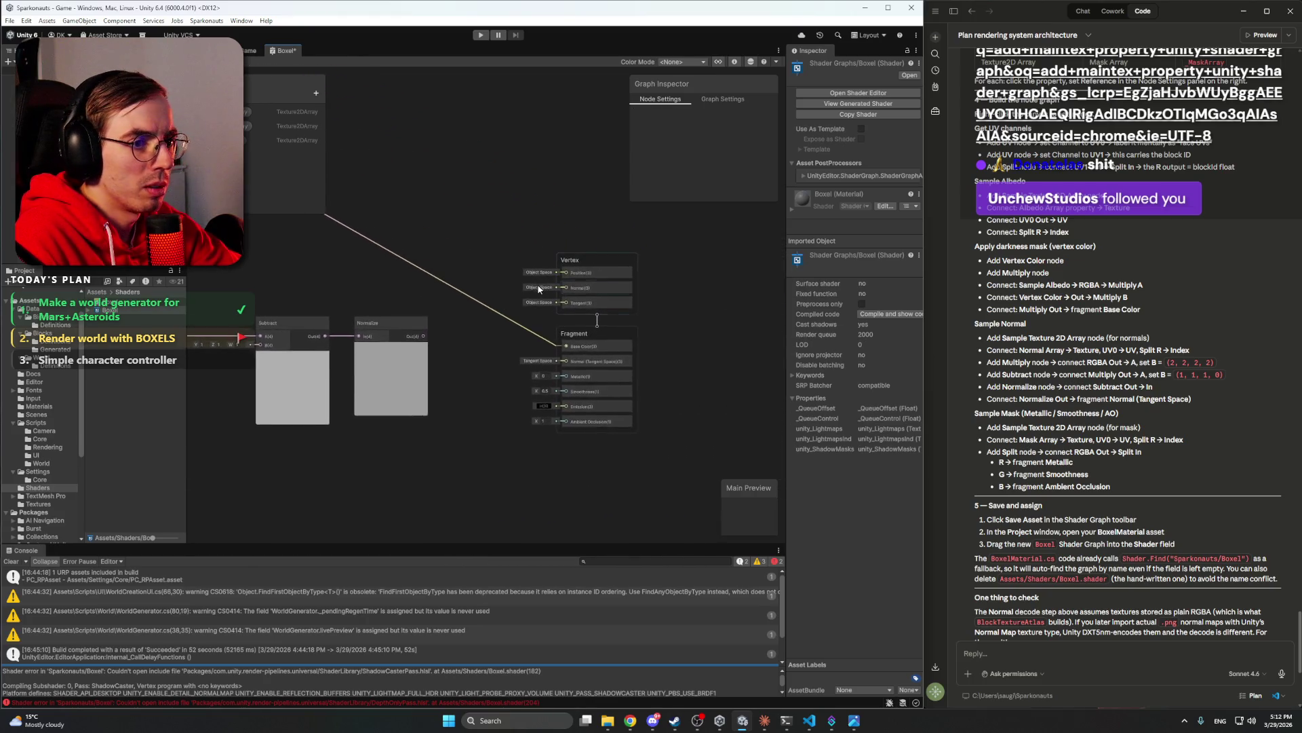
drag(378, 339, 609, 381)
- Briefly check Discord, then return to the shader graph
scroll(419, 313, down, 2)
scroll(418, 313, down, 4)
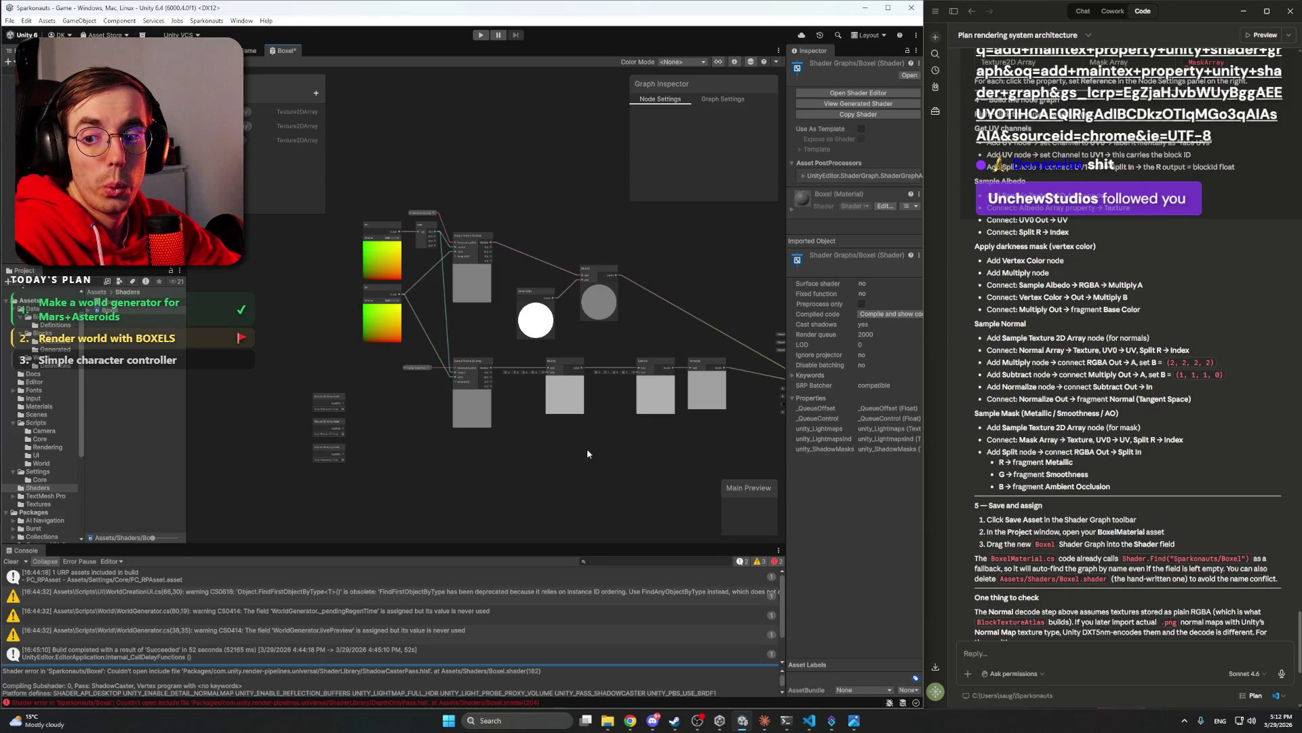
click(652, 720)
click(652, 719)
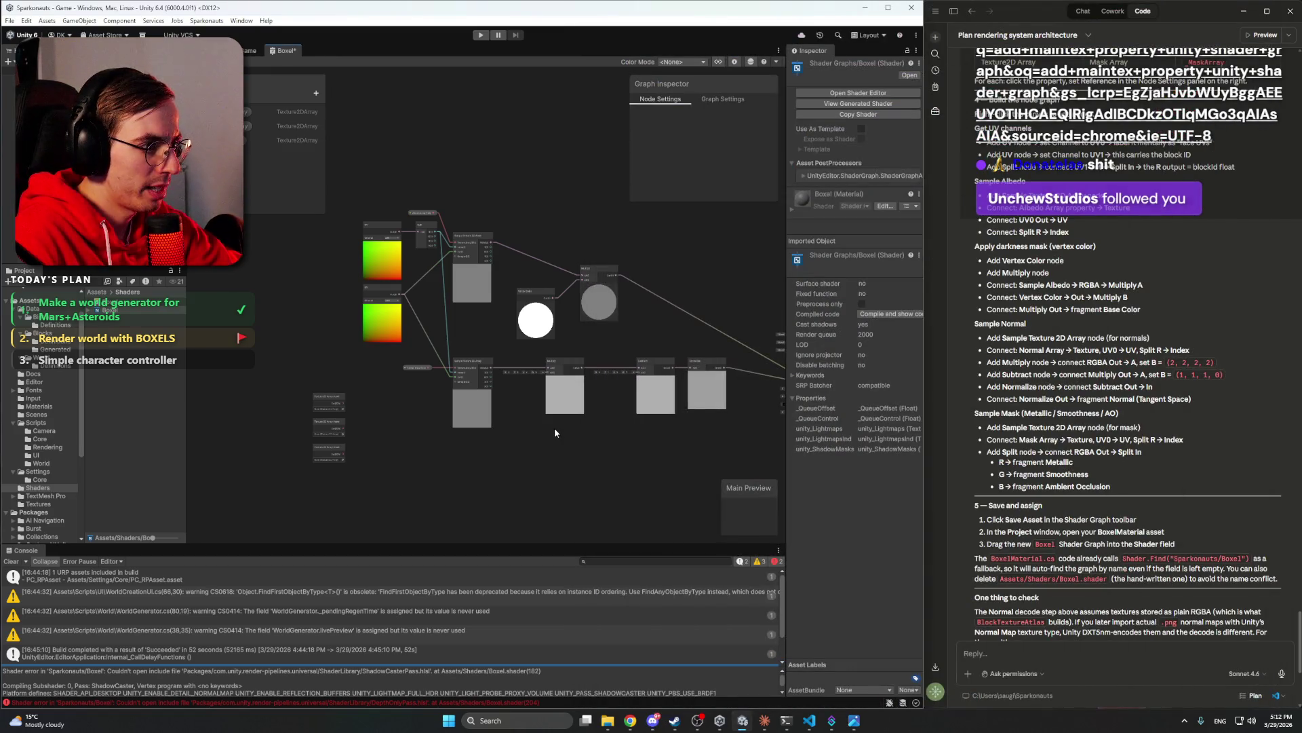
scroll(501, 423, up, 3)
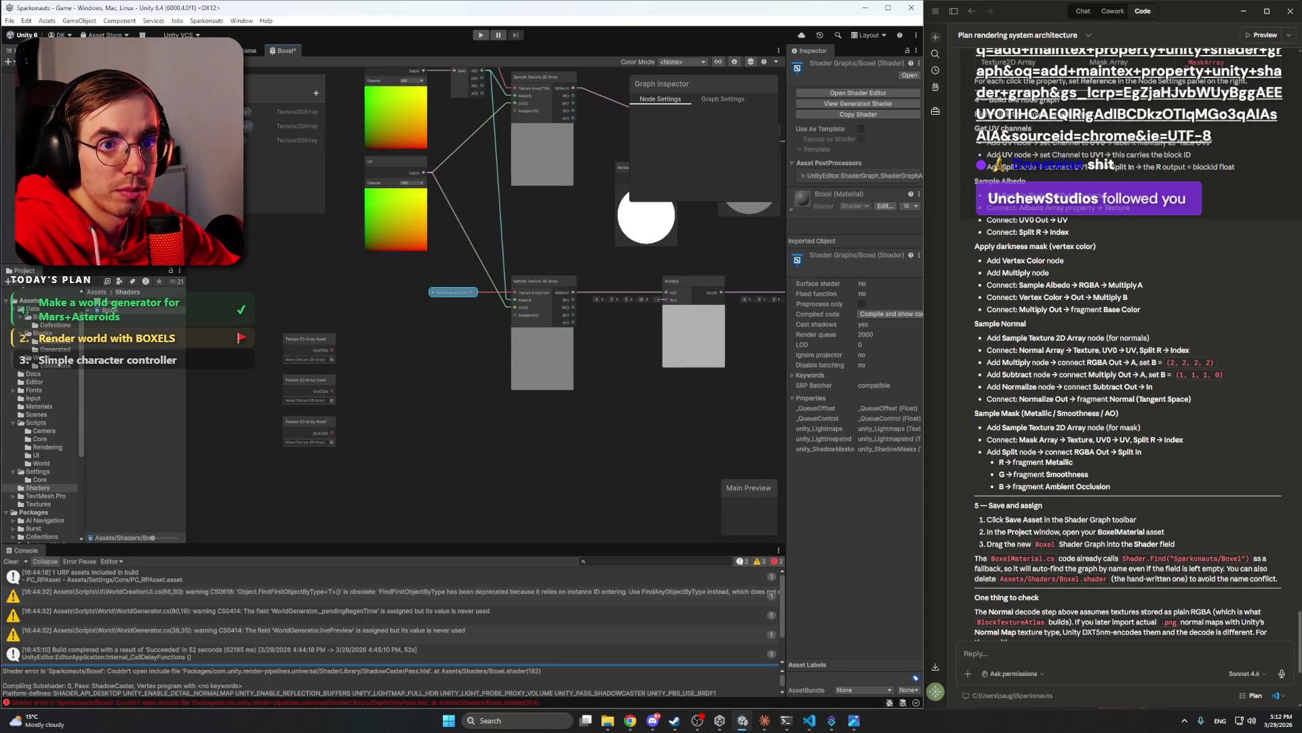
right_click(637, 482)
- Add a third Sample Texture 2D Array node below the others
click(659, 487)
text(s)
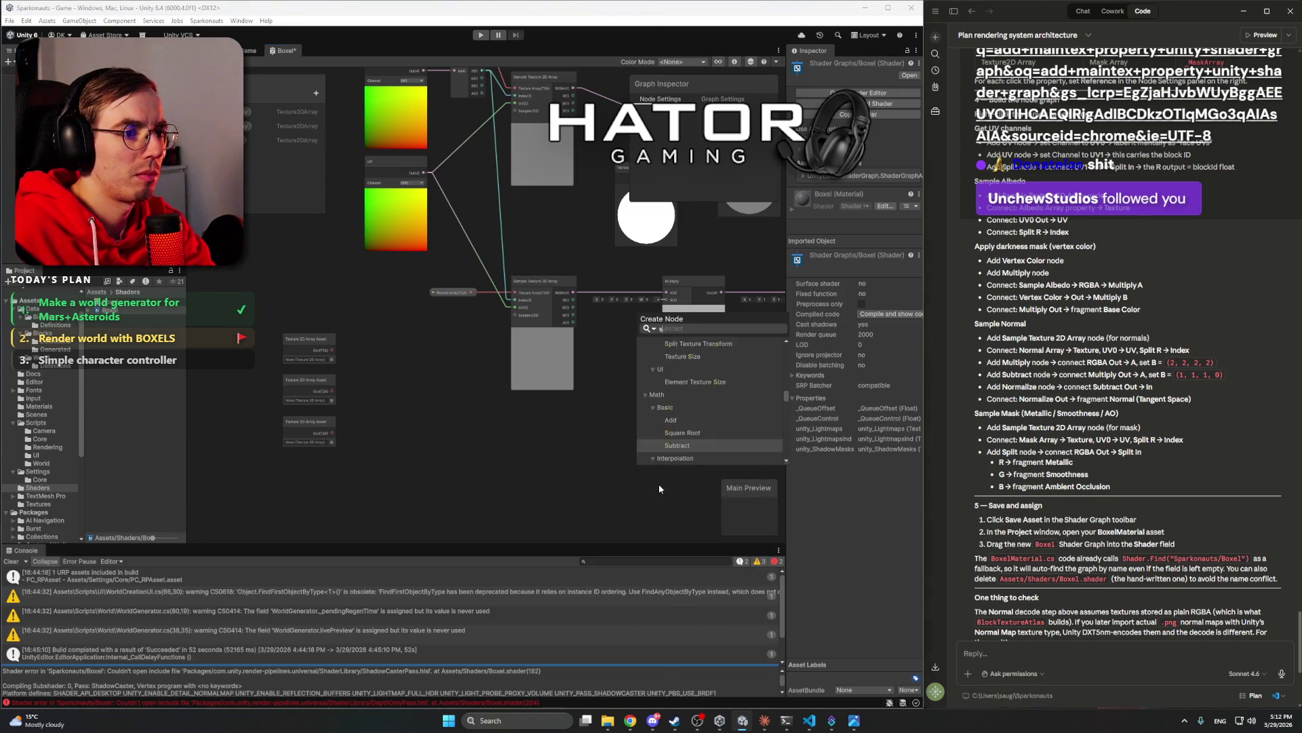
text(ample tex)
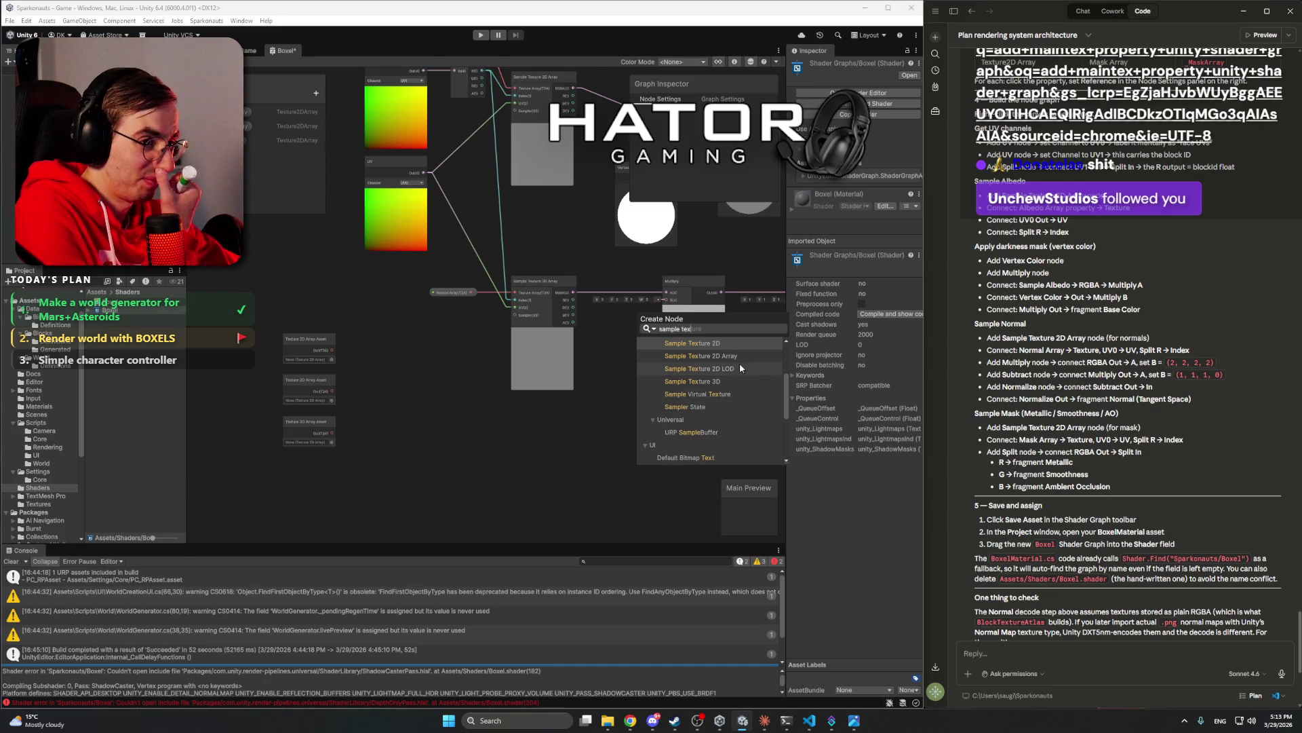
click(722, 356)
mouse_move(661, 492)
mouse_down()
mouse_move(527, 425)
mouse_move(539, 417)
mouse_up()
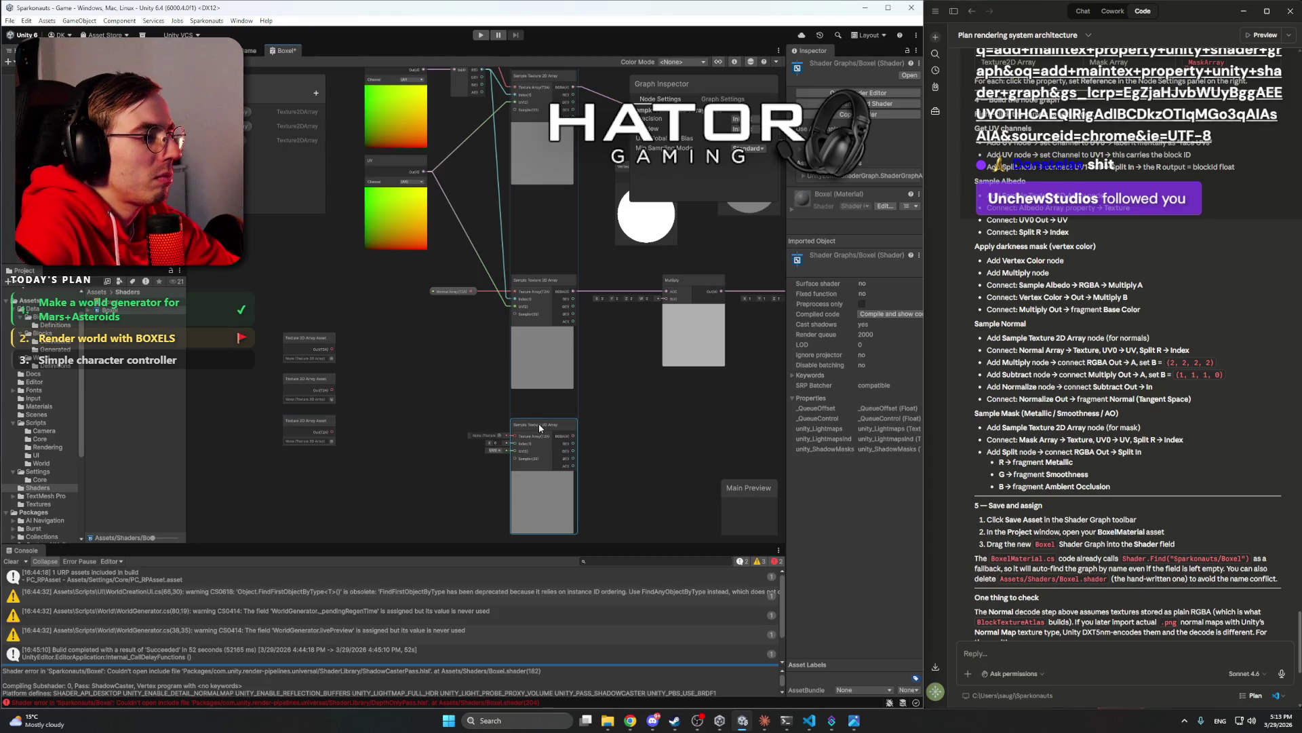
click(648, 389)
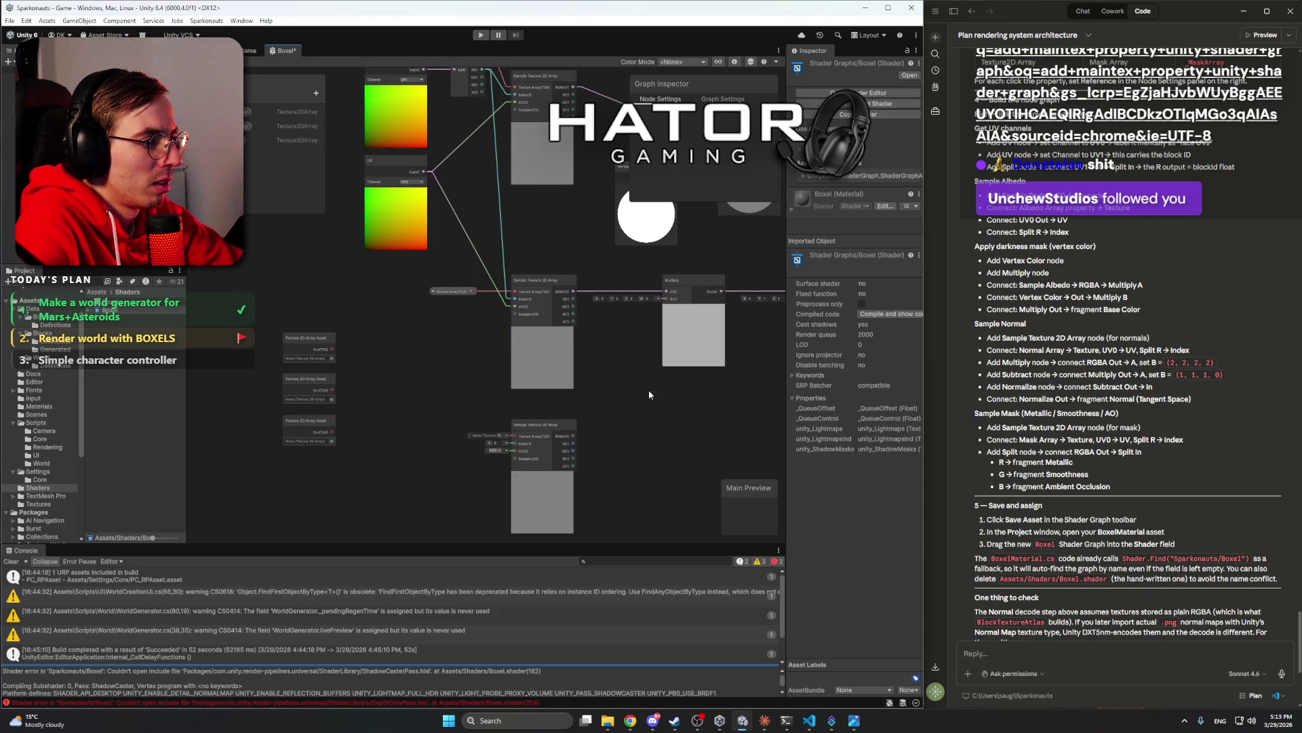
drag(659, 392, 645, 350)
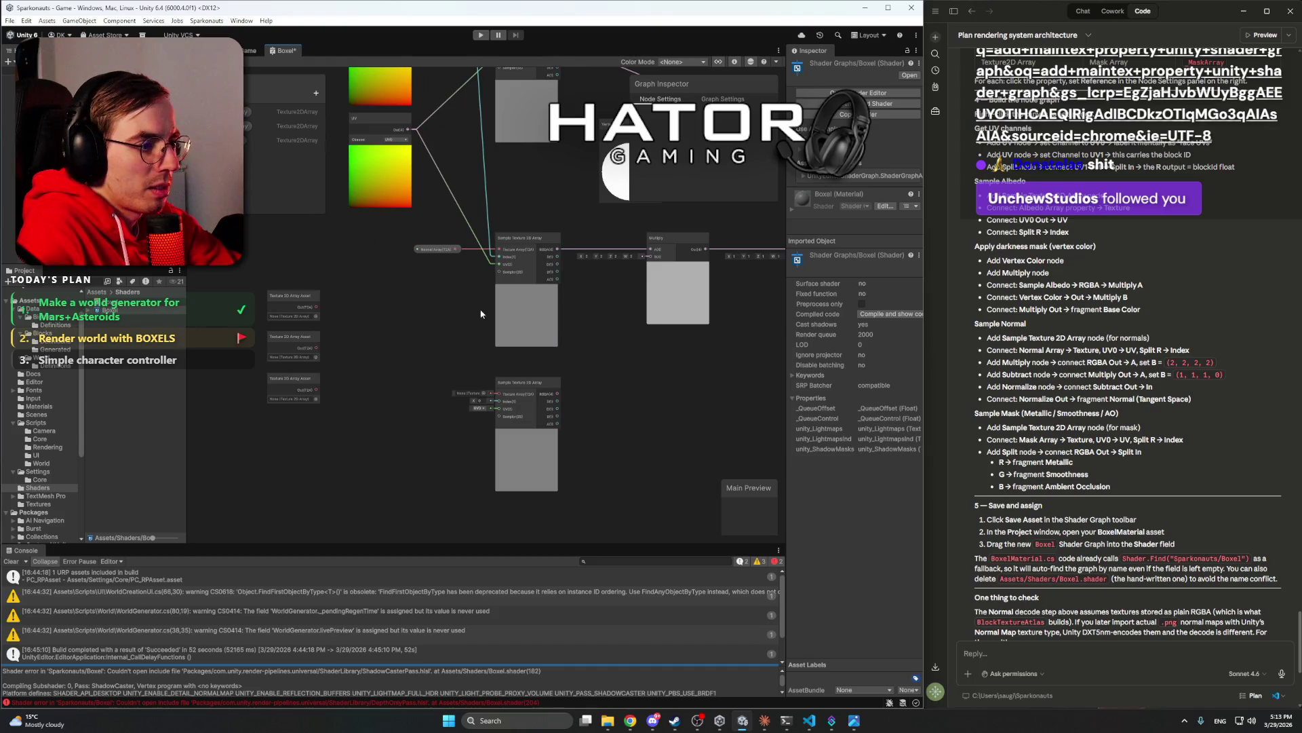
- Feed the mask sampler with Mask Array, the UV output and Split's R index
mouse_move(257, 140)
mouse_down()
mouse_move(390, 393)
mouse_move(553, 399)
mouse_move(442, 316)
mouse_move(510, 404)
mouse_up()
scroll(447, 365, up, 5)
scroll(438, 316, down, 4)
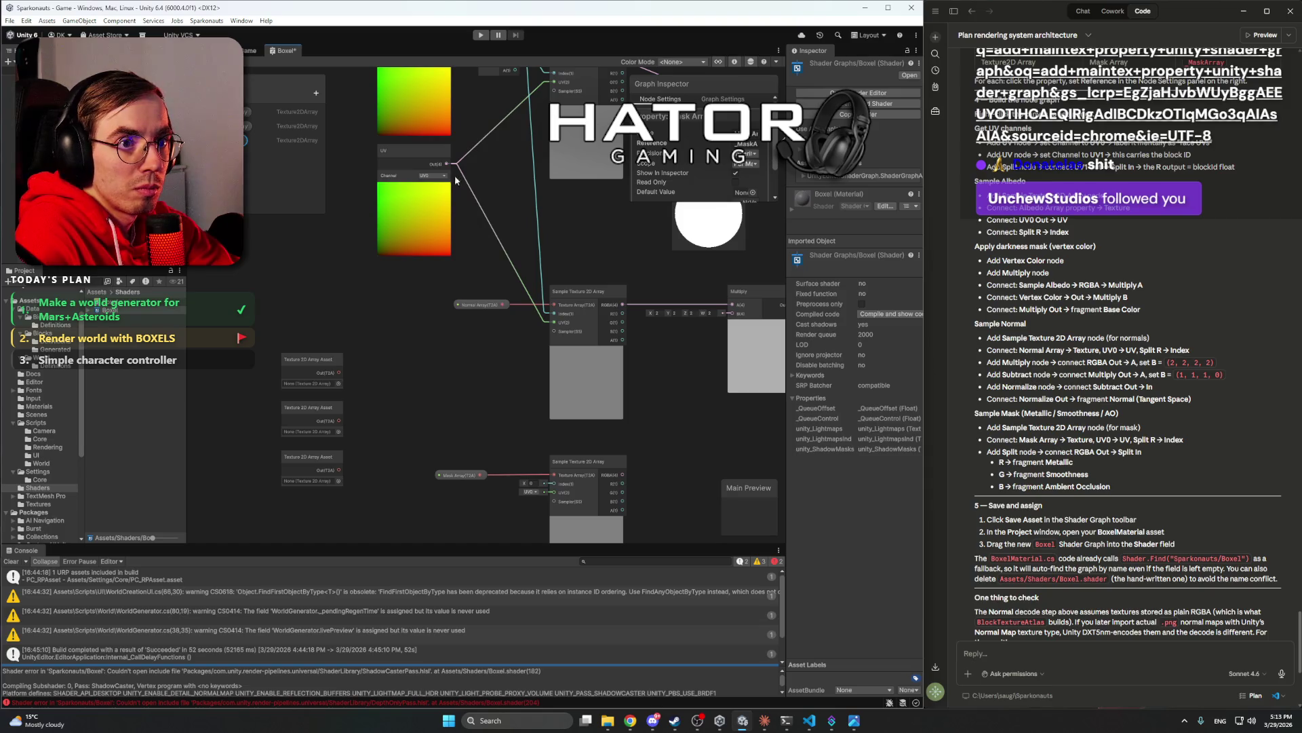
mouse_move(447, 166)
mouse_down()
mouse_move(501, 378)
mouse_move(555, 477)
mouse_up()
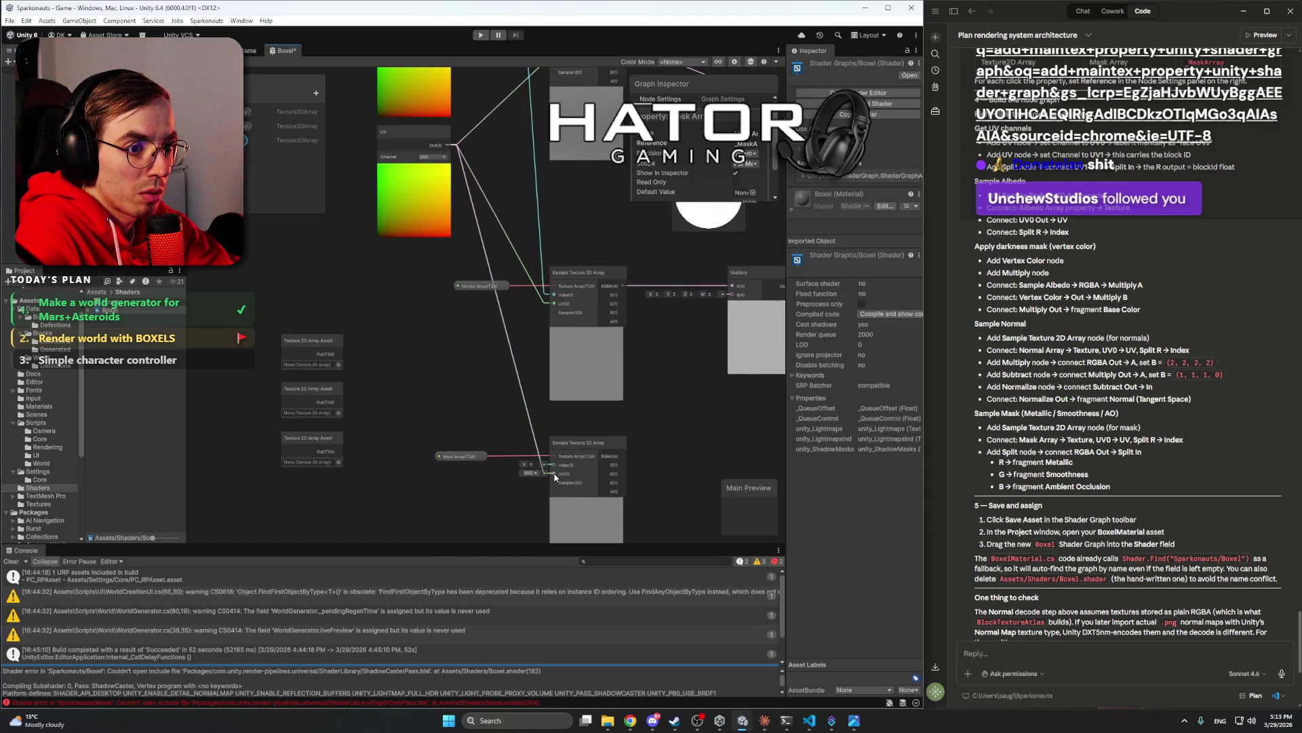
click(473, 373)
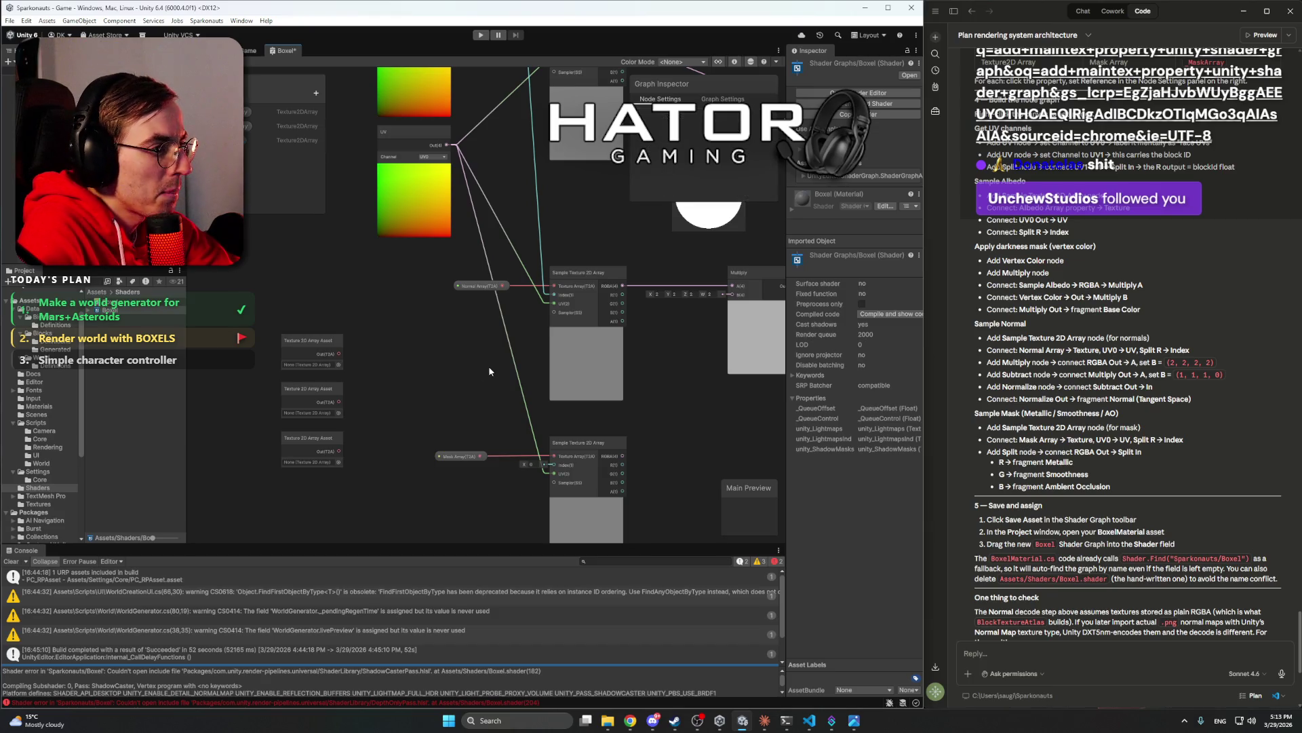
drag(462, 332, 478, 437)
mouse_move(533, 130)
mouse_down()
mouse_move(572, 361)
mouse_move(570, 529)
mouse_move(569, 449)
mouse_up()
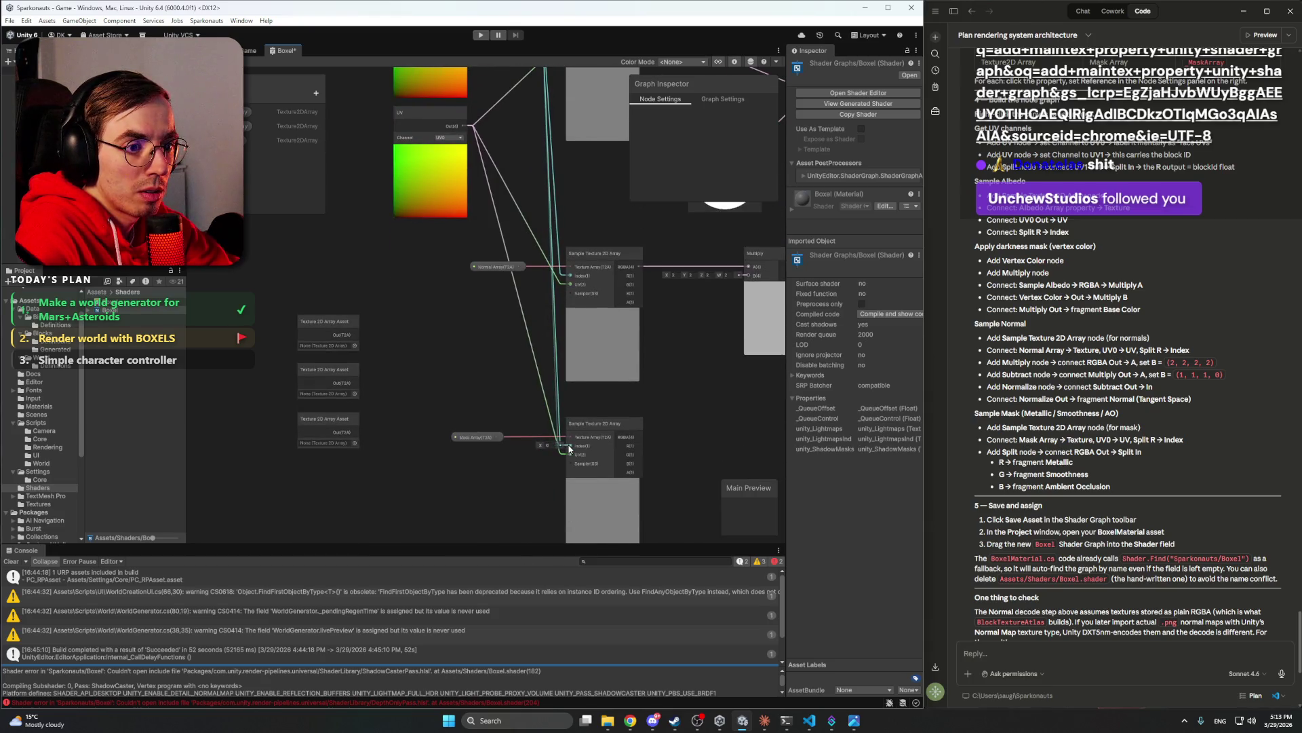
drag(463, 382, 451, 348)
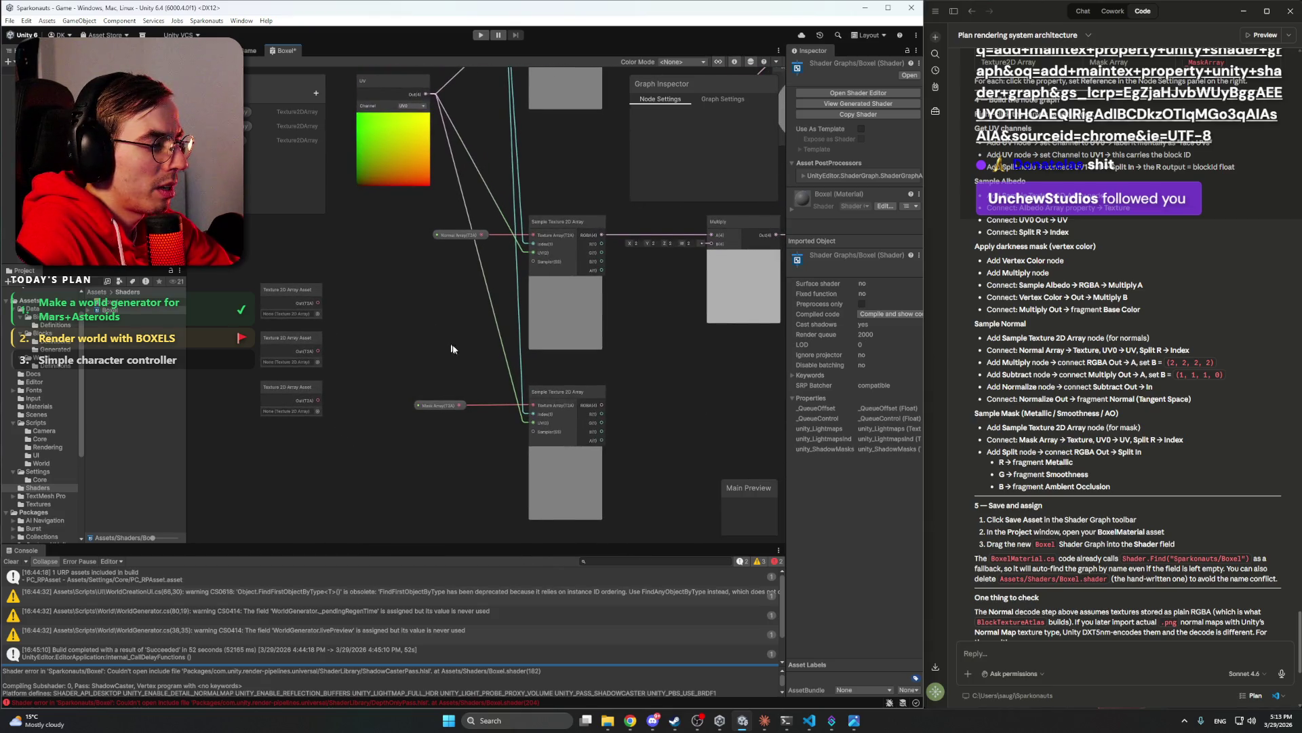
drag(689, 470, 632, 392)
- Add a Split node and feed the mask Sample Texture 2D Array's RGBA output into it
right_click(601, 367)
click(623, 375)
text(split)
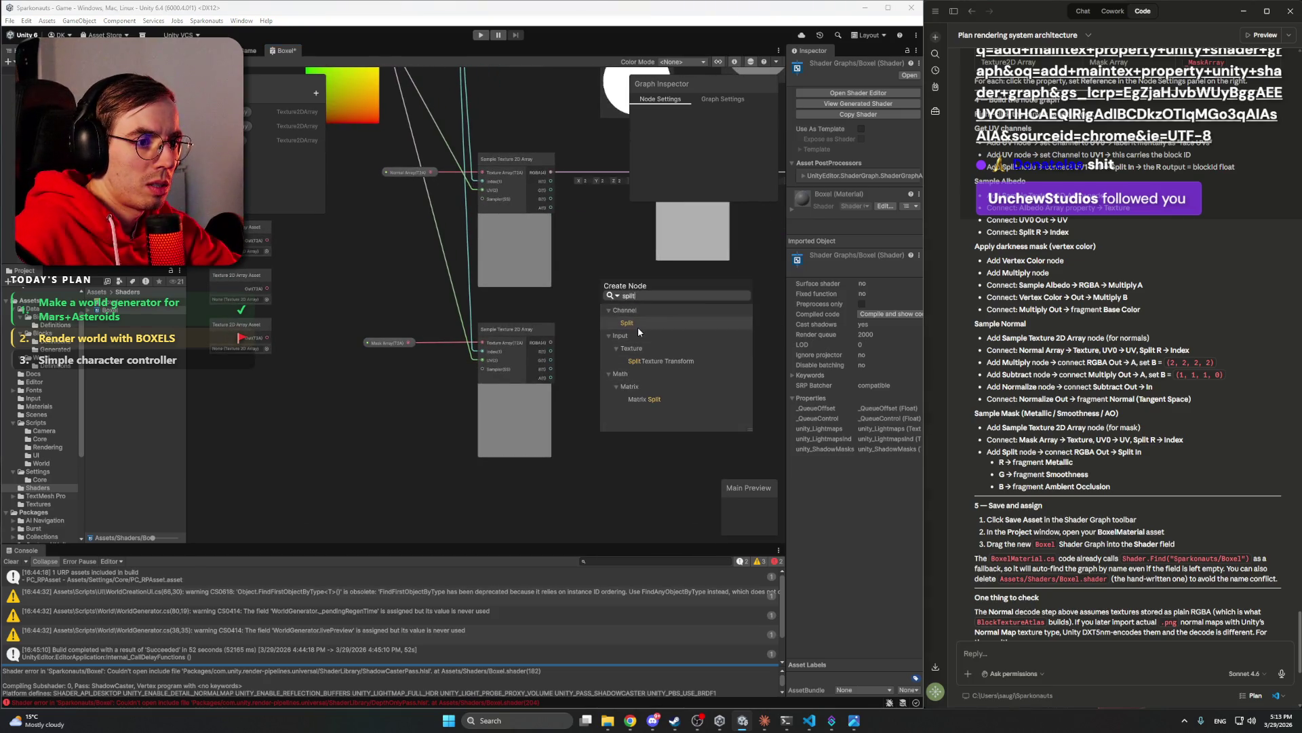
click(629, 322)
drag(632, 341, 621, 329)
click(692, 338)
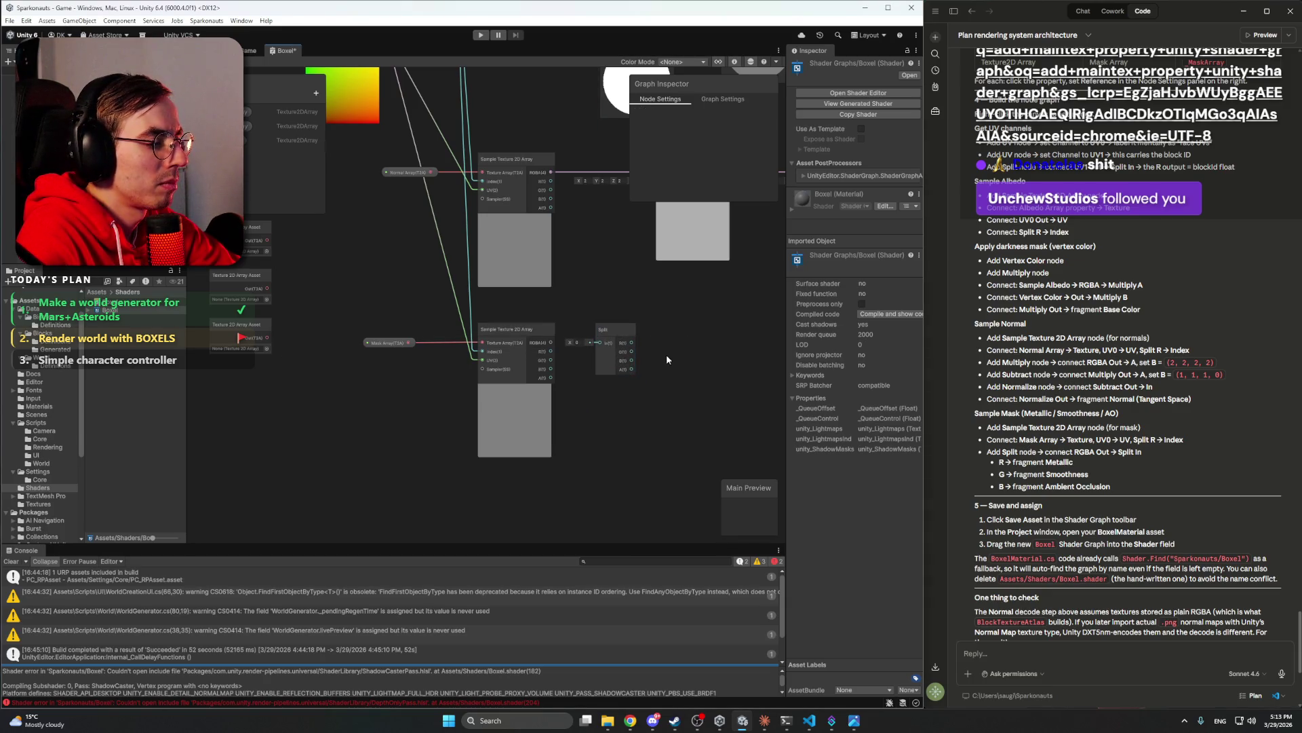
scroll(665, 353, up, 2)
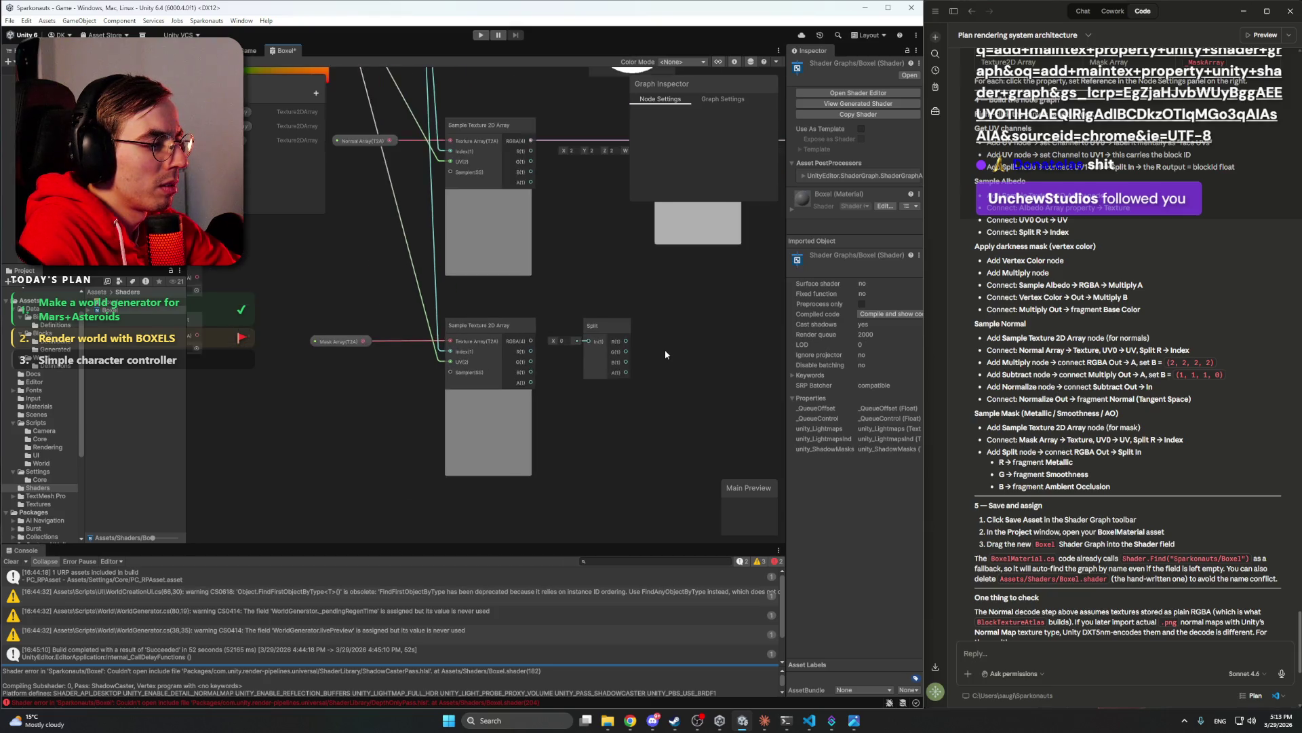
drag(631, 424, 731, 456)
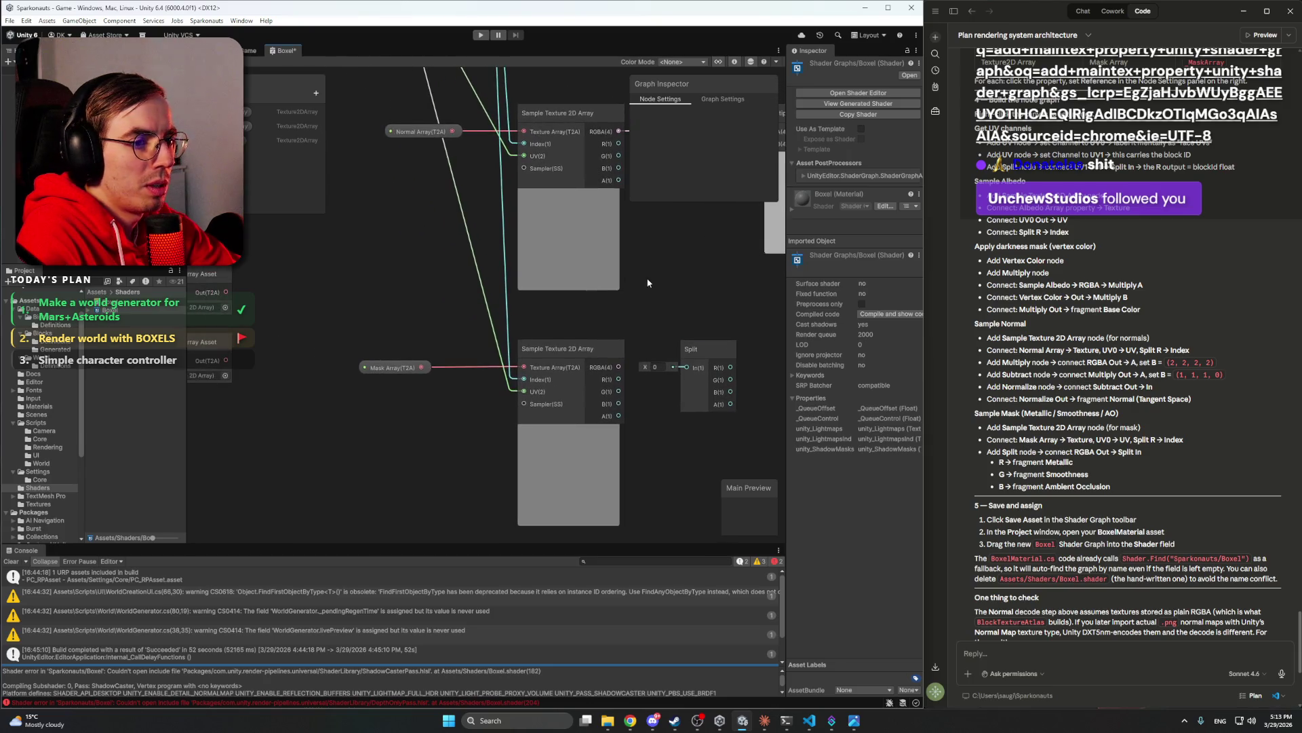
drag(619, 367, 686, 370)
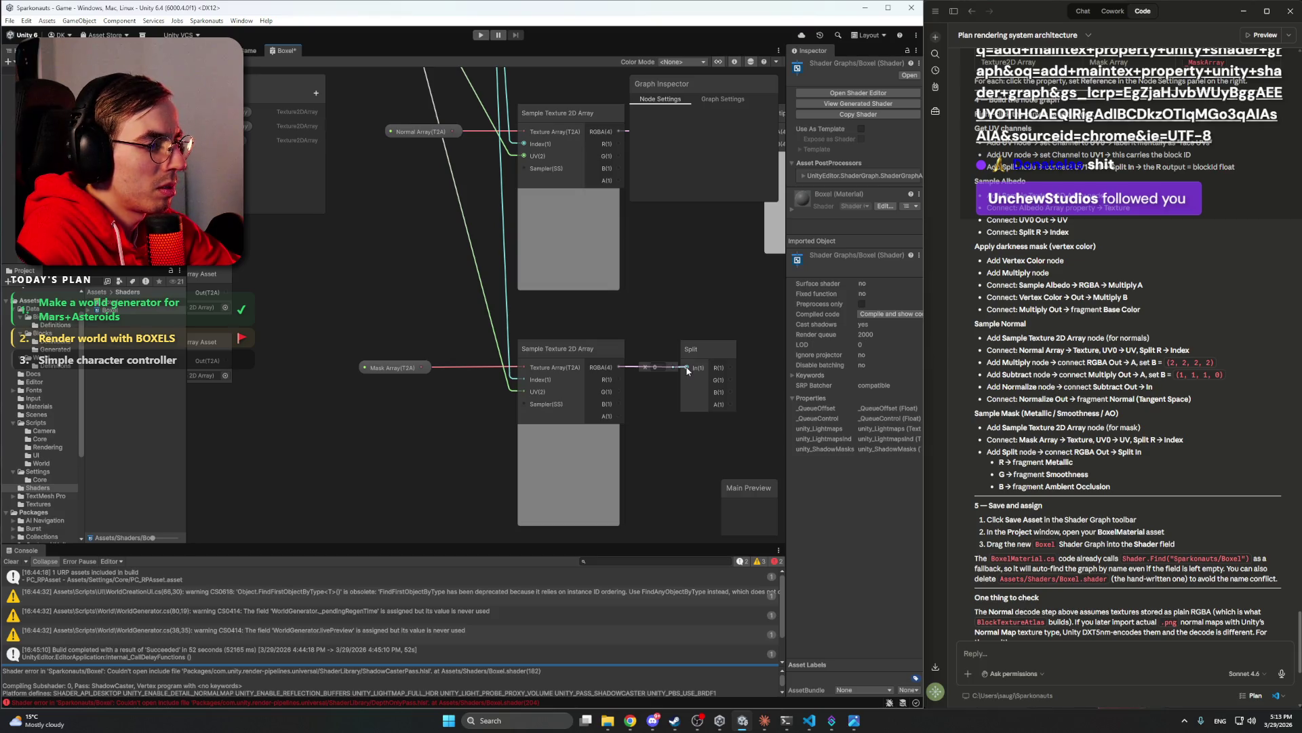
- Wire Split R to Metallic, G to Smoothness and B to Ambient Occlusion
mouse_move(714, 343)
mouse_down()
mouse_move(600, 328)
mouse_move(445, 370)
mouse_up()
scroll(600, 328, down, 3)
mouse_move(263, 379)
mouse_down()
mouse_move(665, 356)
mouse_move(635, 335)
mouse_move(638, 390)
mouse_move(728, 388)
mouse_move(614, 438)
mouse_up()
scroll(727, 388, up, 4)
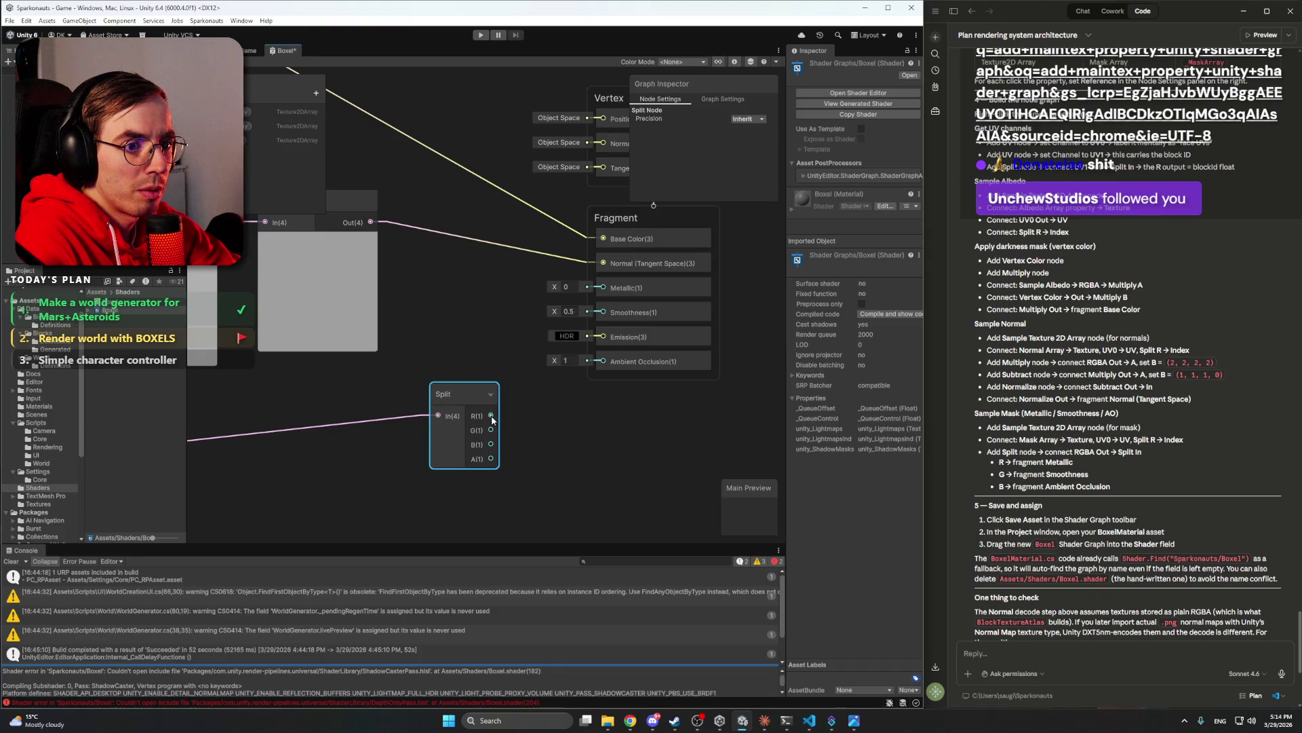
mouse_move(492, 419)
mouse_down()
mouse_move(556, 407)
mouse_move(563, 342)
mouse_move(602, 288)
mouse_up()
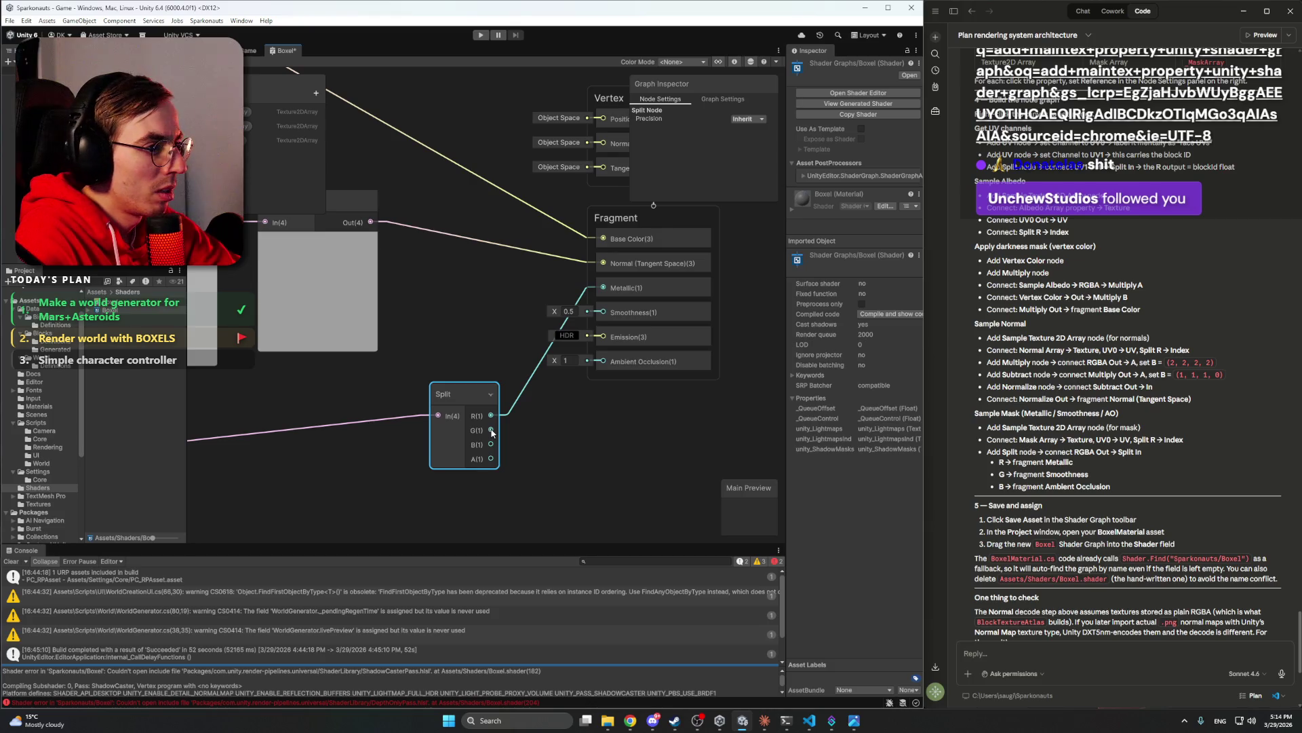
mouse_move(492, 430)
mouse_down()
mouse_move(580, 373)
mouse_move(603, 312)
mouse_up()
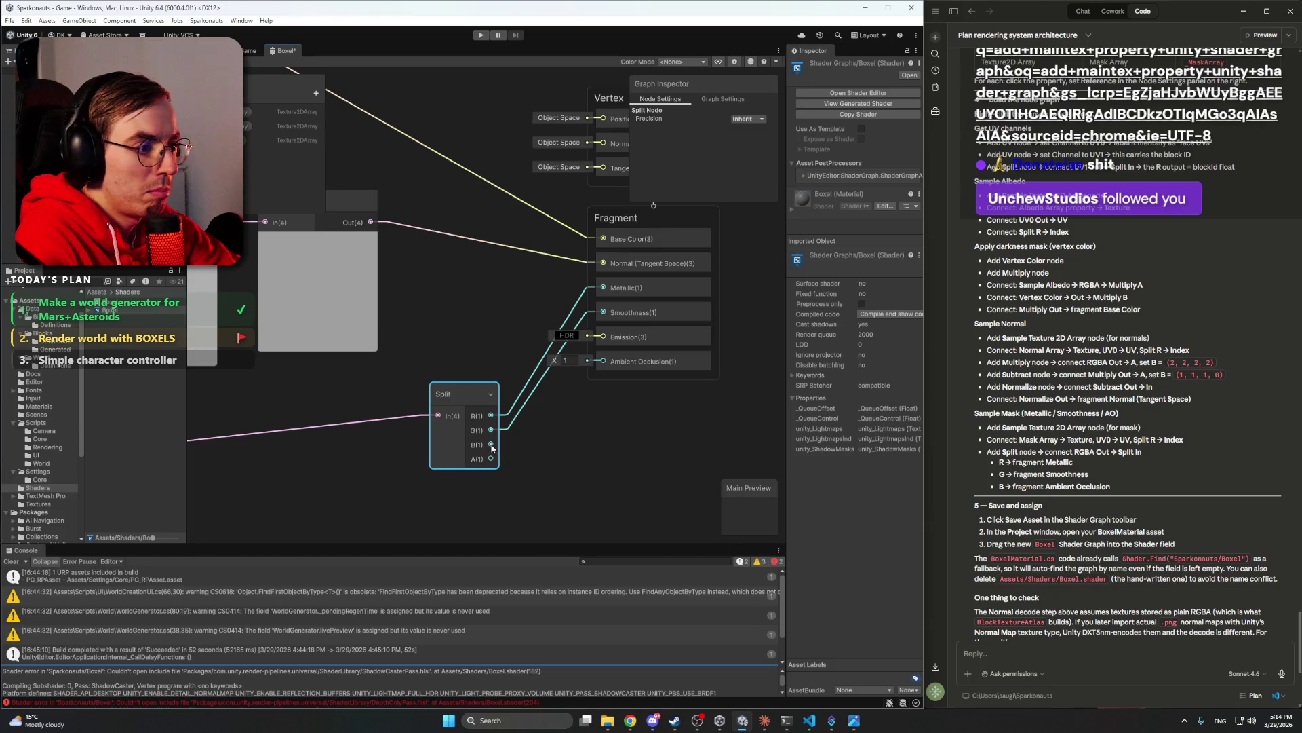
mouse_move(491, 444)
mouse_down()
mouse_move(587, 364)
mouse_move(577, 352)
mouse_move(603, 361)
mouse_up()
click(624, 431)
- Delete the three unused Texture 2D Array Asset nodes
scroll(621, 425, down, 2)
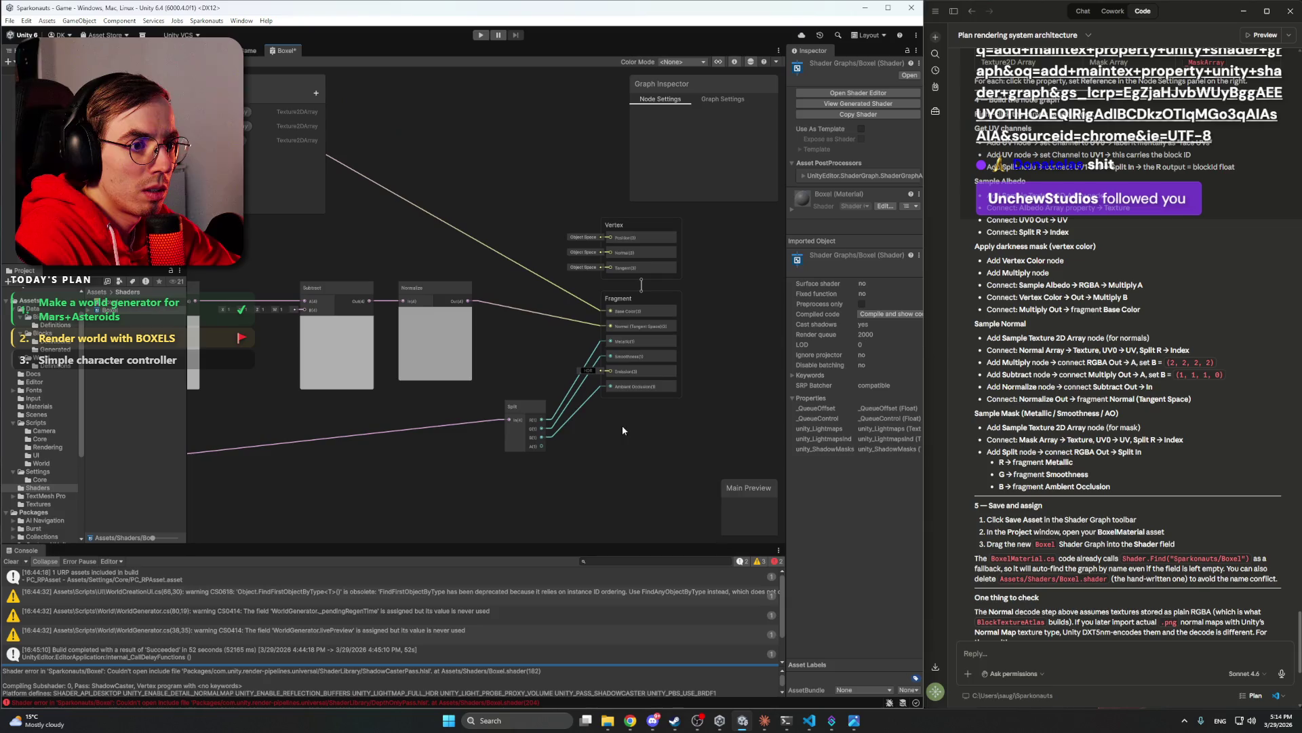
drag(522, 357, 555, 342)
scroll(1121, 474, down, 3)
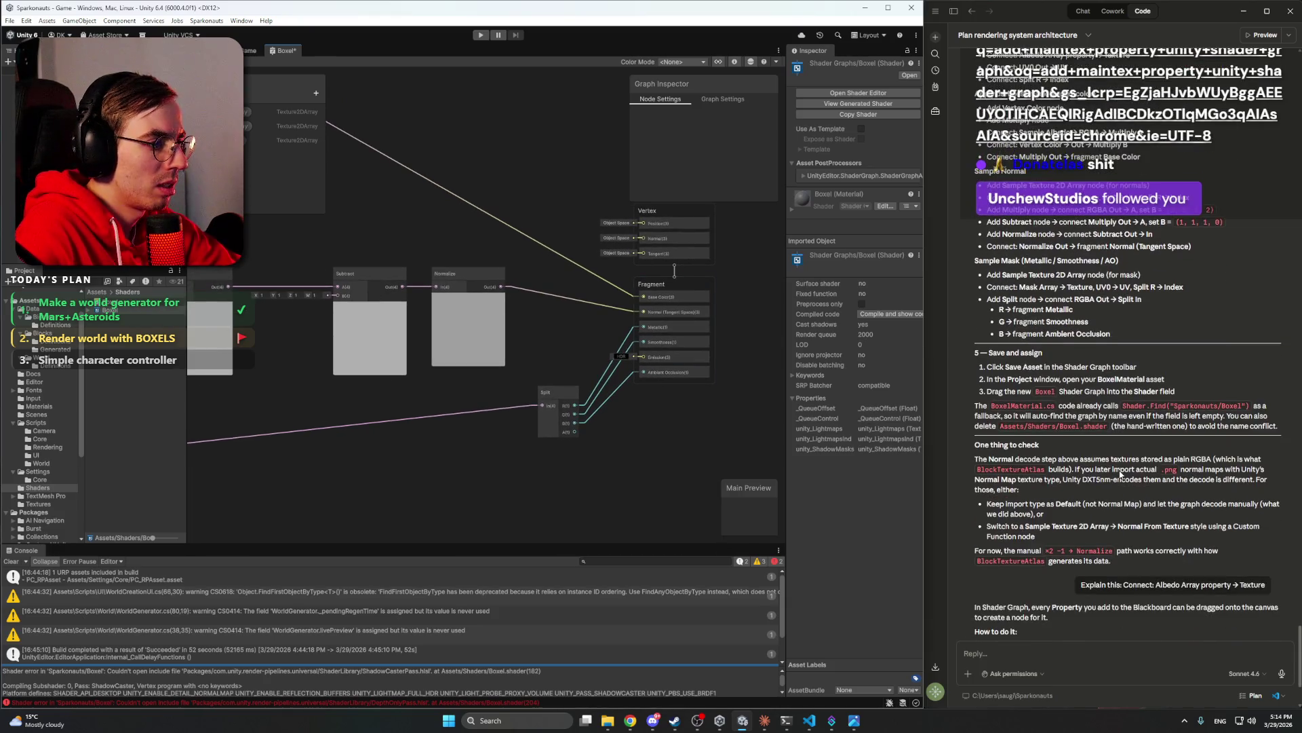
scroll(525, 431, down, 2)
scroll(346, 383, up, 4)
drag(483, 312, 332, 515)
key(Delete)
scroll(532, 336, down, 3)
scroll(461, 350, down, 3)
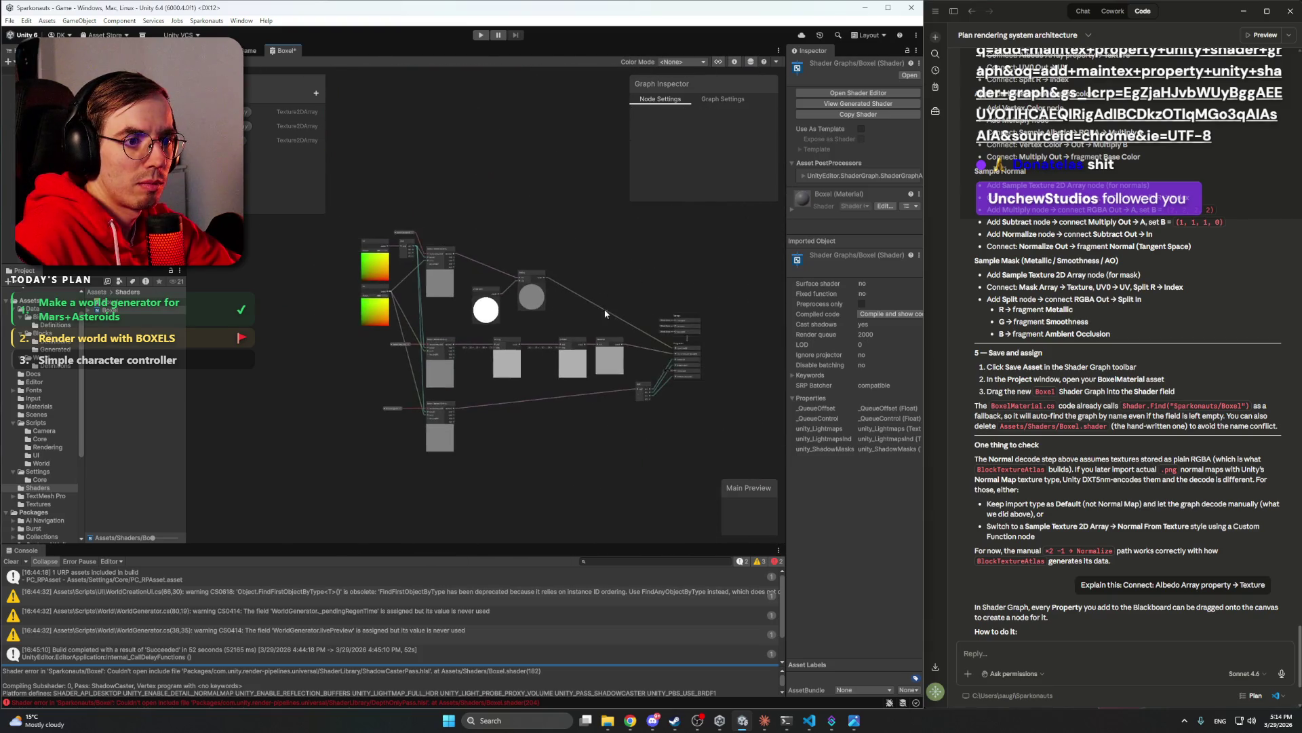
- Save the Boxel shader graph to compile it, then switch to the Game view and select the Boxel asset
scroll(641, 283, up, 2)
drag(601, 295, 621, 283)
key(ctrl+s)
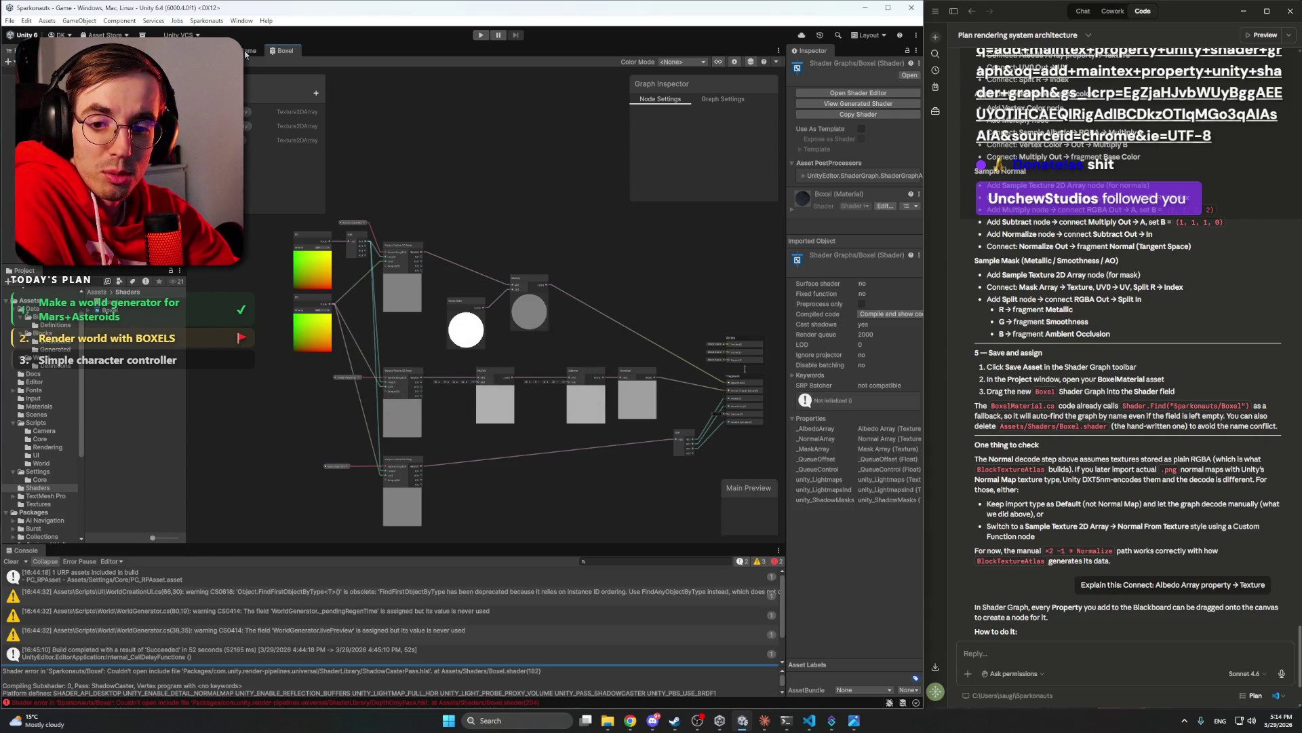
click(248, 51)
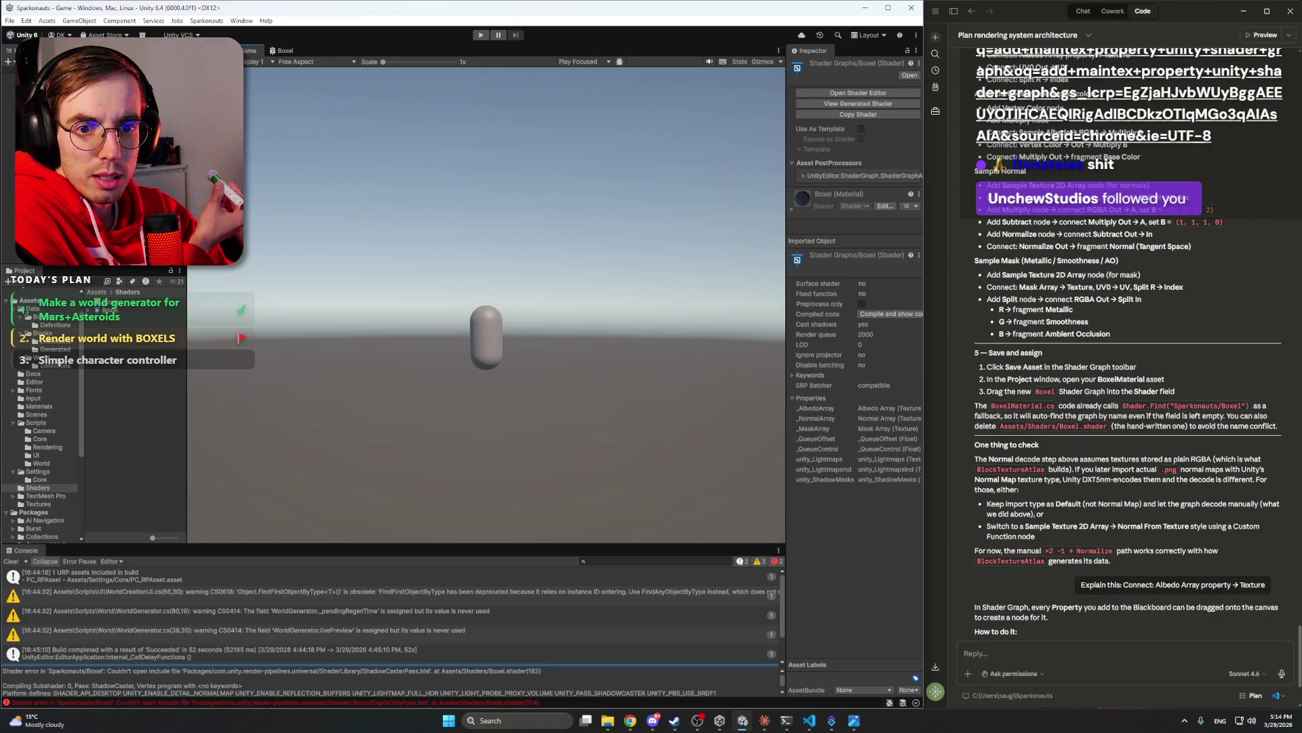
click(109, 311)
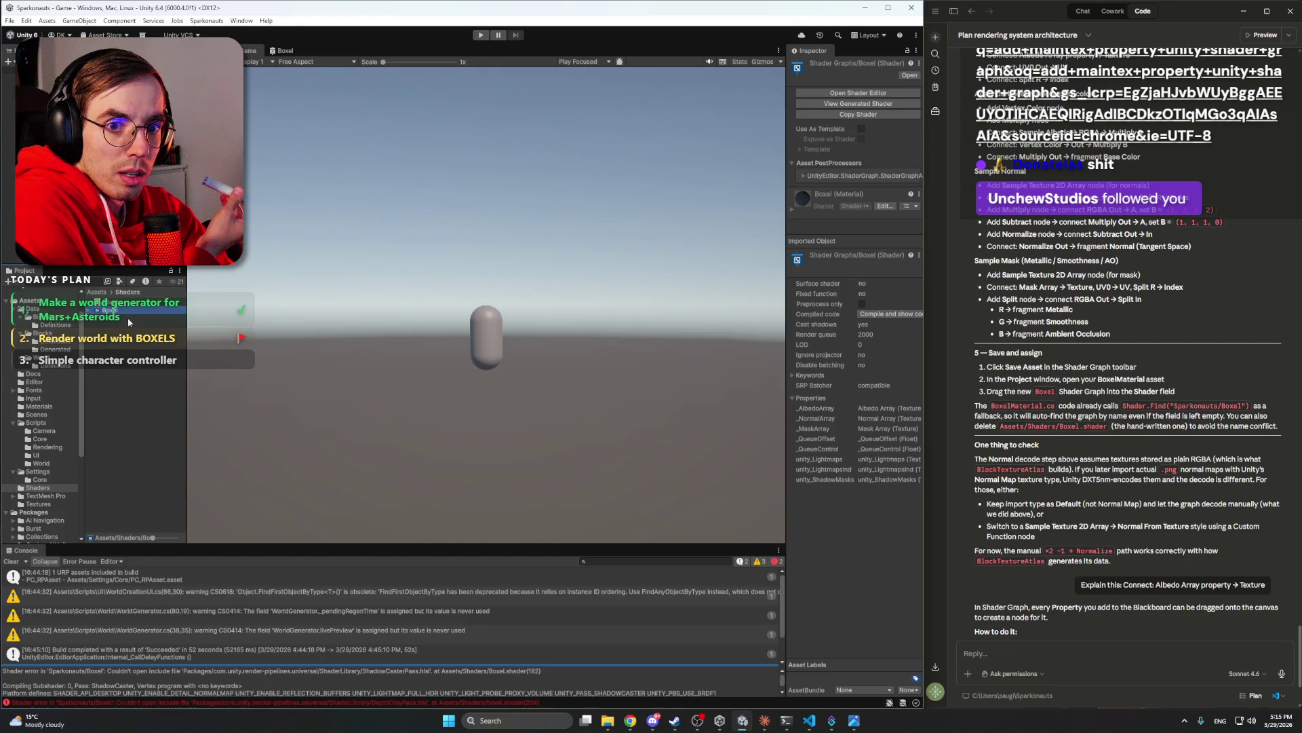
- Check the Boxel Material's current shader in the Materials folder without changing it
drag(786, 303, 764, 303)
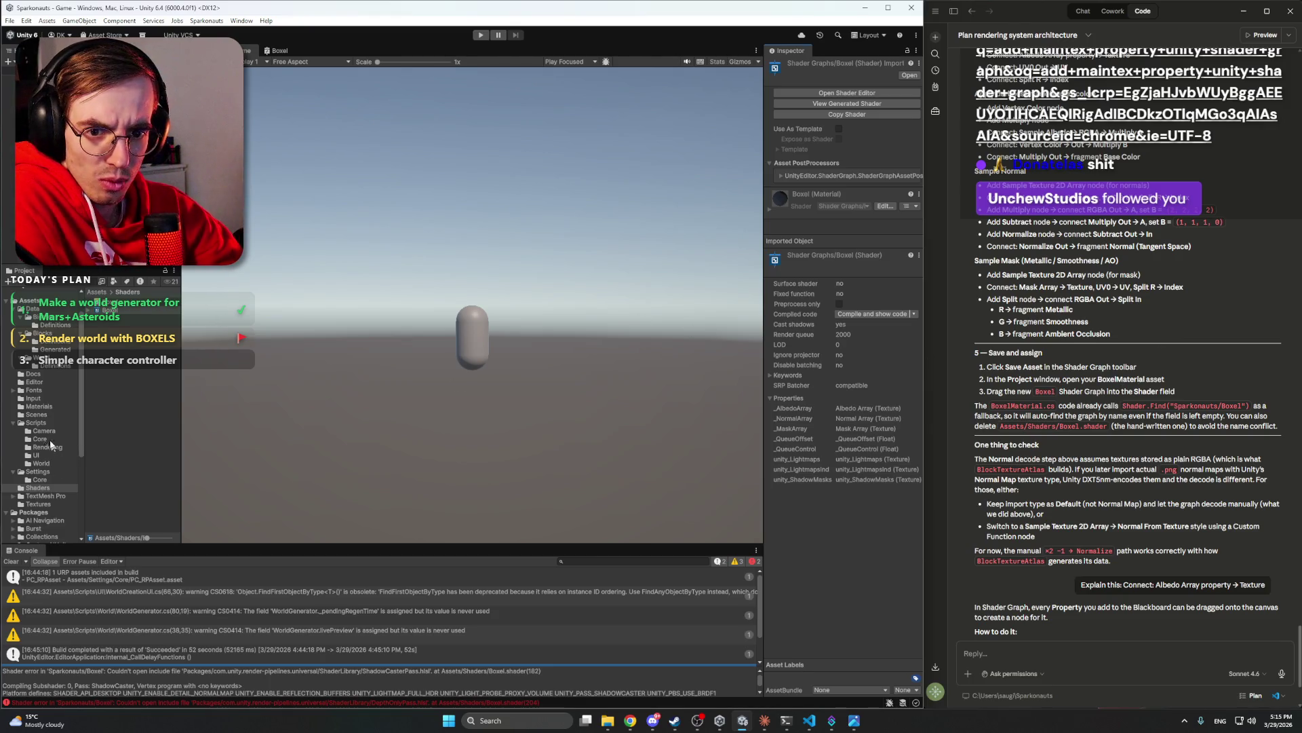
click(48, 406)
click(113, 332)
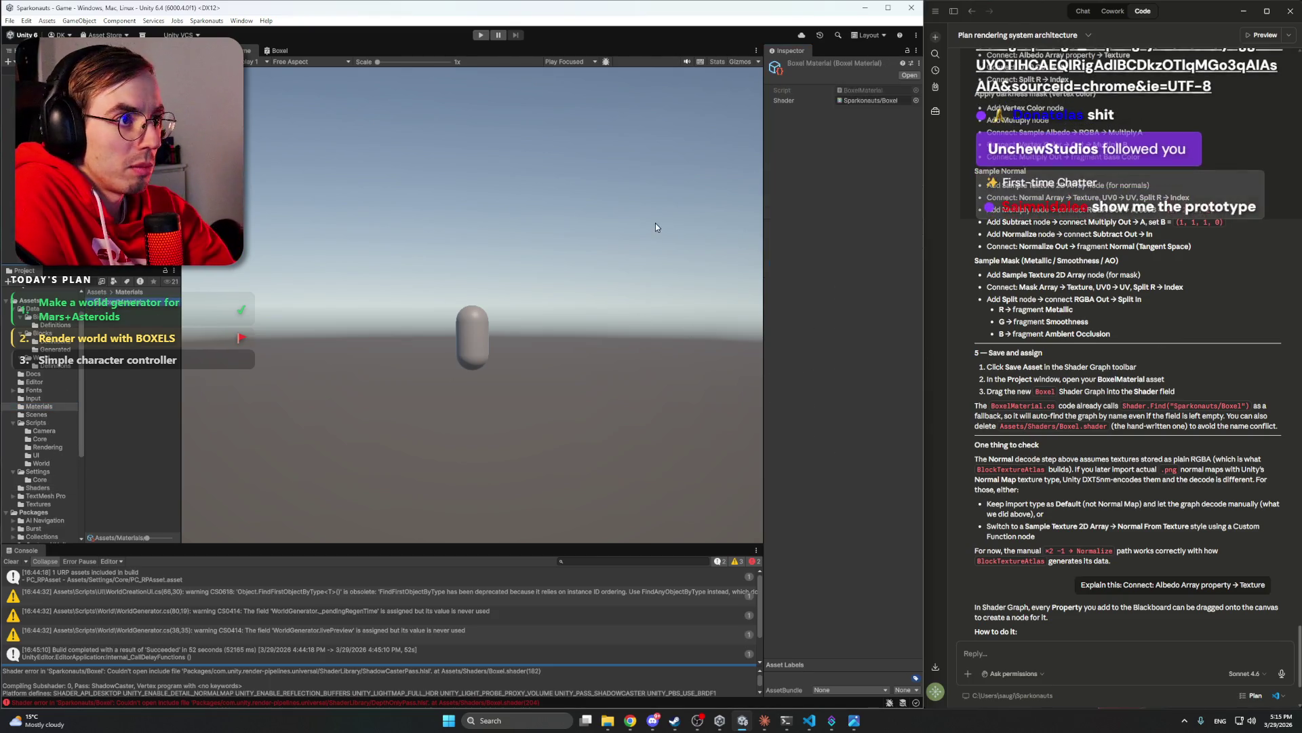
click(915, 101)
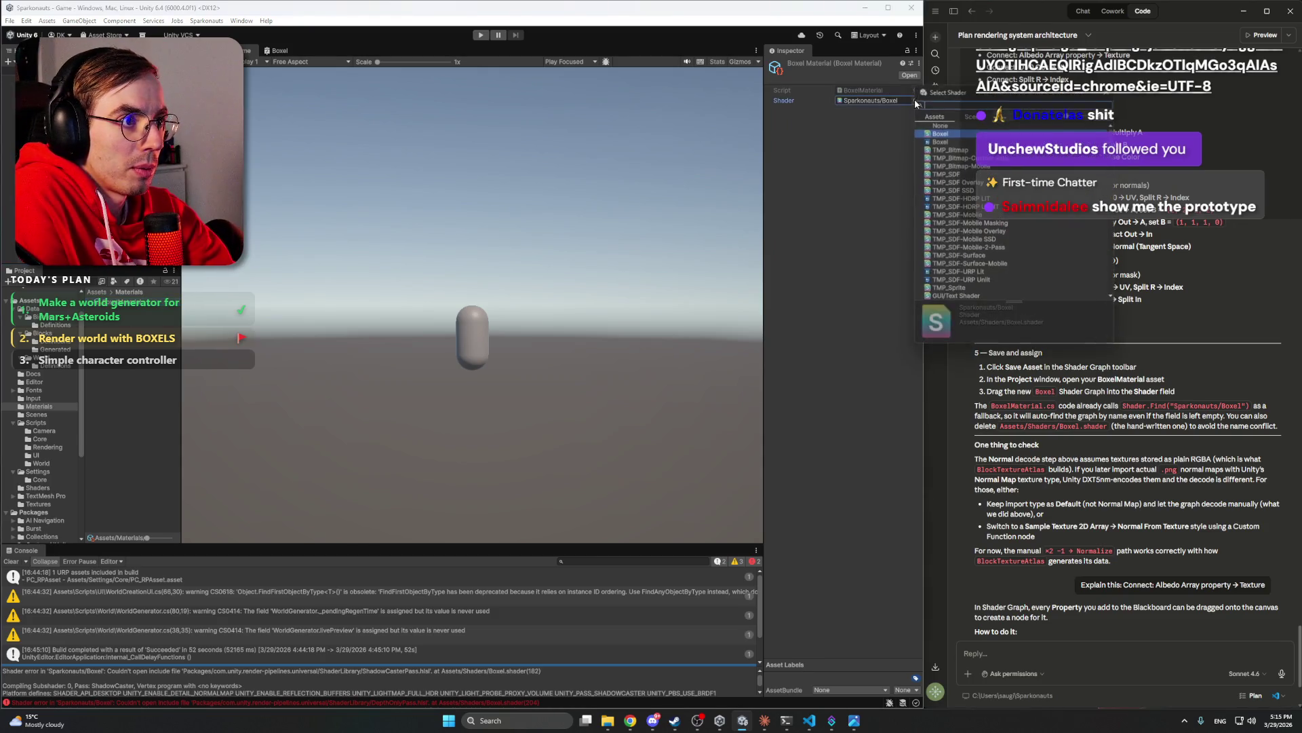
click(1116, 107)
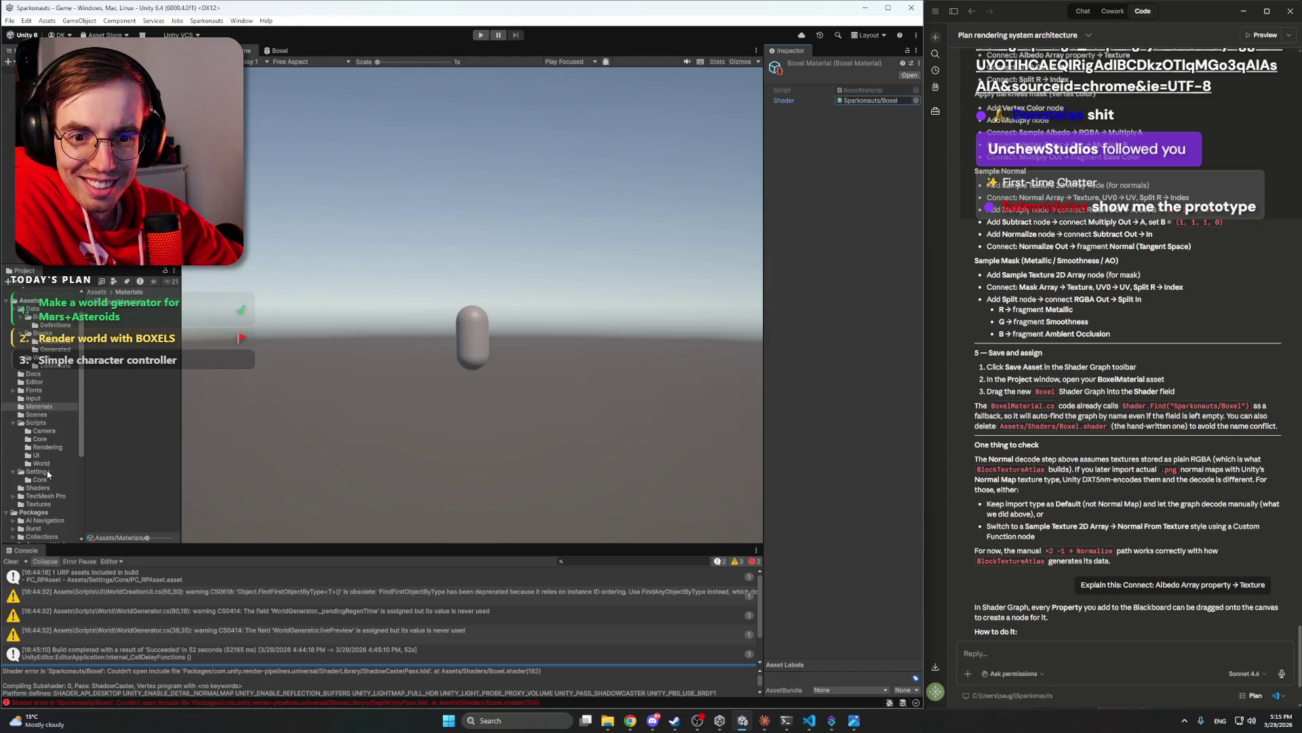
- Delete the hand-written Sparkonauts/Boxel shader from Assets/Shaders
click(37, 487)
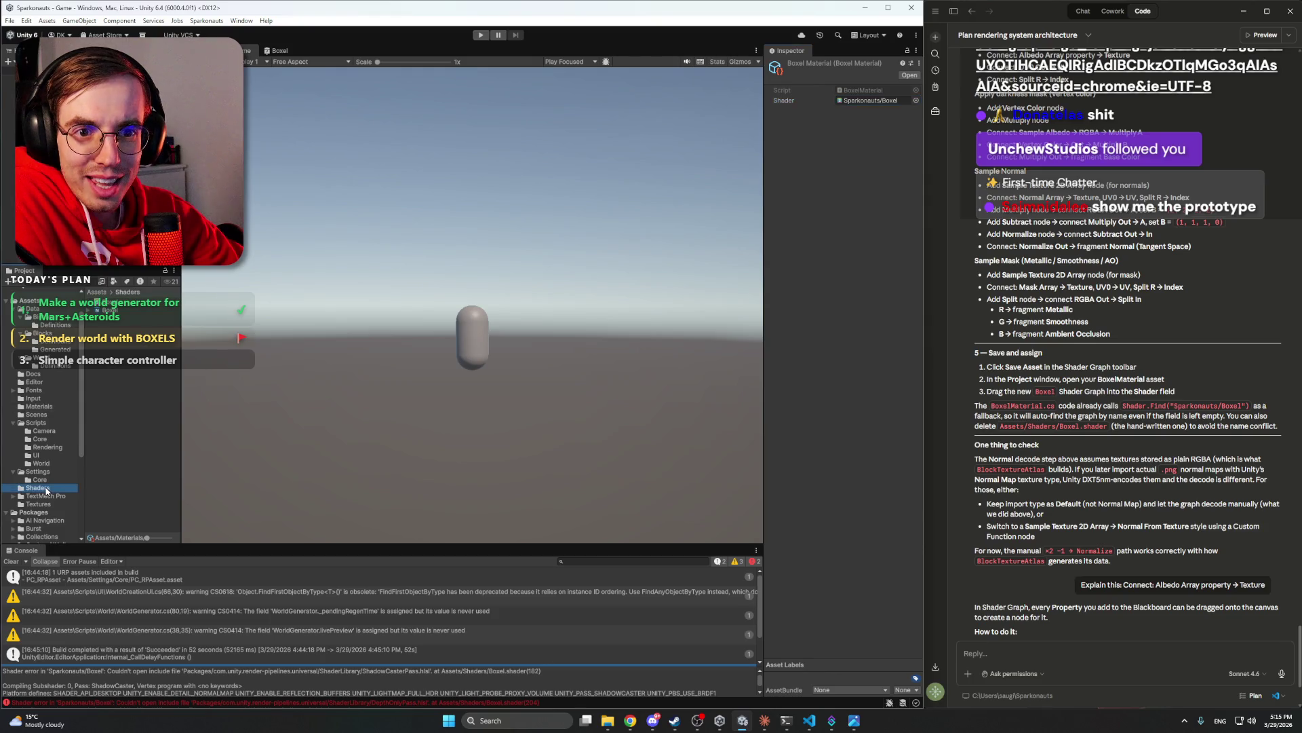
click(110, 308)
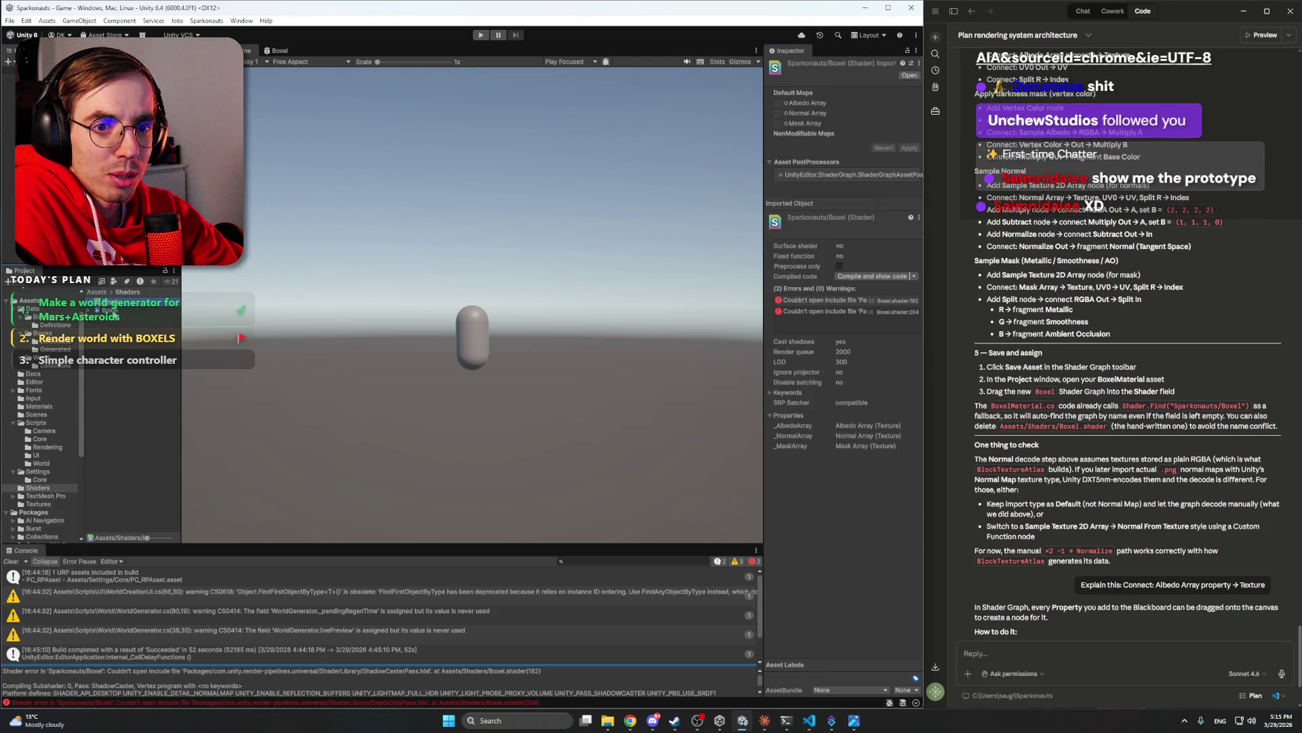
click(112, 309)
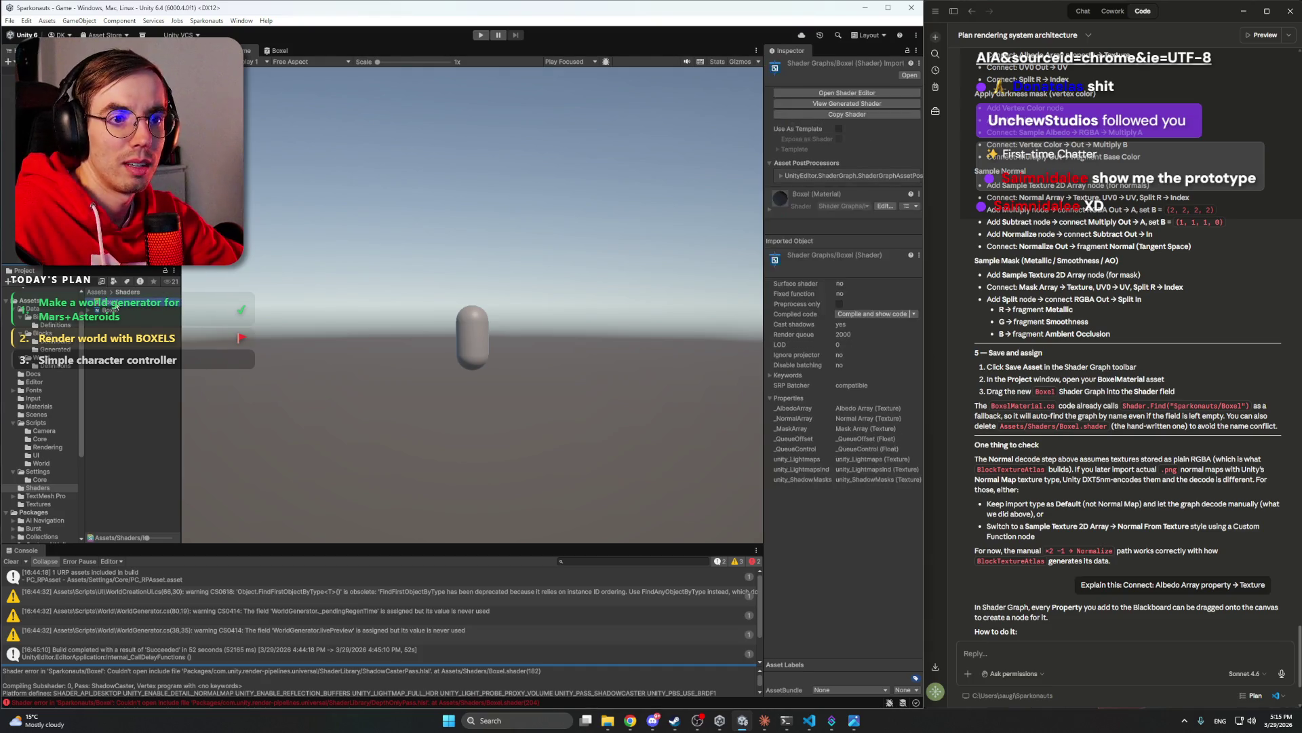
click(116, 304)
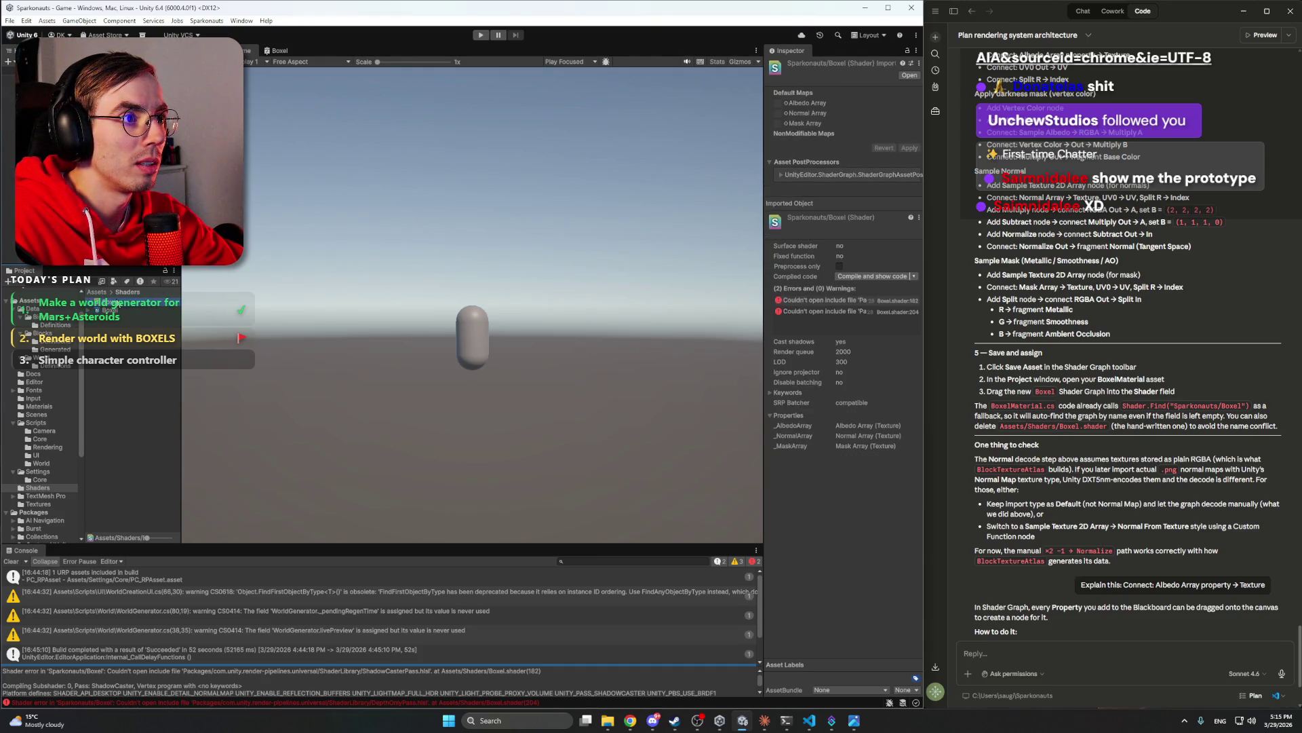
key(Delete)
key(Return)
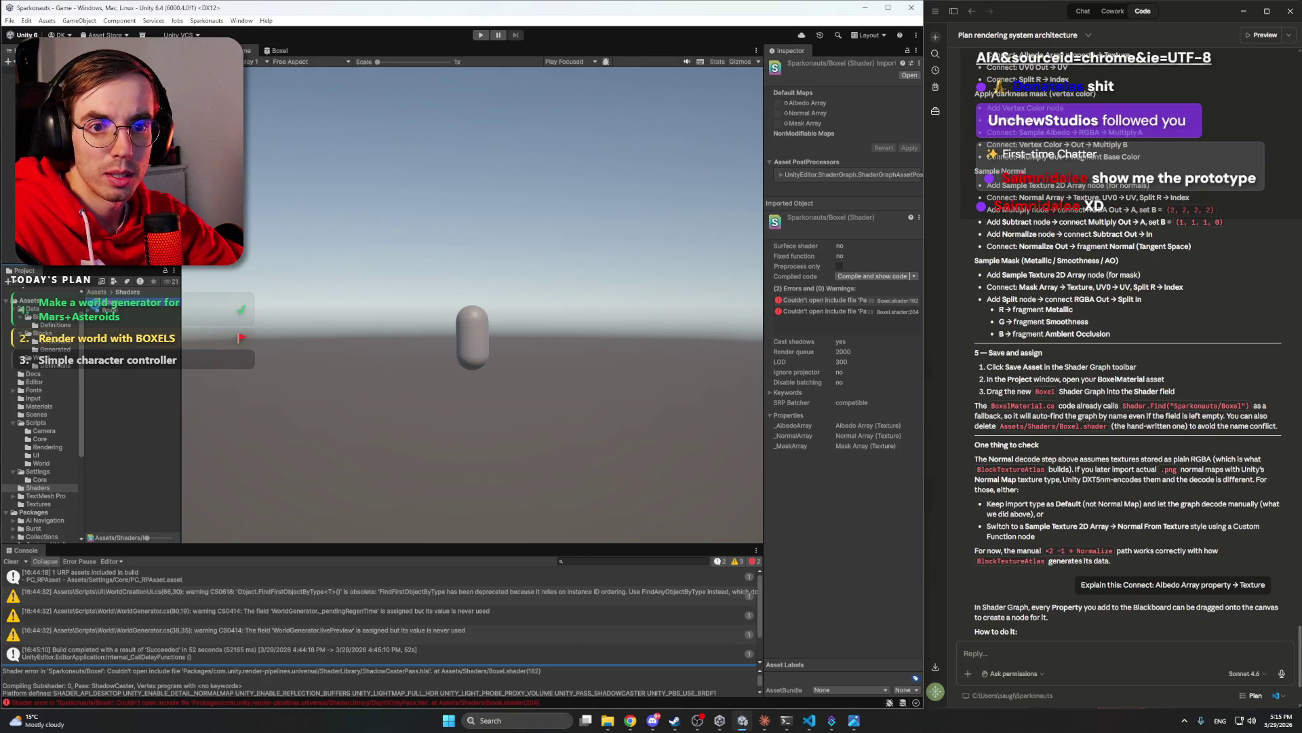
- Set the BoxelMaterial's shader to Shader Graphs/Boxel
click(114, 320)
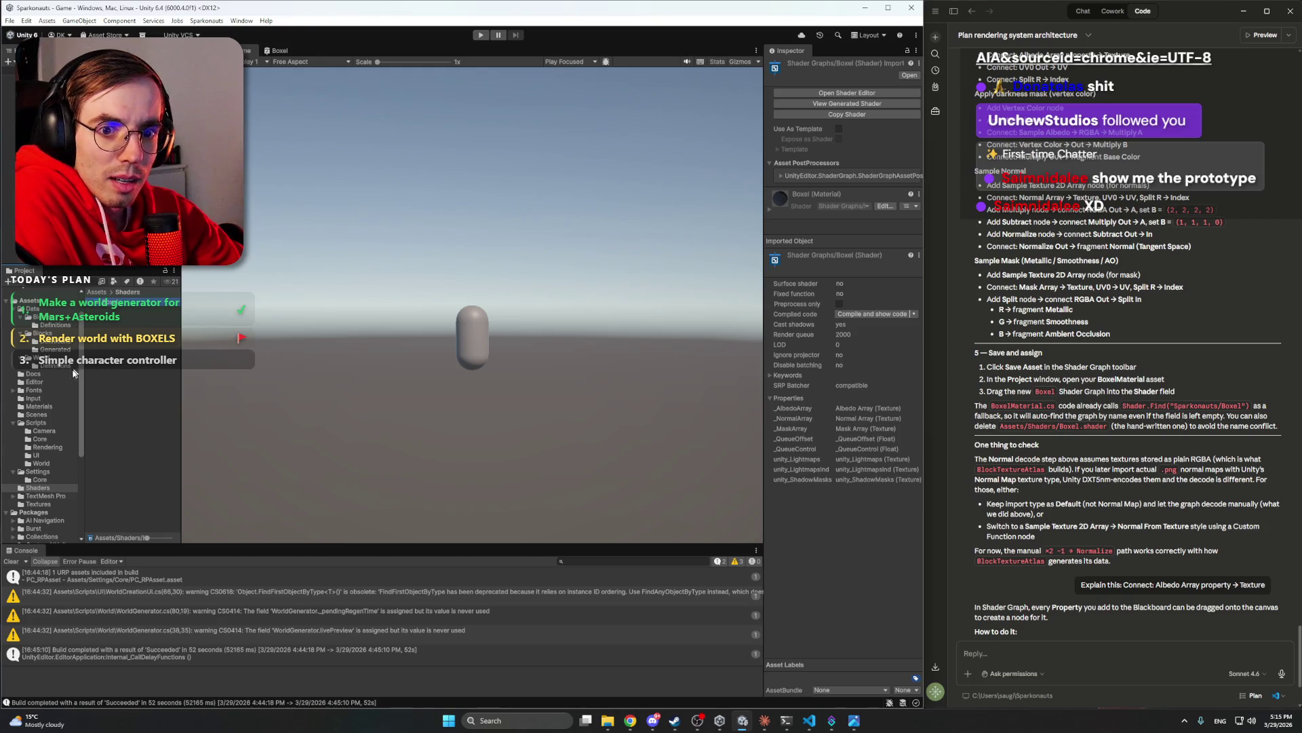
click(39, 406)
click(138, 304)
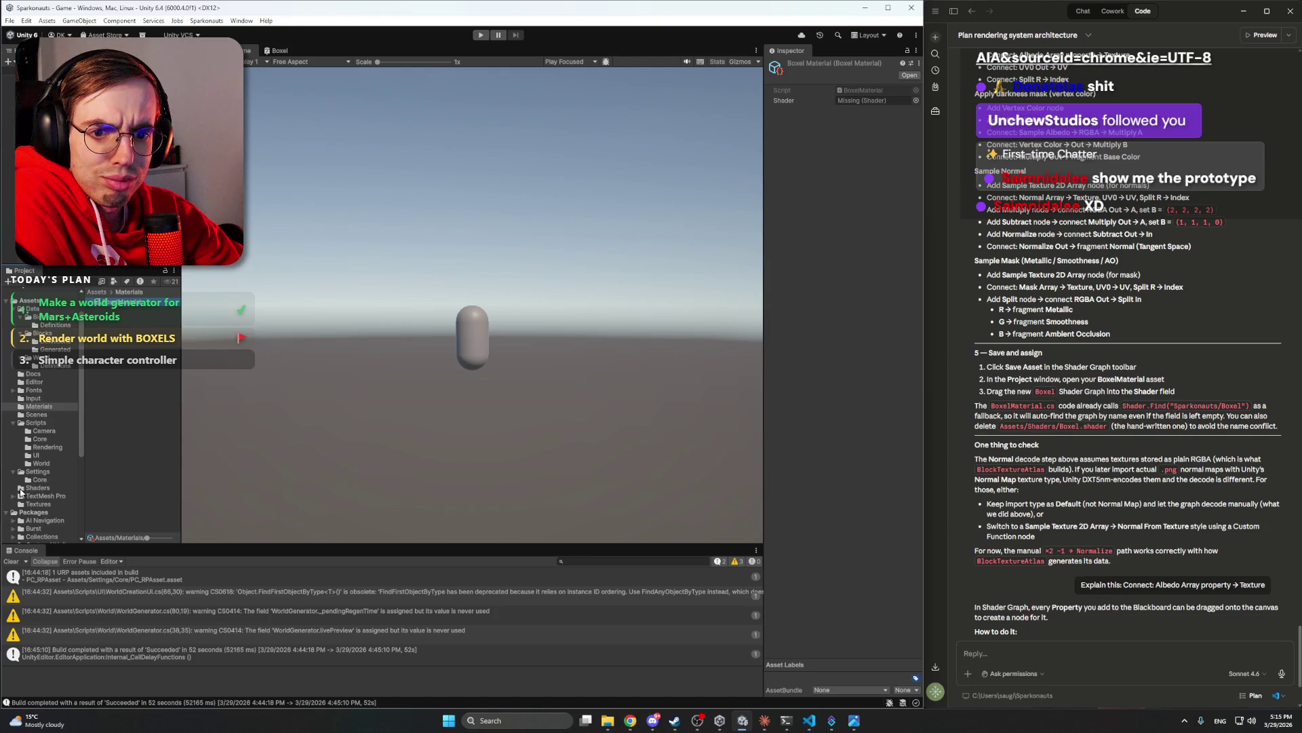
click(916, 100)
click(940, 136)
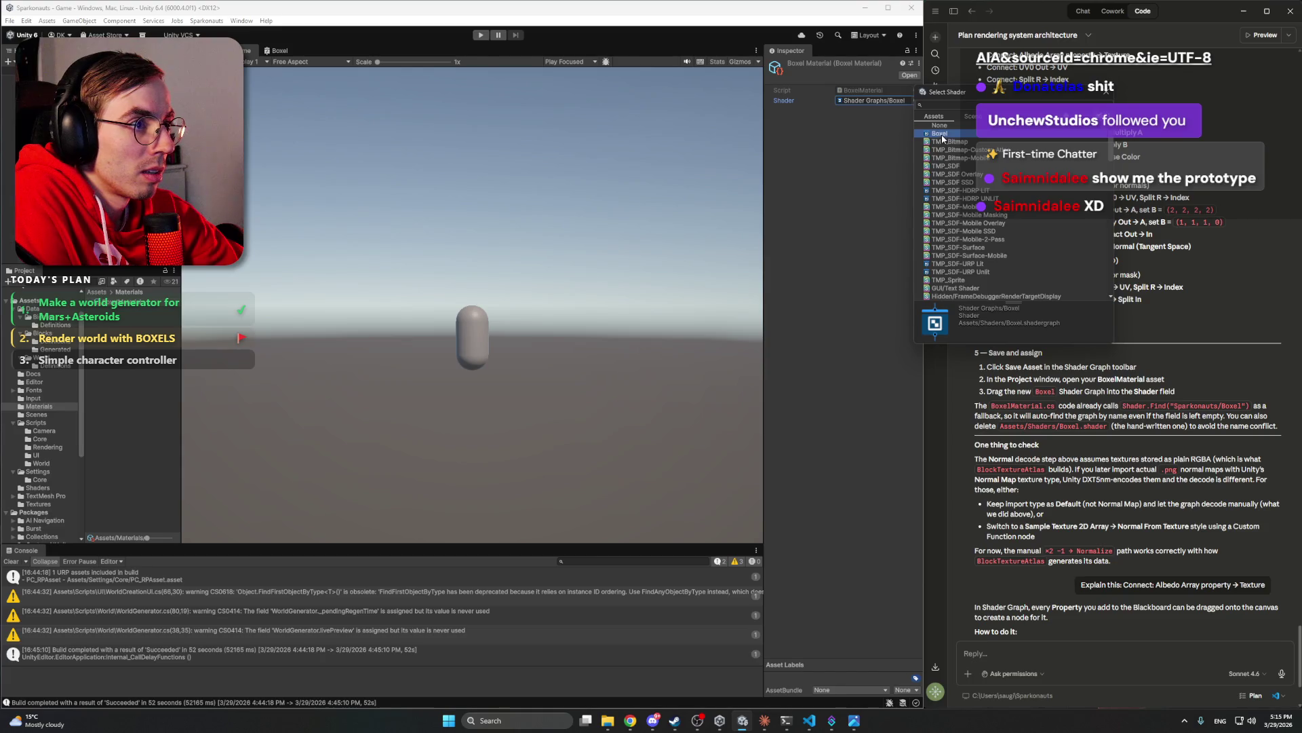
click(941, 138)
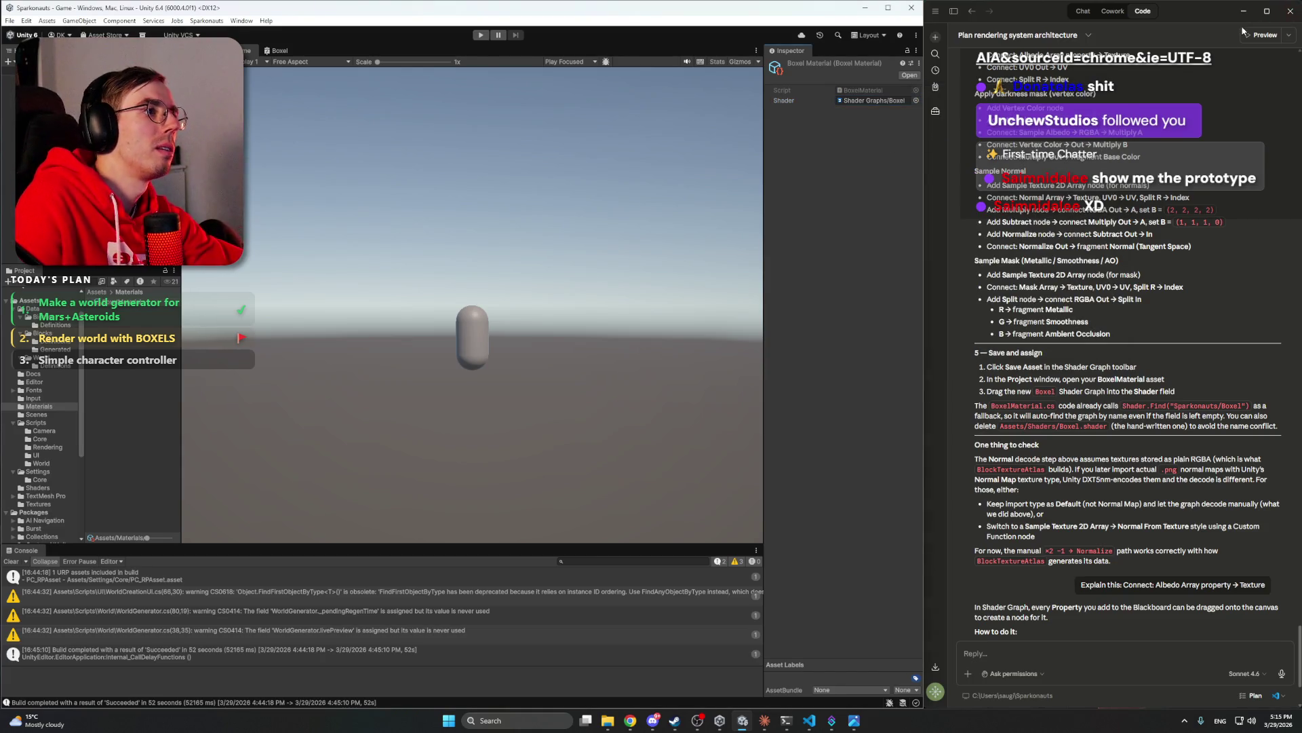
mouse_move(1221, 11)
mouse_down()
mouse_move(637, 49)
mouse_move(647, 24)
mouse_up()
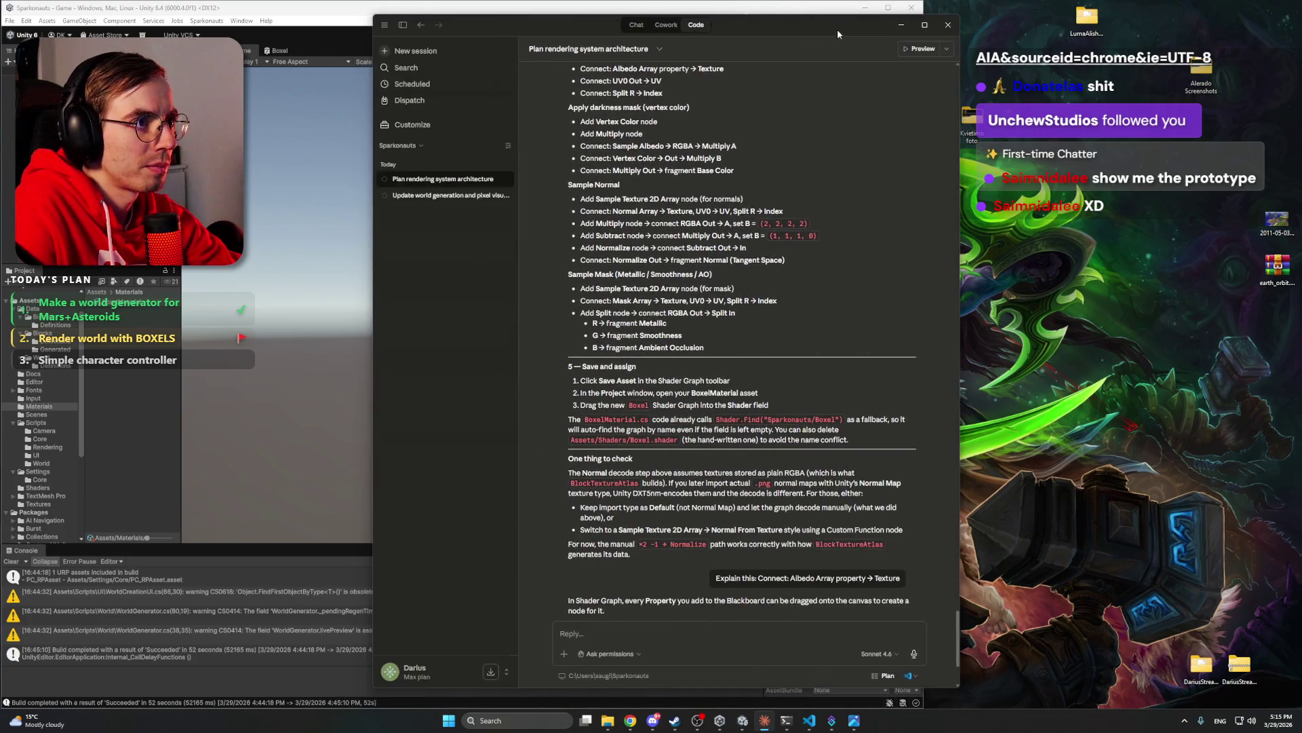
- Resize the Claude window and maximize the Unity editor behind it
drag(838, 34, 866, 29)
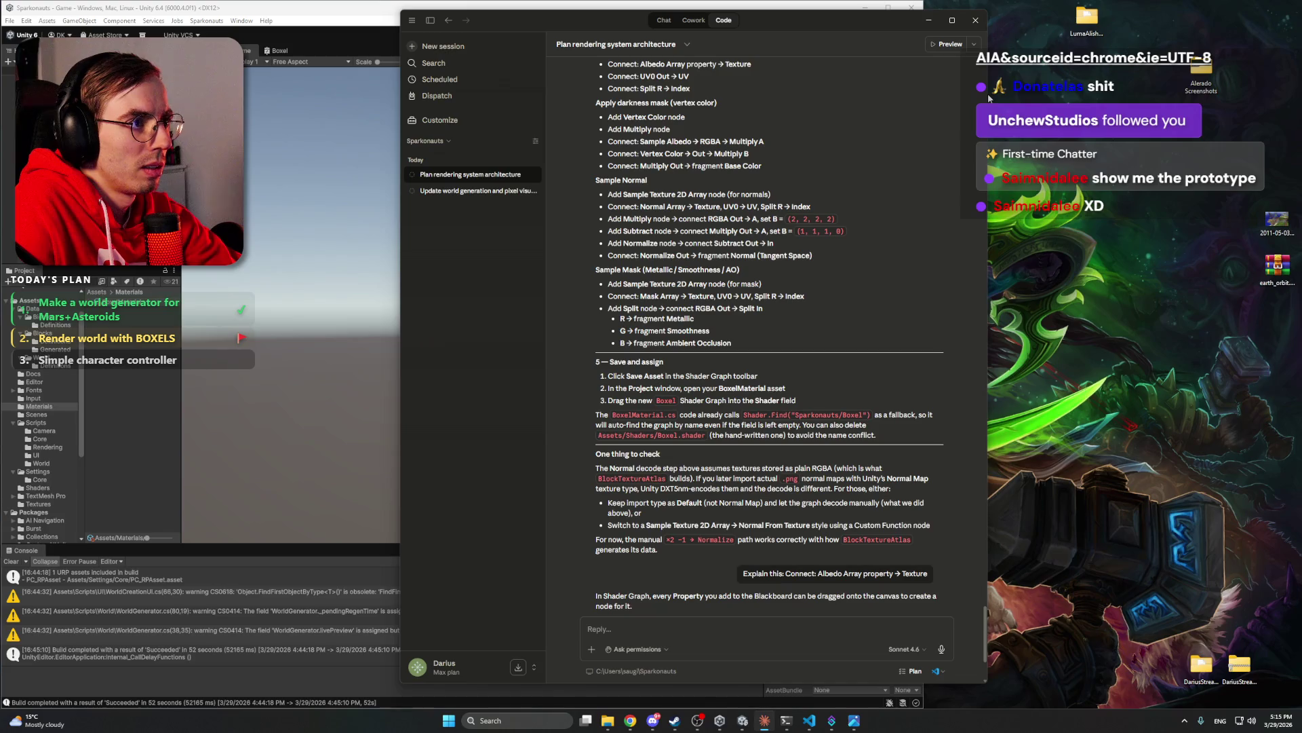
drag(988, 98, 1118, 98)
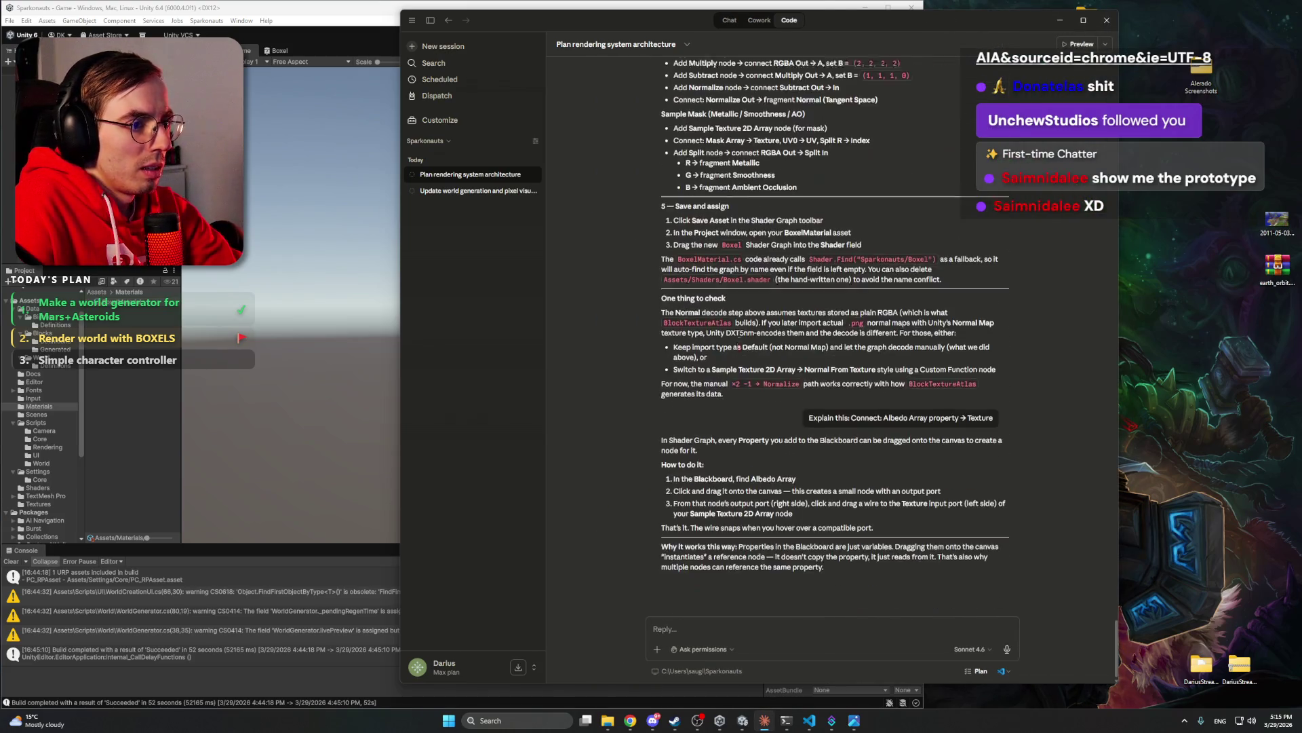
click(848, 9)
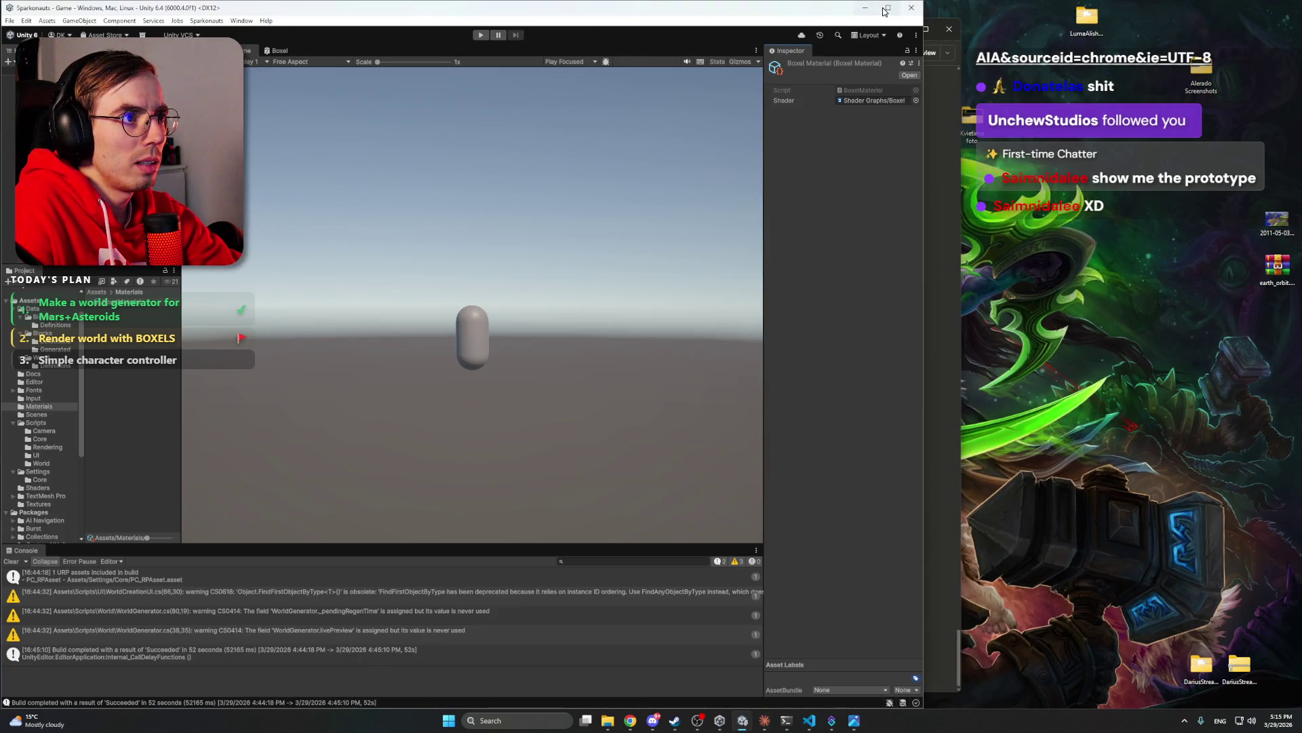
click(887, 8)
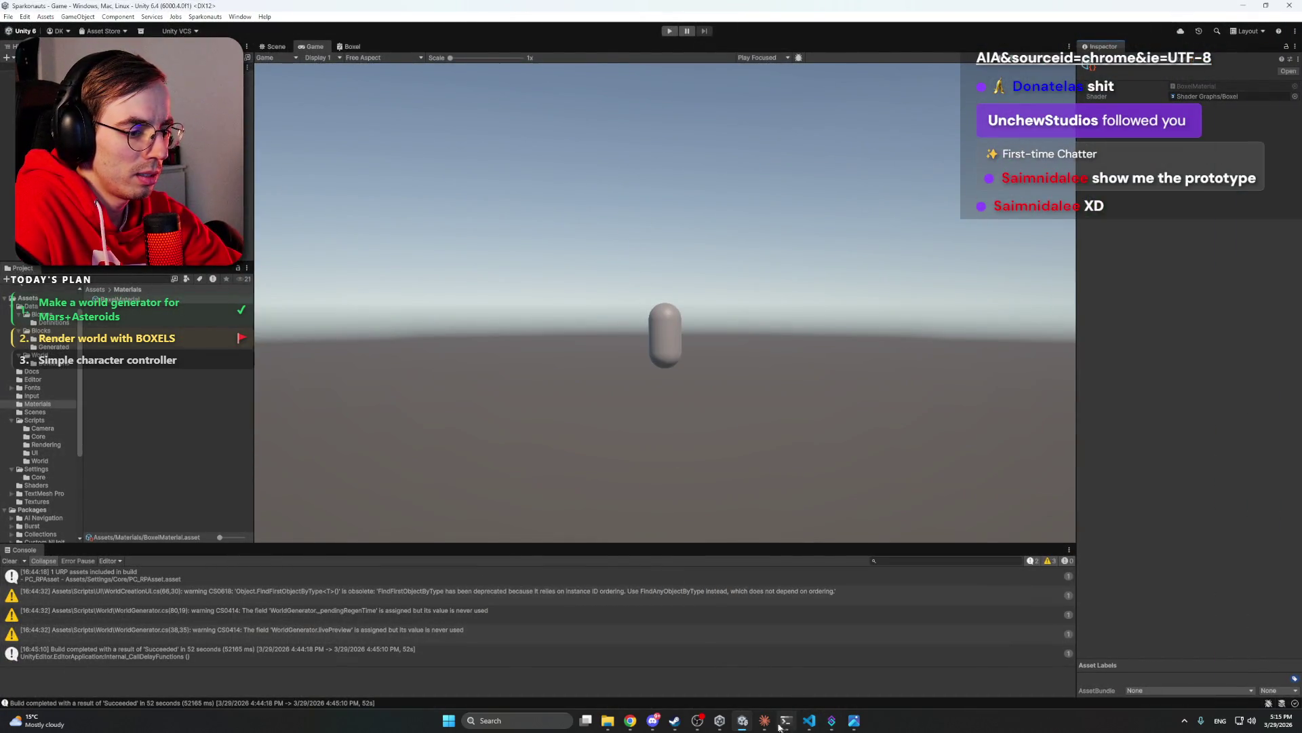
click(764, 721)
- Read the rest of Claude's reply on Blackboard property reference nodes, then minimize the chat
scroll(523, 319, up, 3)
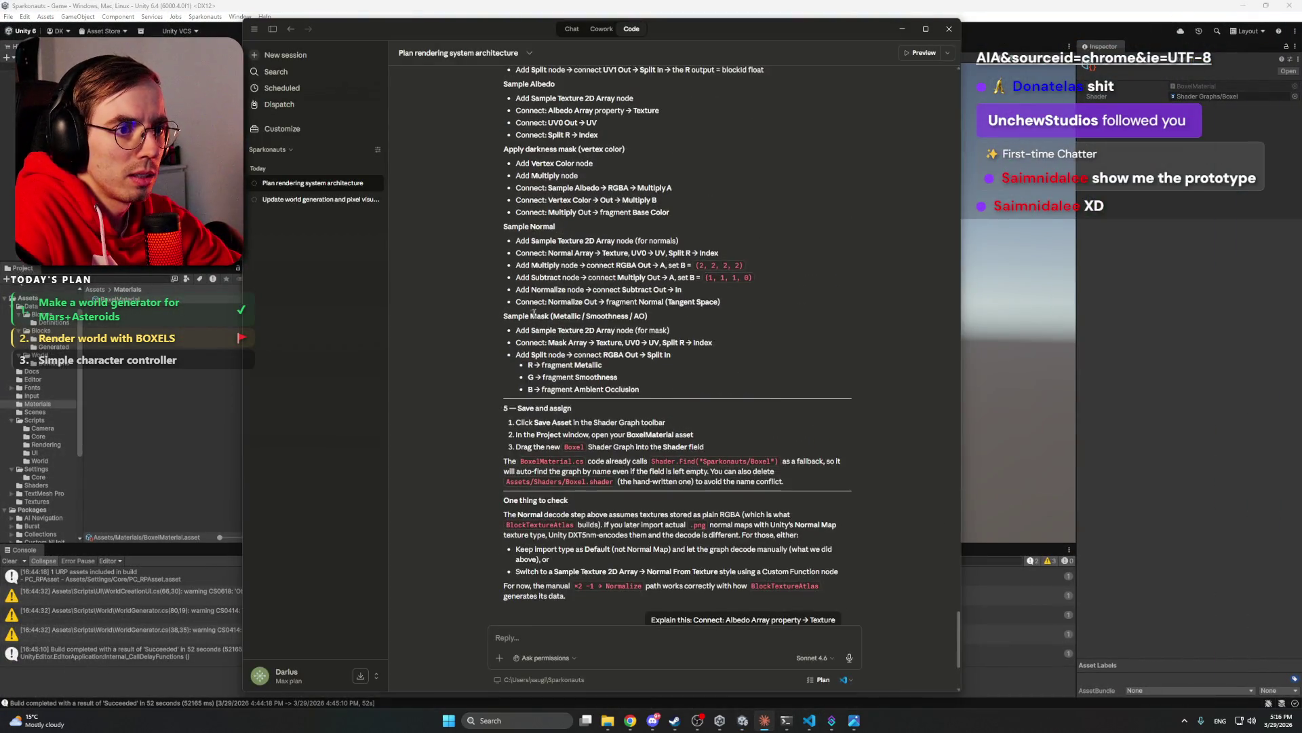
scroll(566, 432, down, 2)
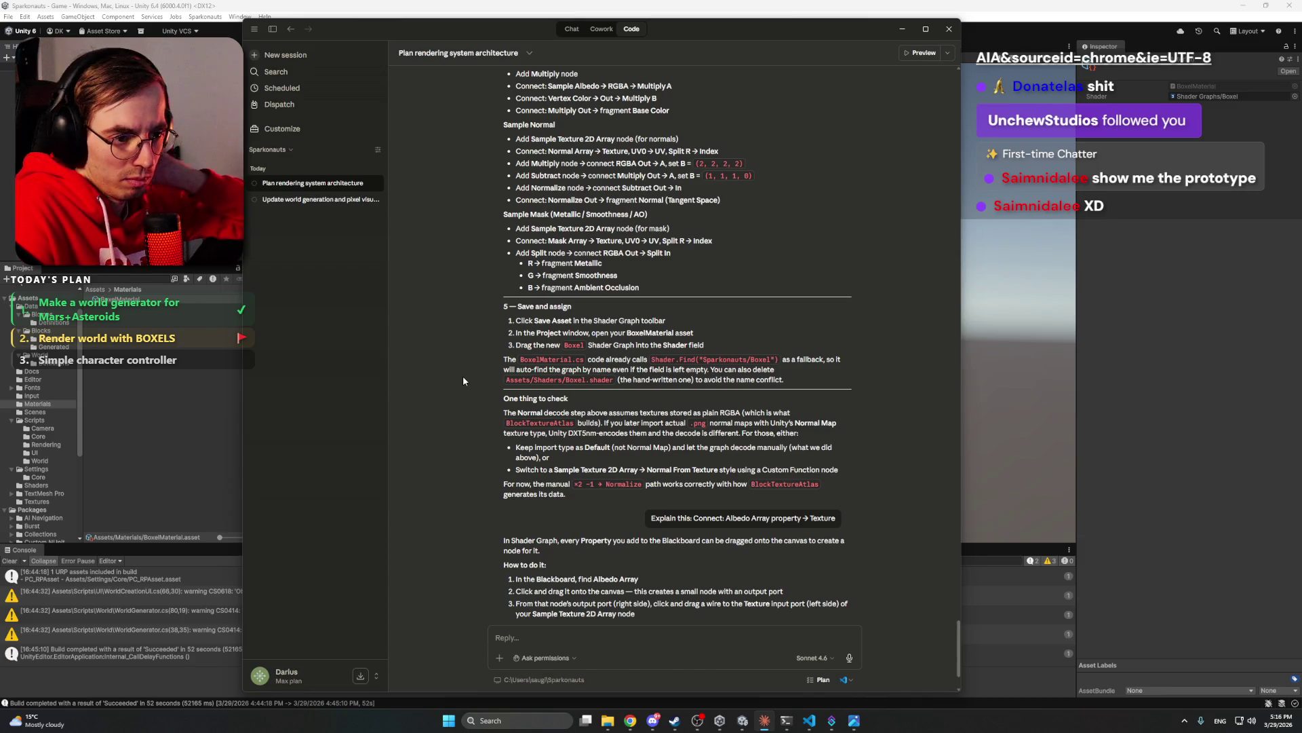
scroll(464, 379, down, 3)
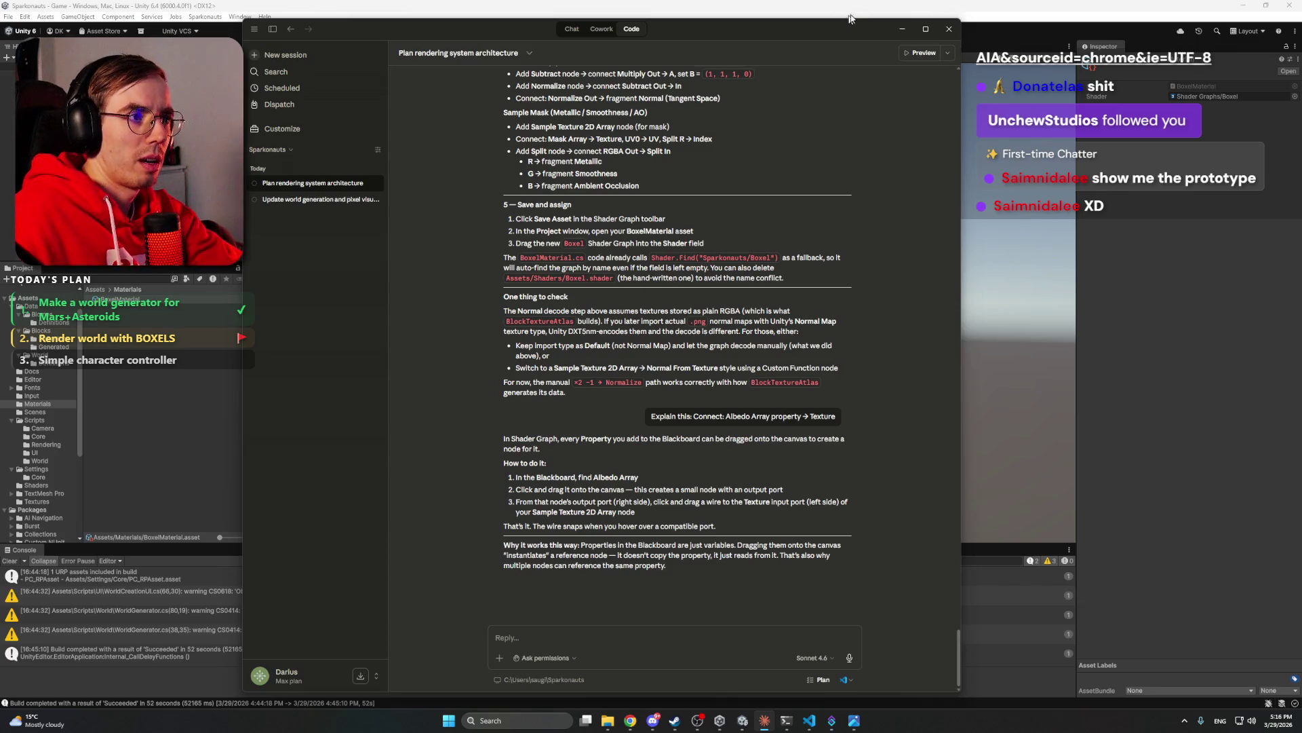
click(902, 29)
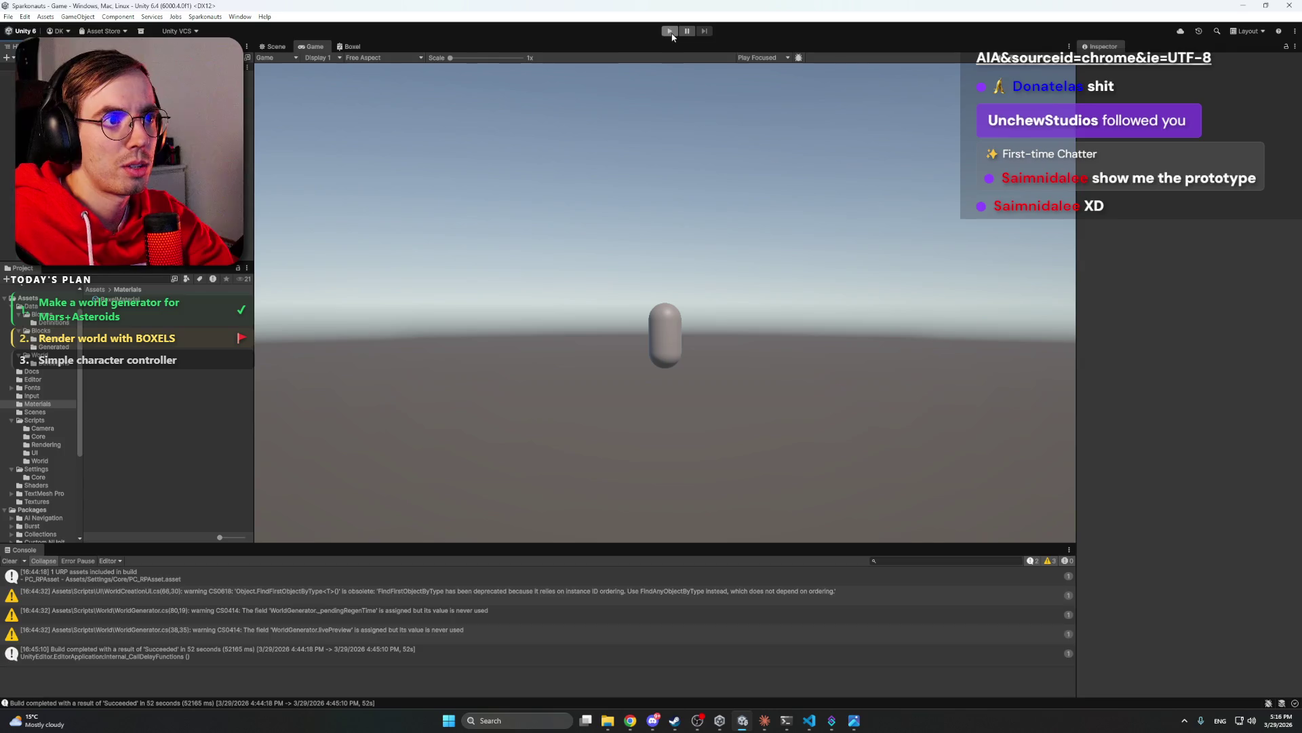
- Enter Play mode and walk the capsule left and right over the block stairs and slope
click(670, 31)
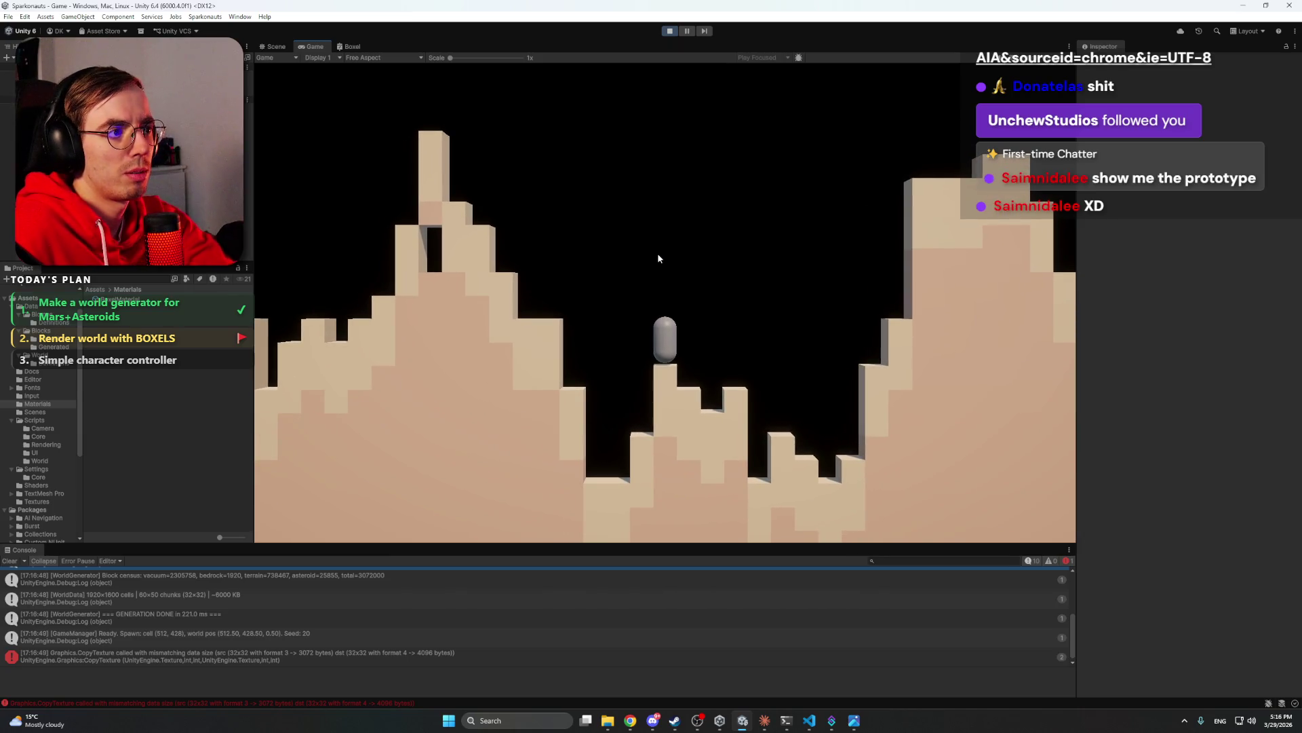
key(a)
key(a)
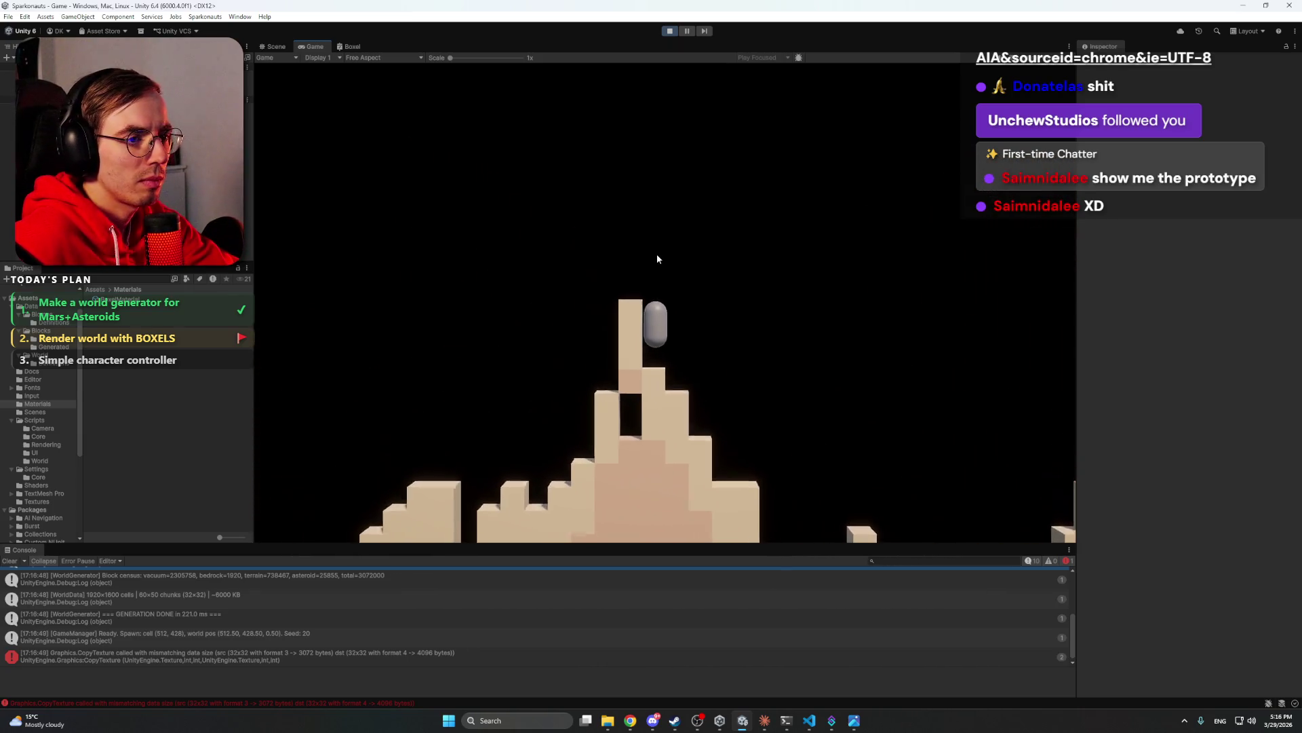
key(d)
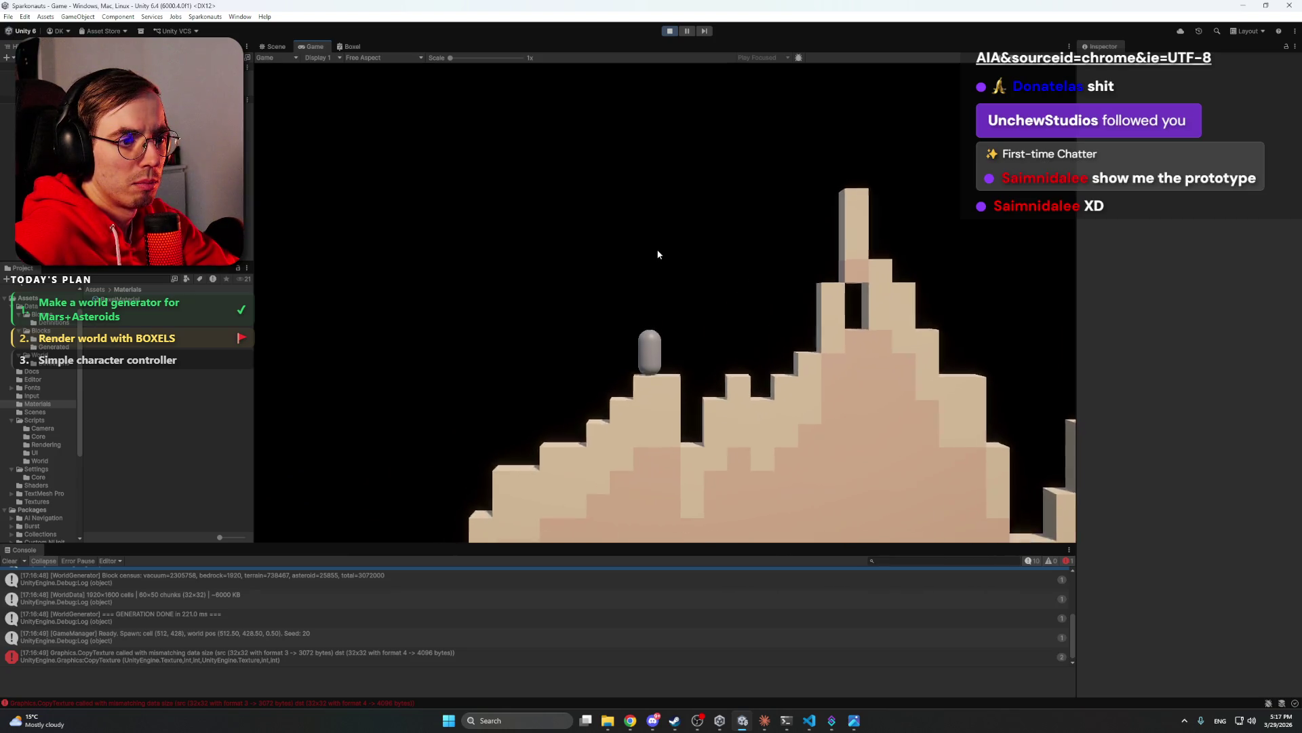
key(a)
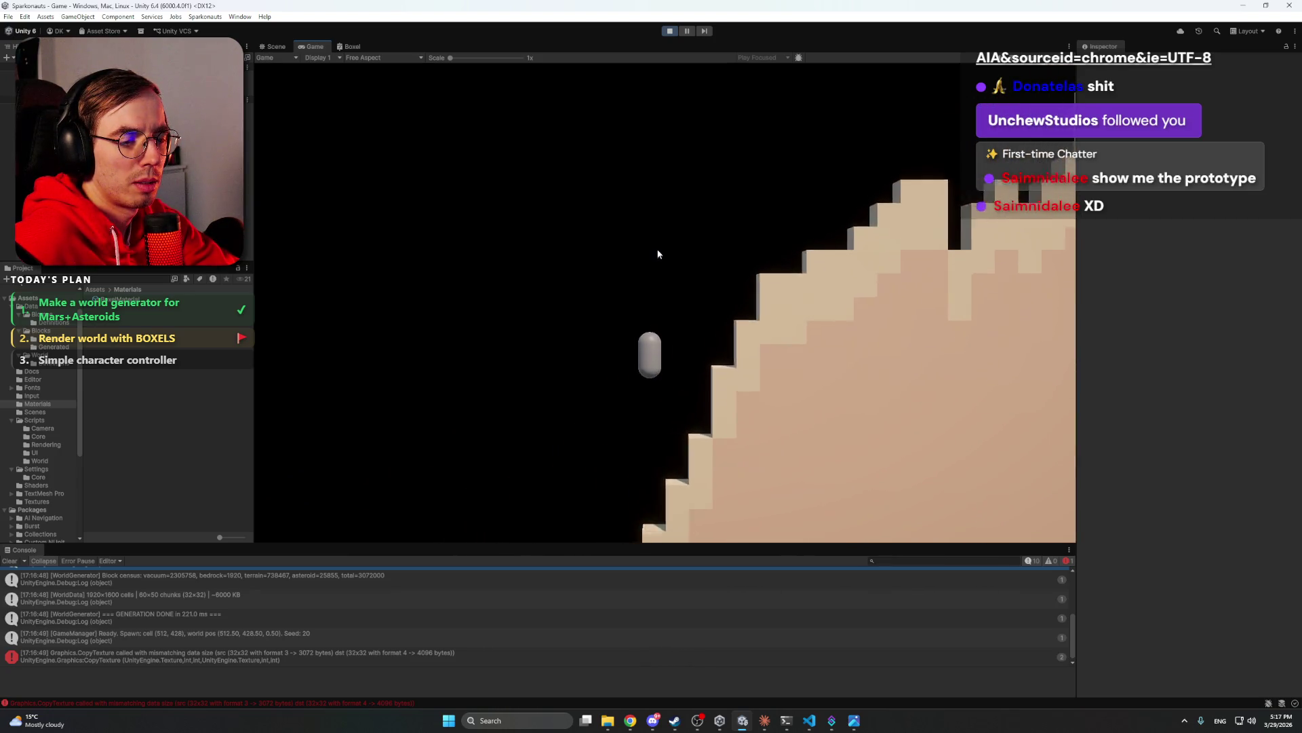
key(a)
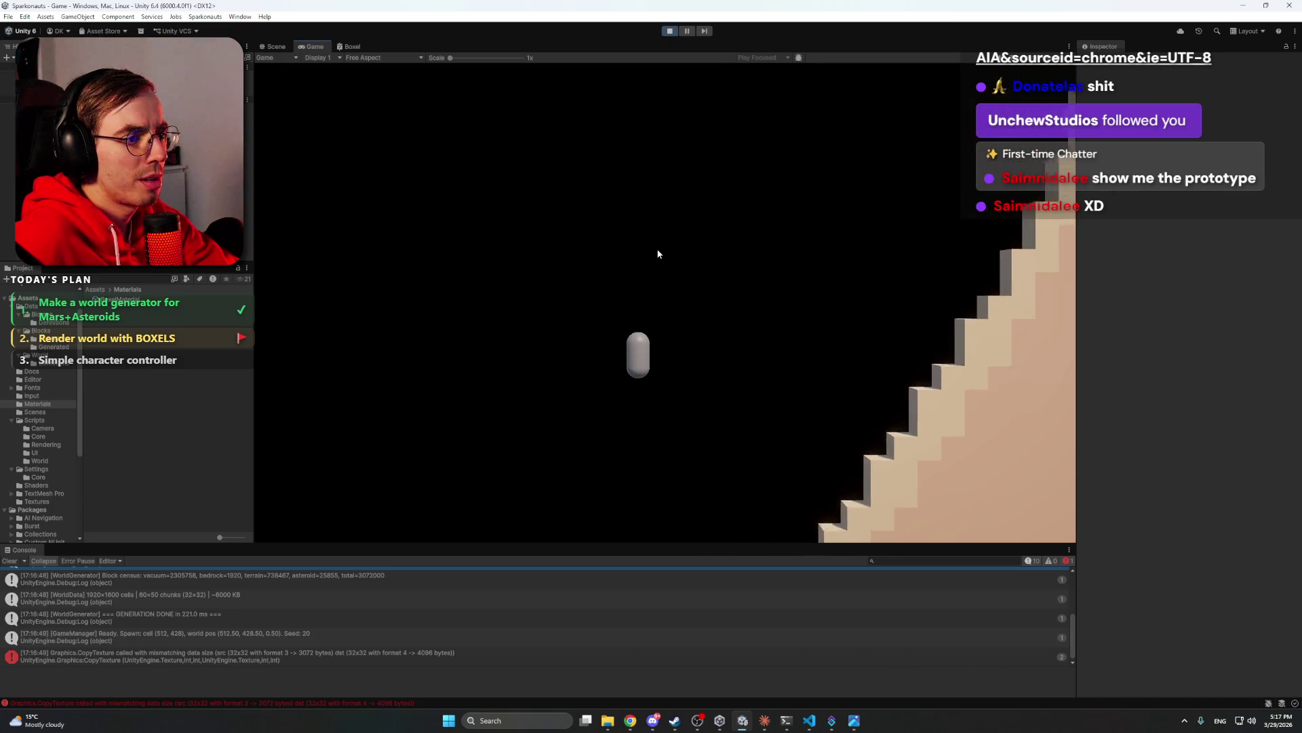
key(d)
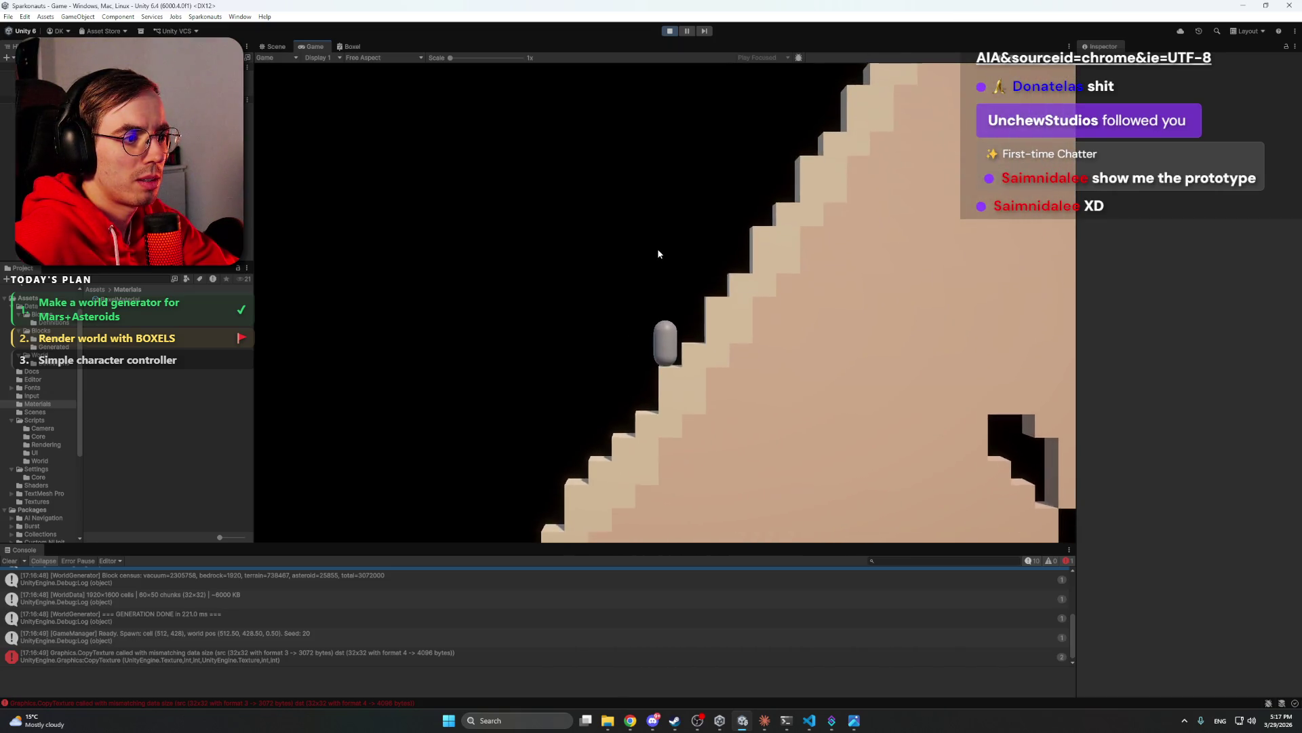
key(a)
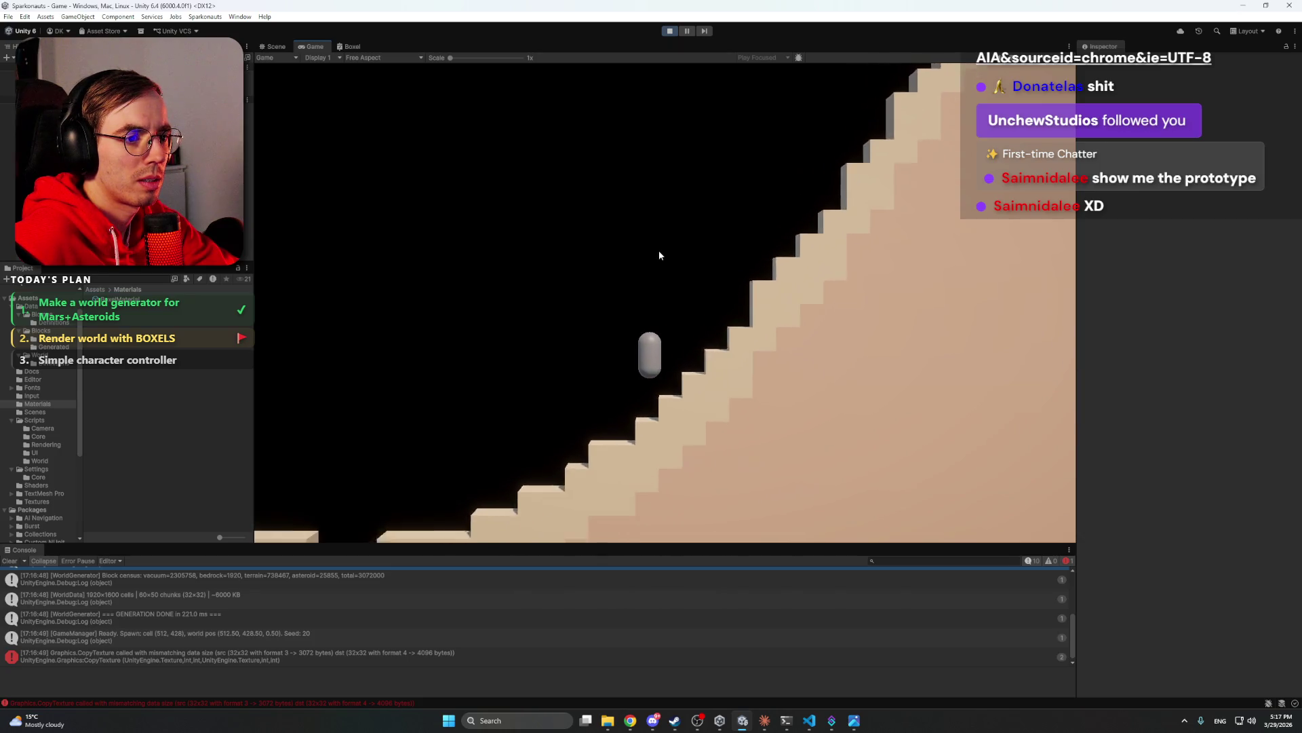
key(a)
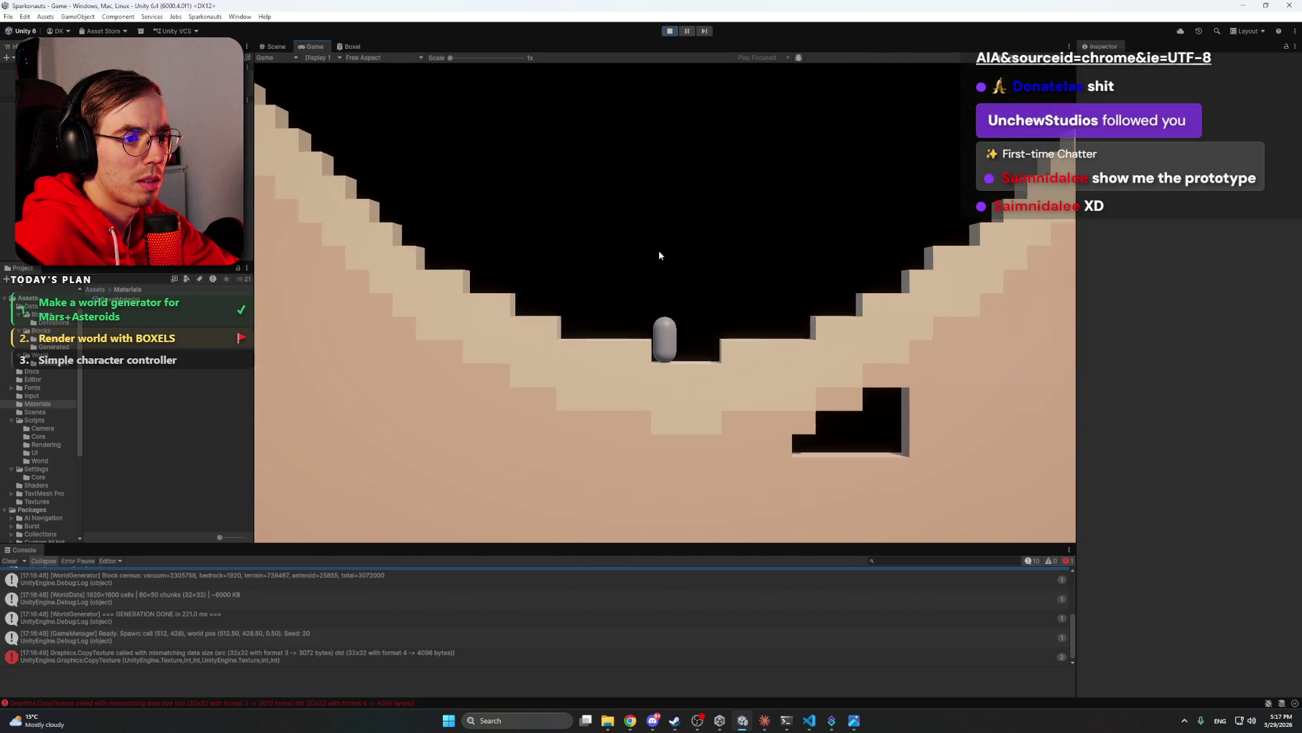
key(a)
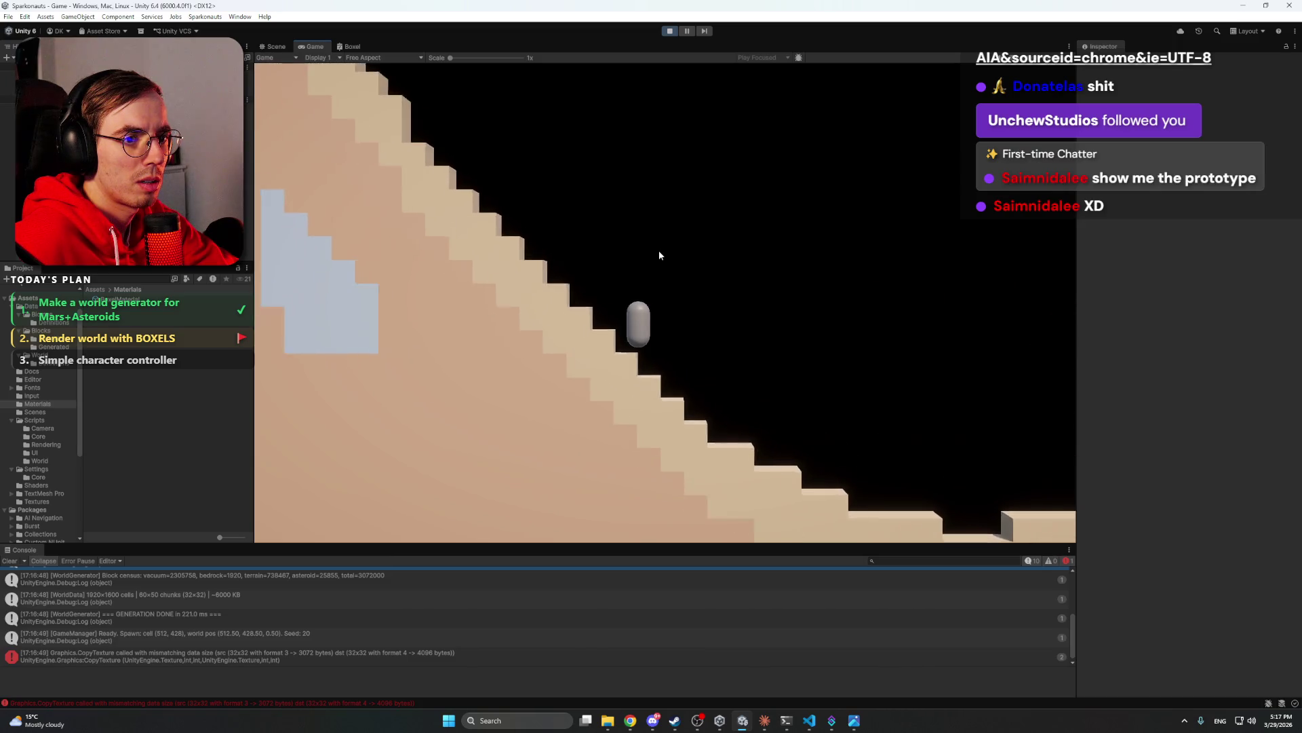
key(a)
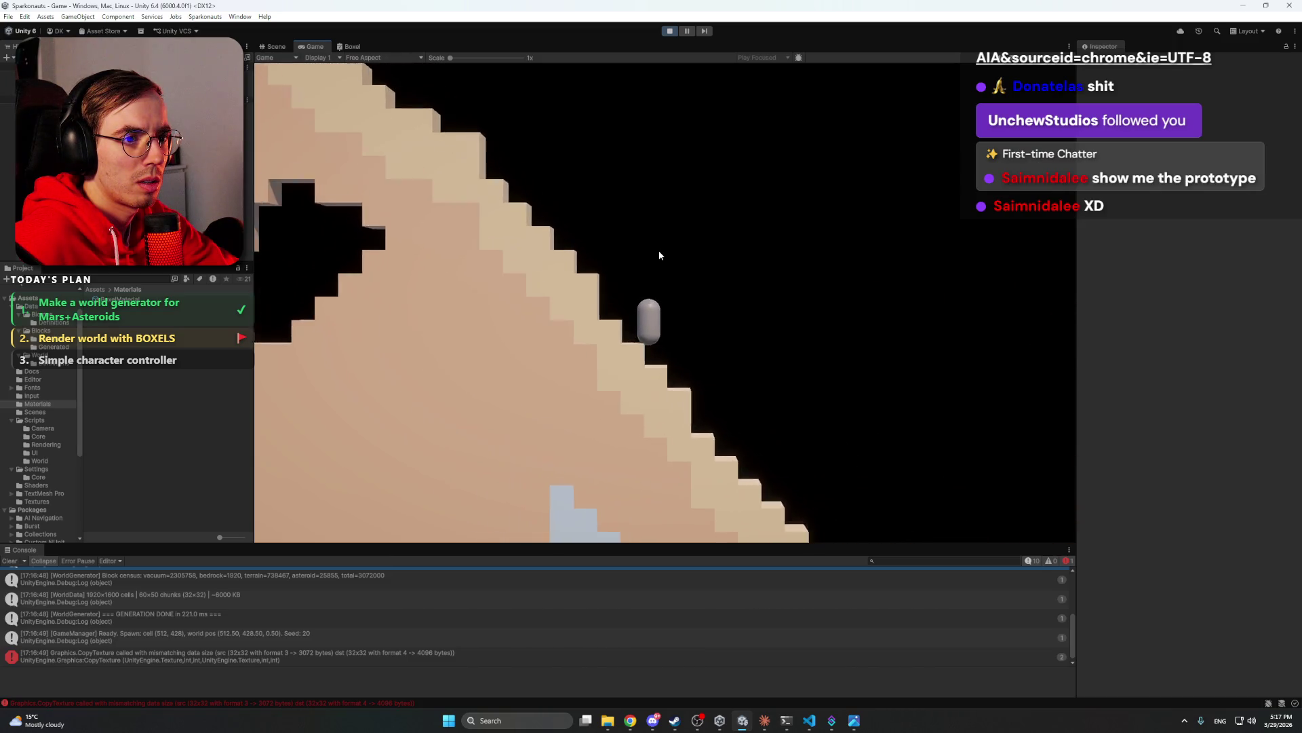
- Fly the capsule onto the tower top, drop off to the right, then stop playing
key(space)
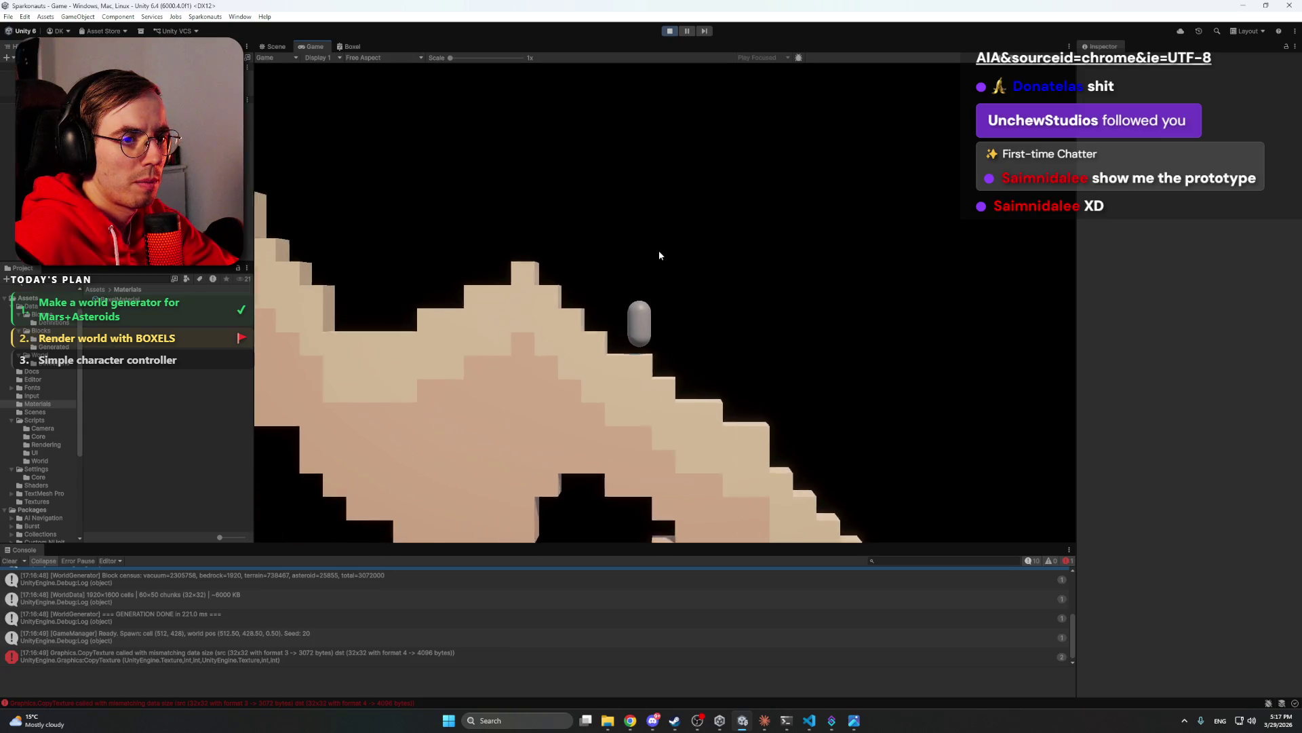
key(space)
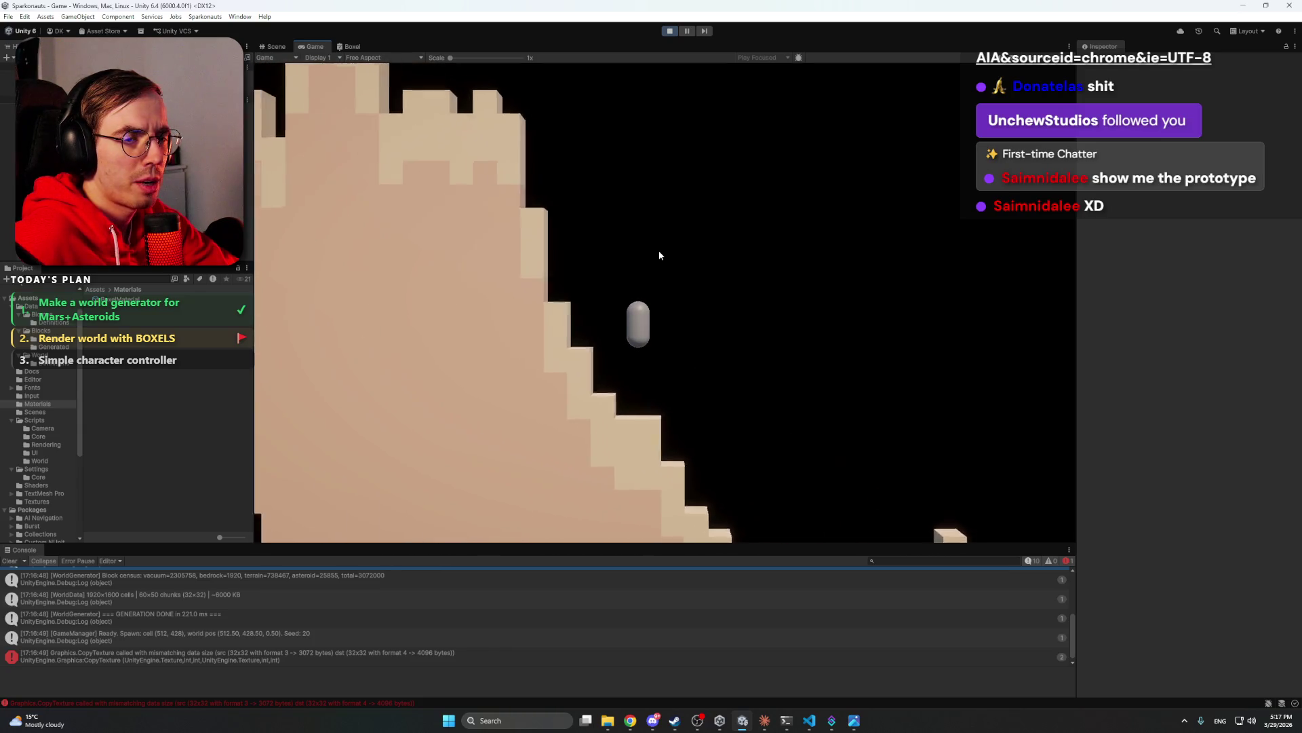
key(space)
key(a)
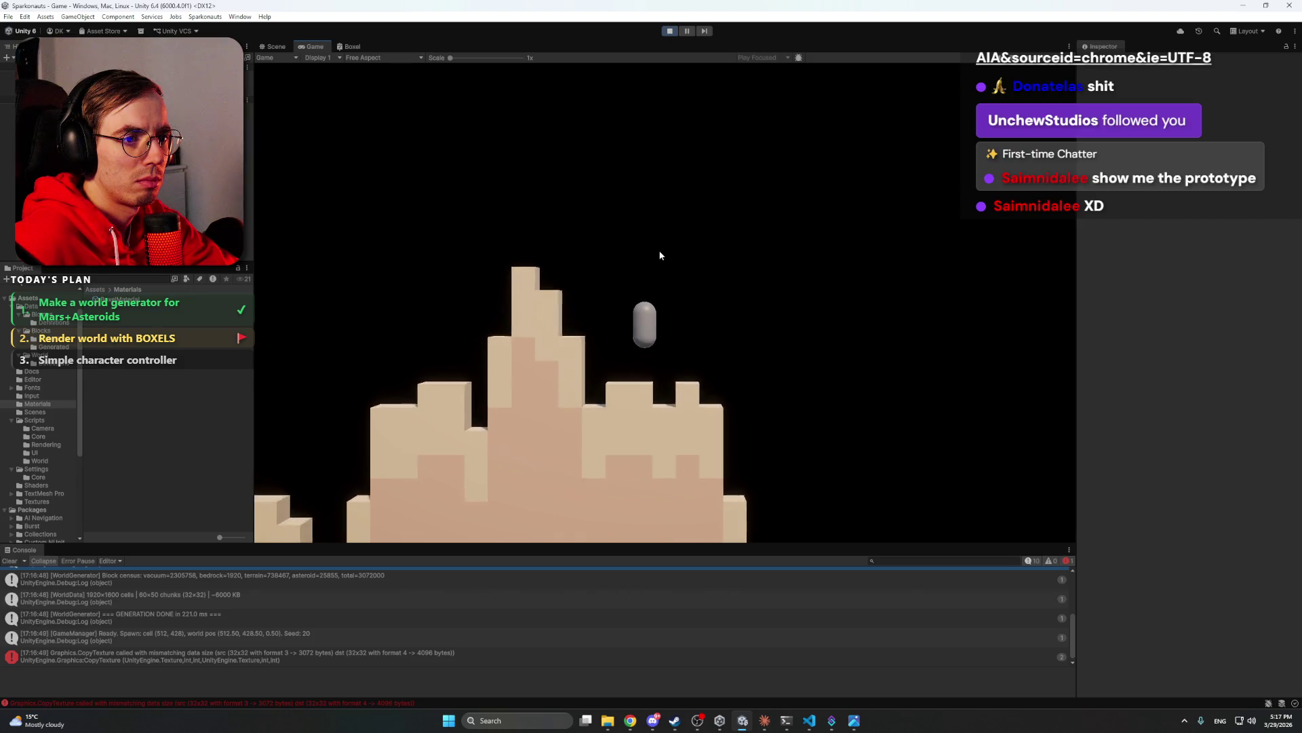
key(d)
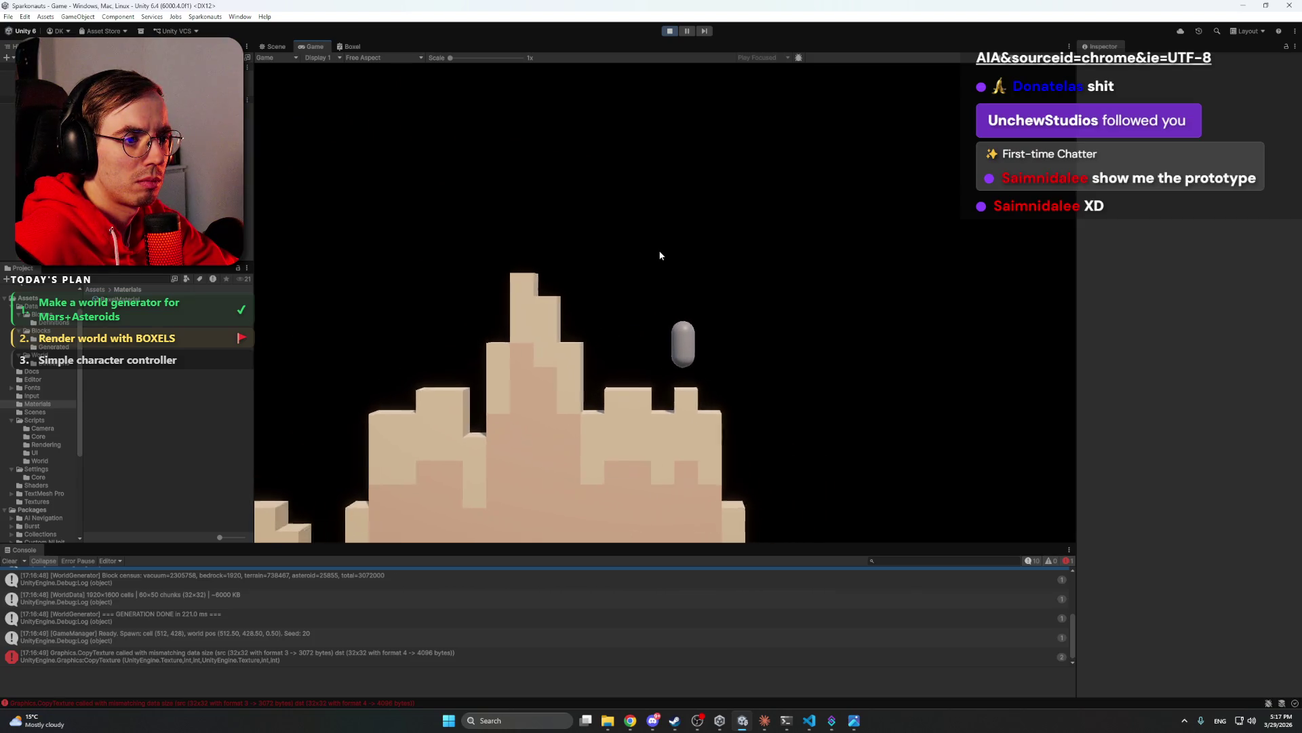
key(d)
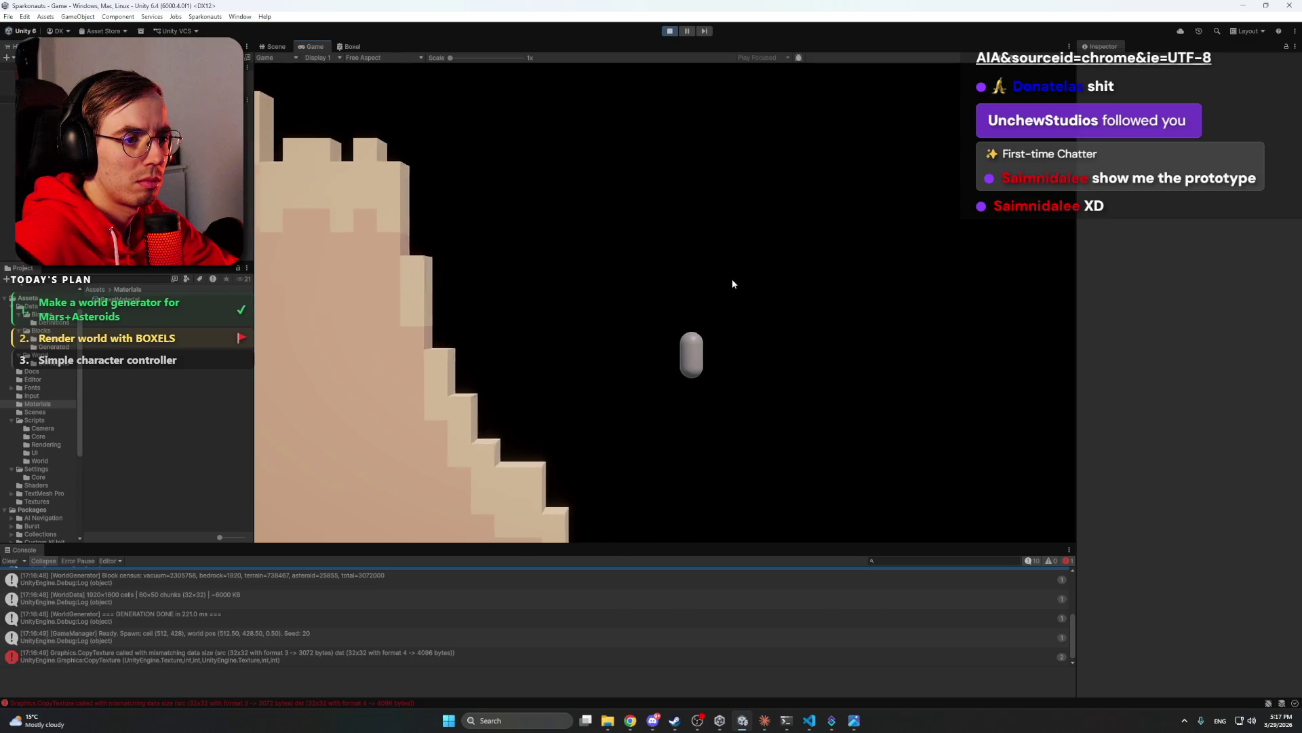
key(d)
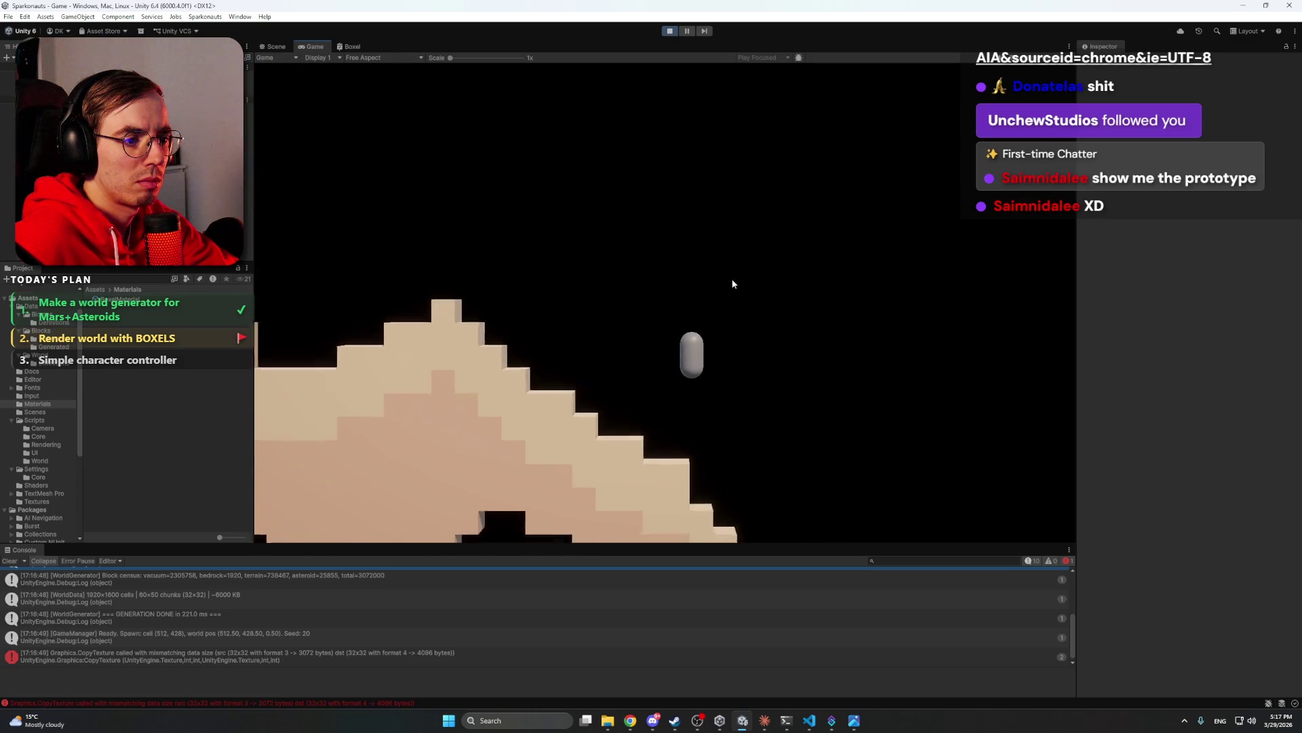
key(d)
key(space)
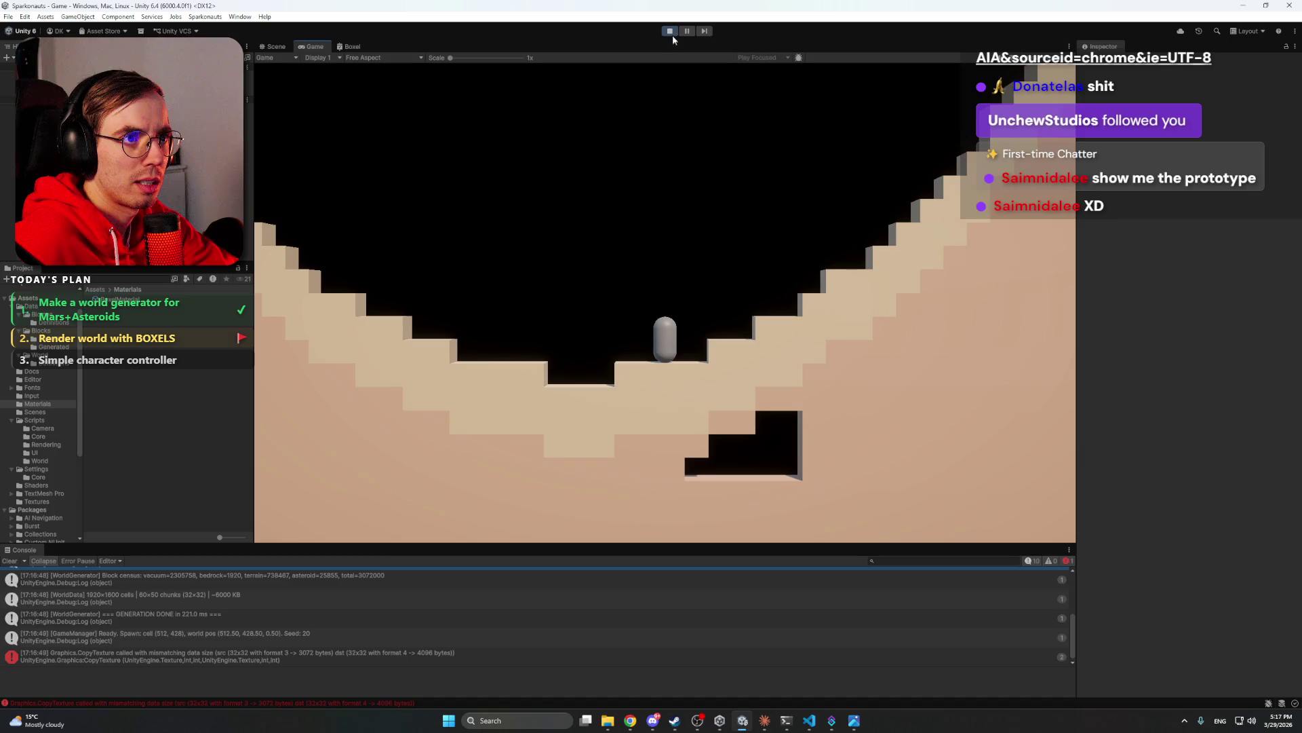
click(670, 30)
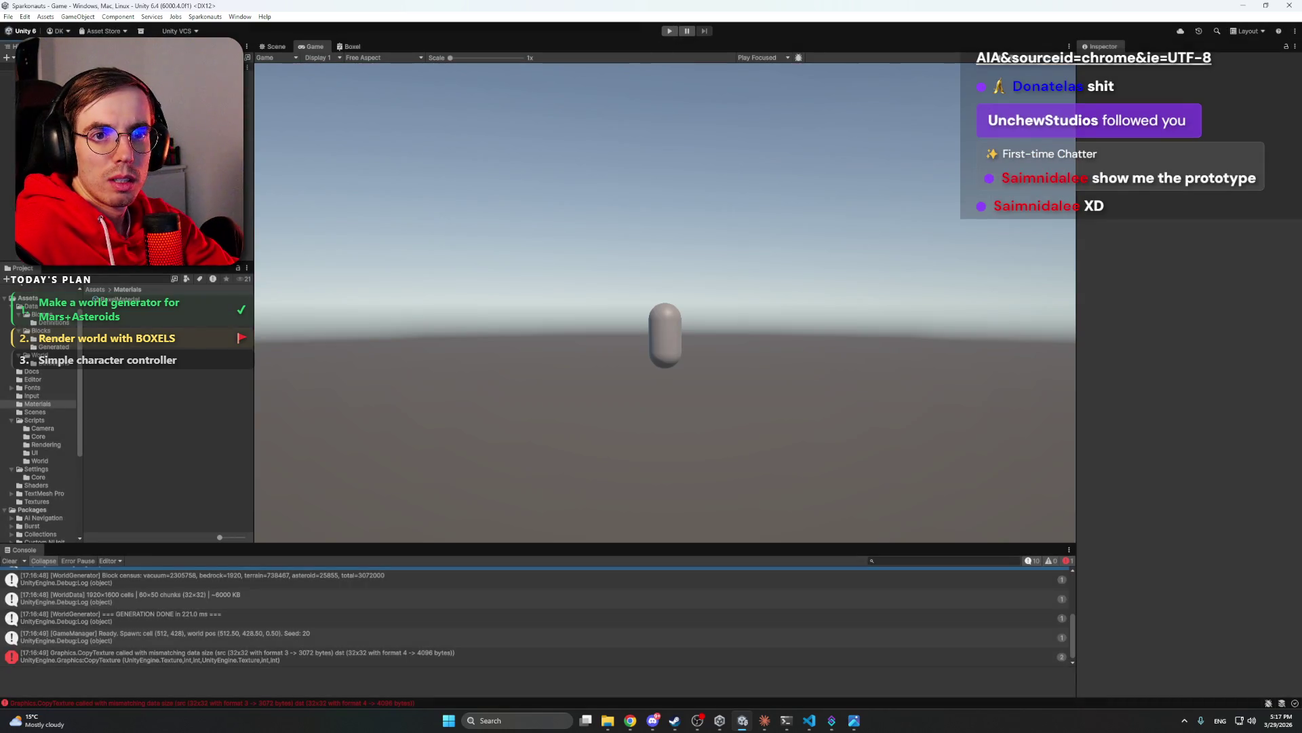
- Enlarge the Console and view the GENERATION START and Deep boundary log entries
mouse_move(337, 543)
mouse_down()
mouse_move(369, 477)
mouse_move(339, 436)
mouse_up()
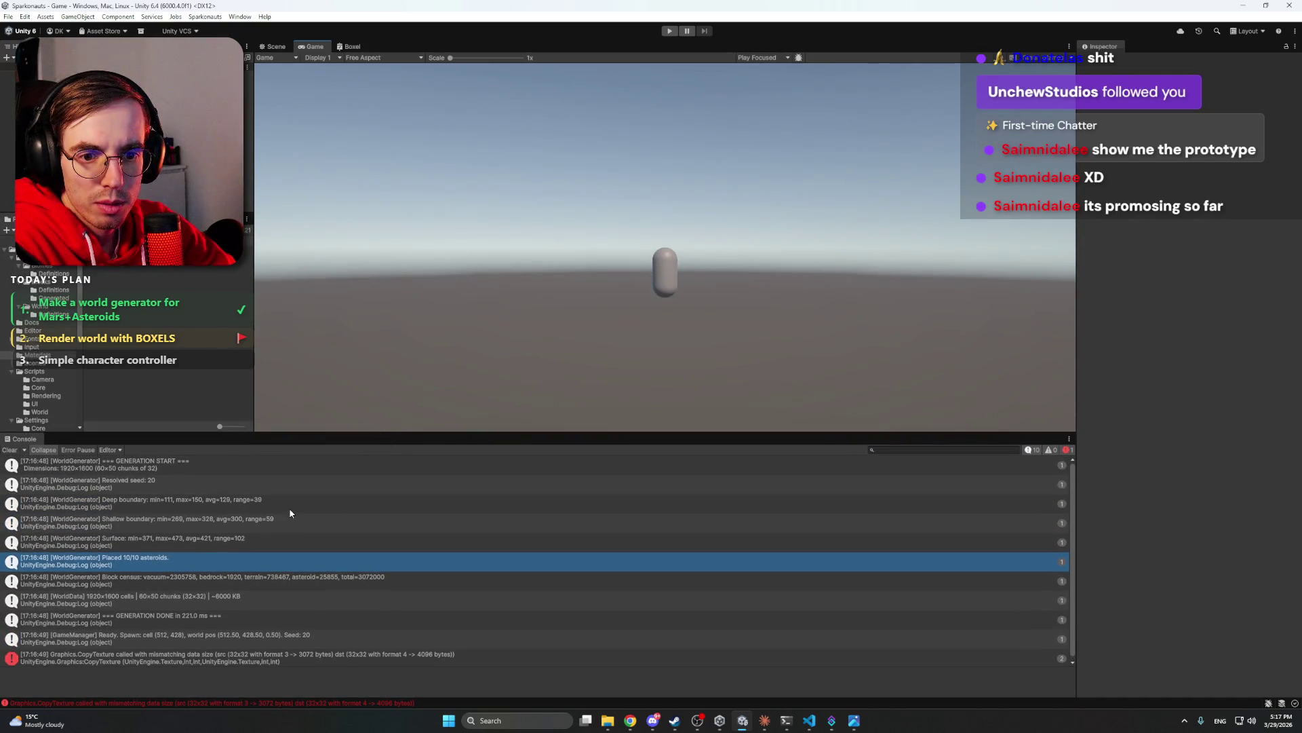
click(254, 462)
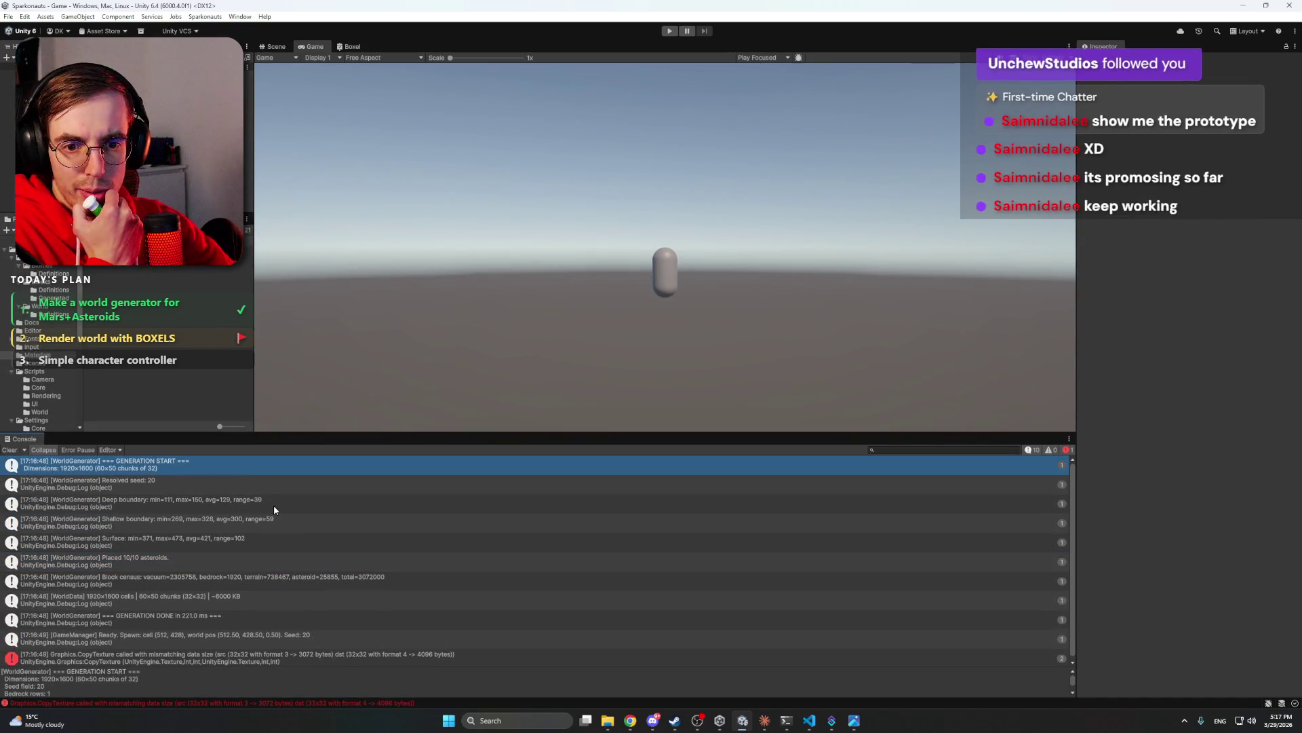
click(274, 504)
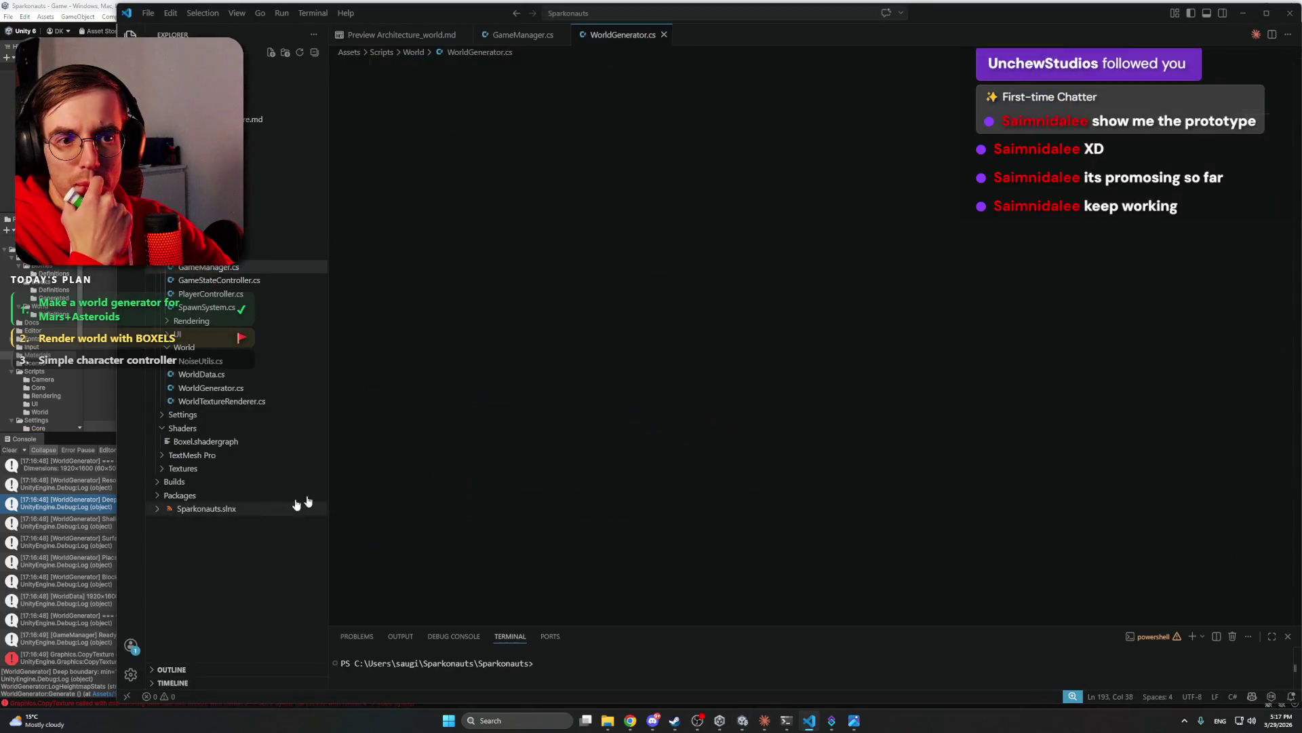
- Select the heightmap stats Debug.Log statement in WorldGenerator.cs
click(718, 347)
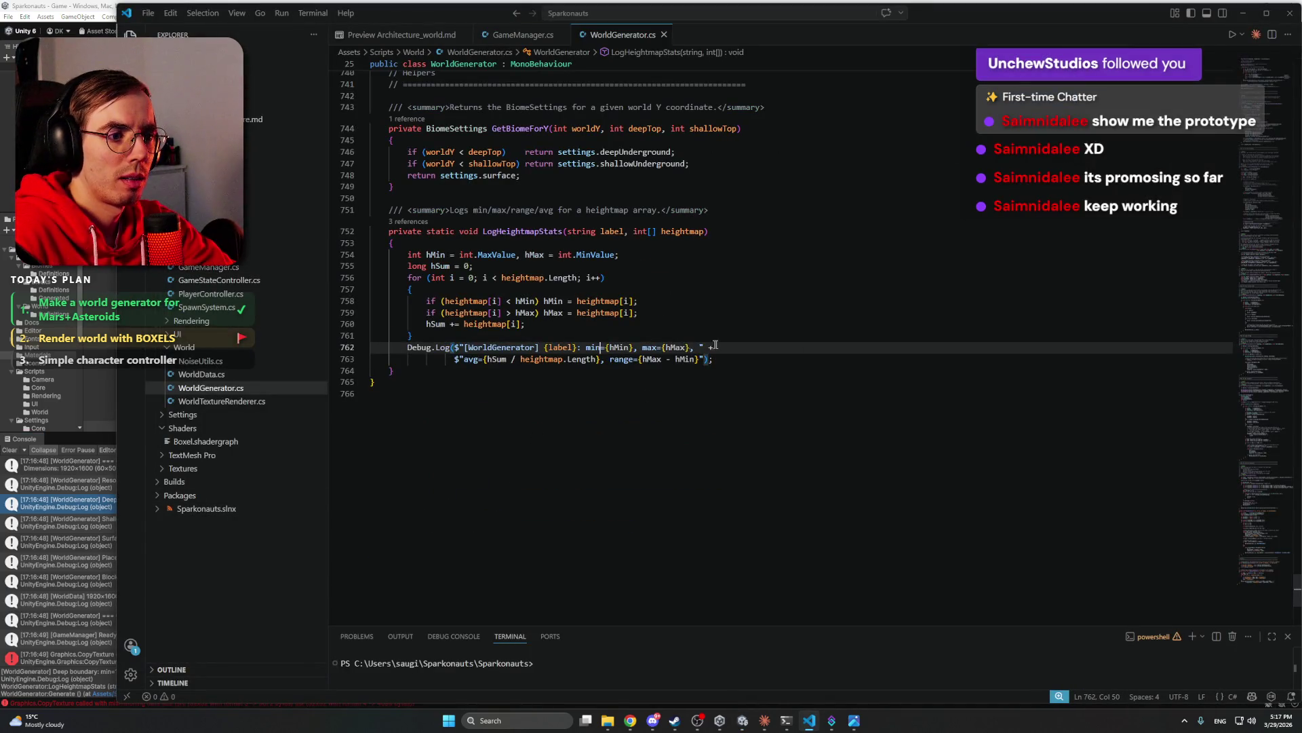
scroll(719, 367, up, 1)
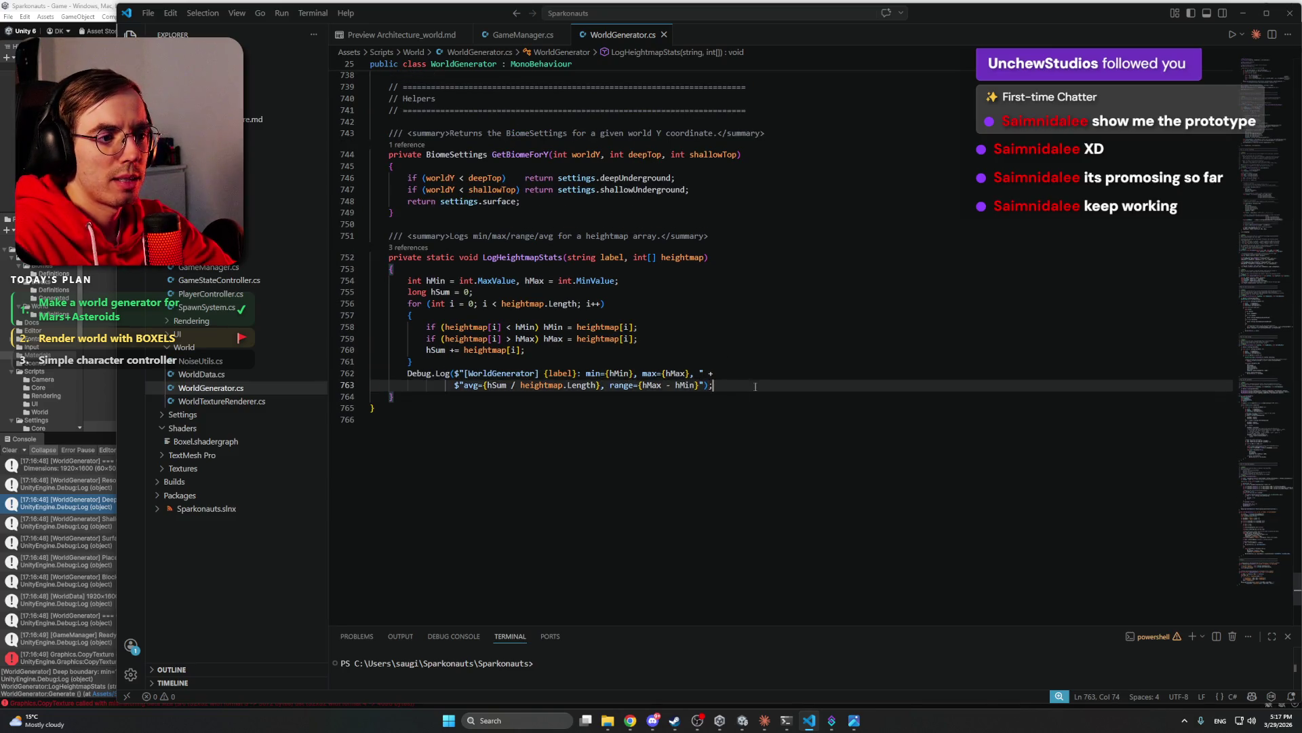
drag(714, 384, 371, 373)
- Look over the Chunk Blocks field in WorldData.cs, then return to Claude
click(316, 376)
scroll(598, 274, down, 3)
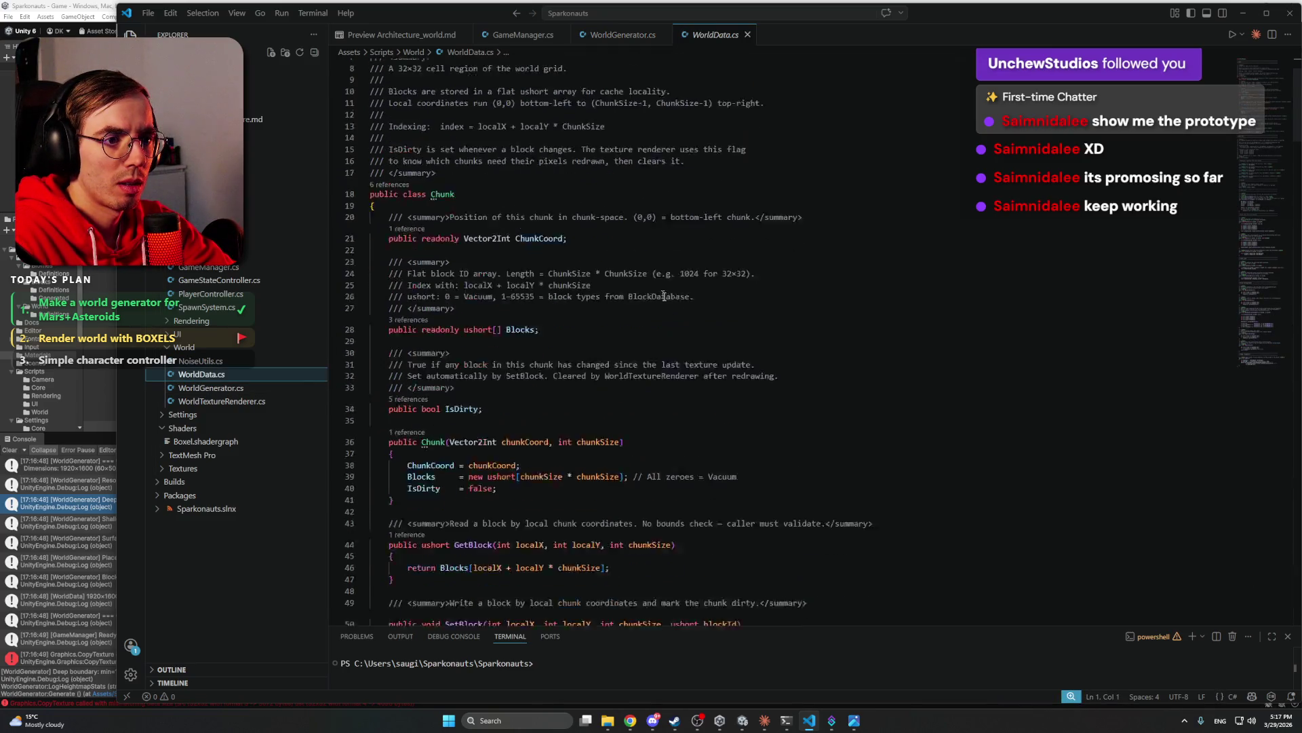
click(599, 274)
scroll(599, 275, down, 12)
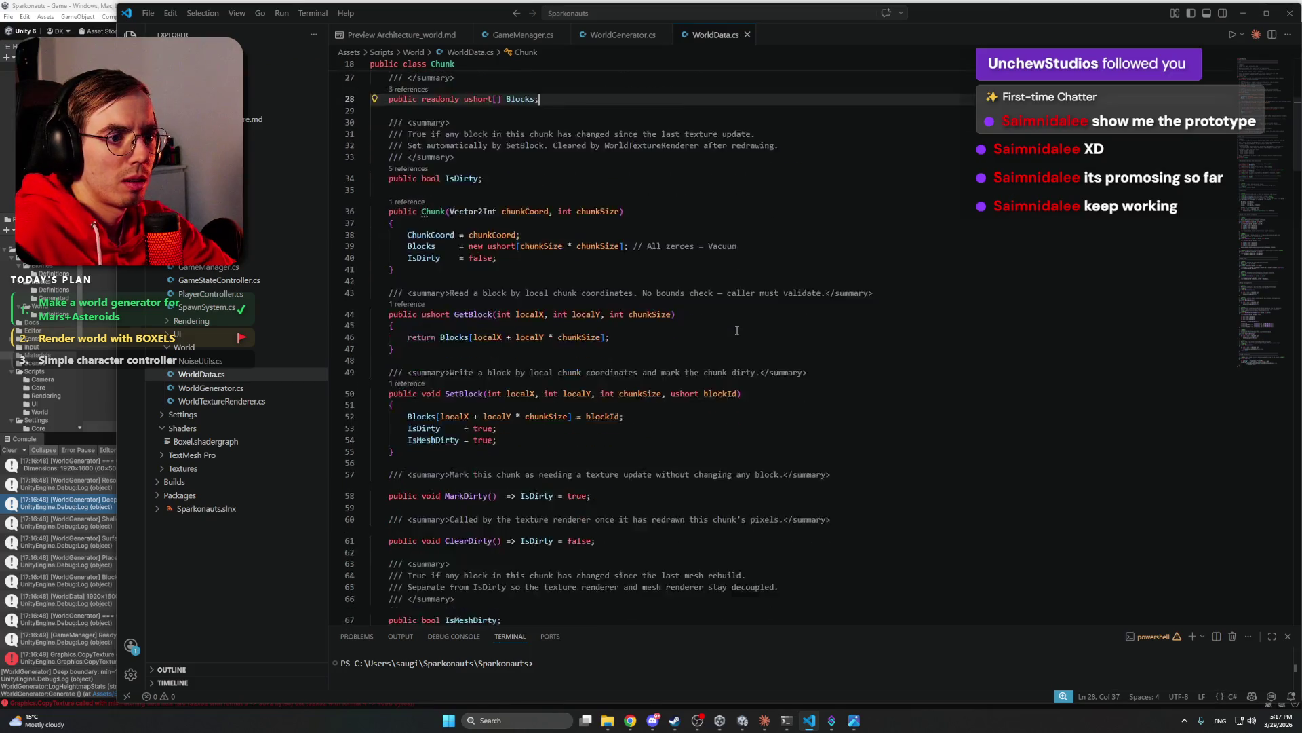
click(765, 719)
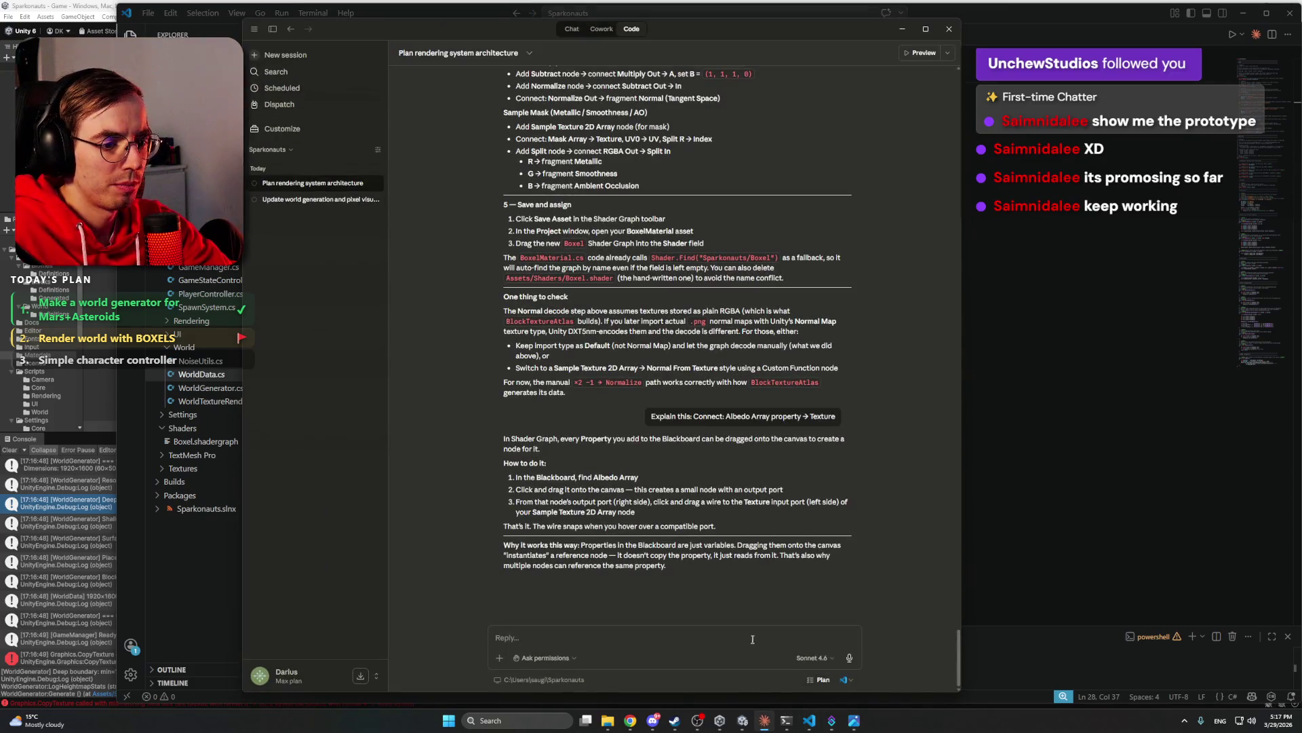
- Ask Claude for a DebugConsole bool that, when off, prints only map generation time
text(From f)
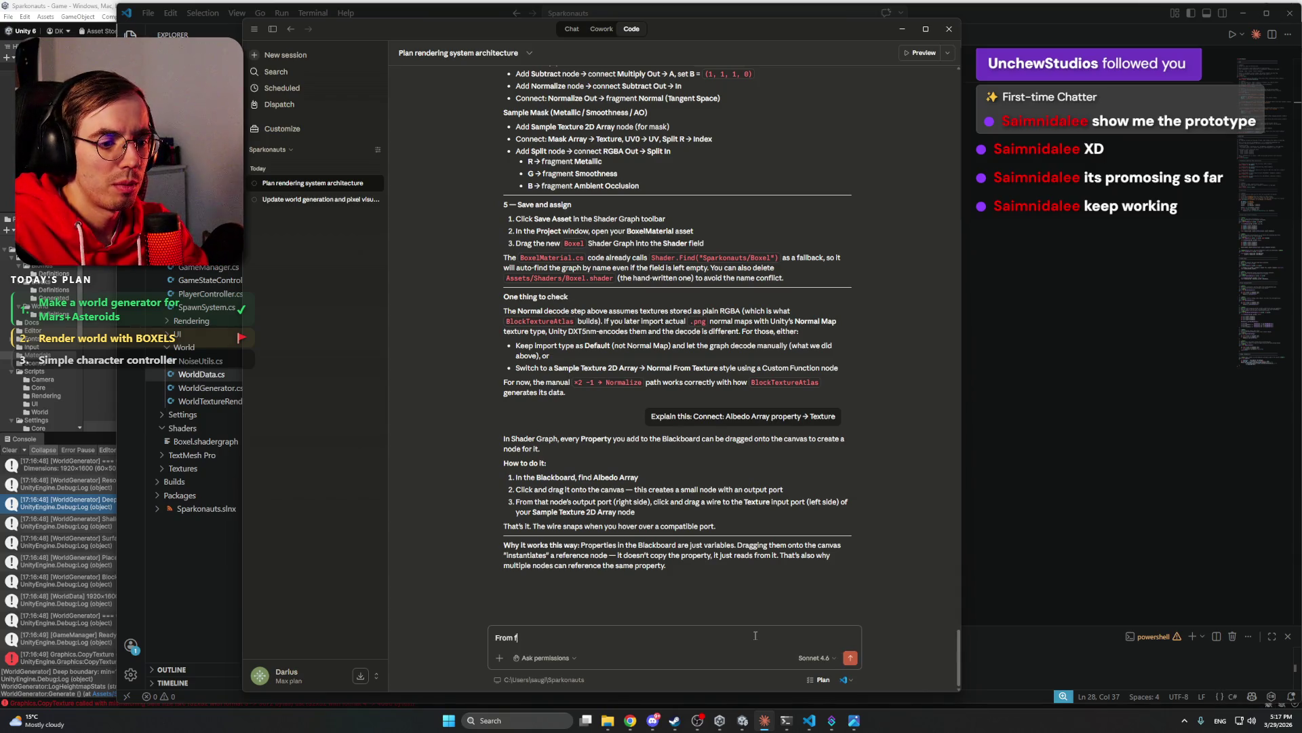
key(BackSpace)
text(world generati)
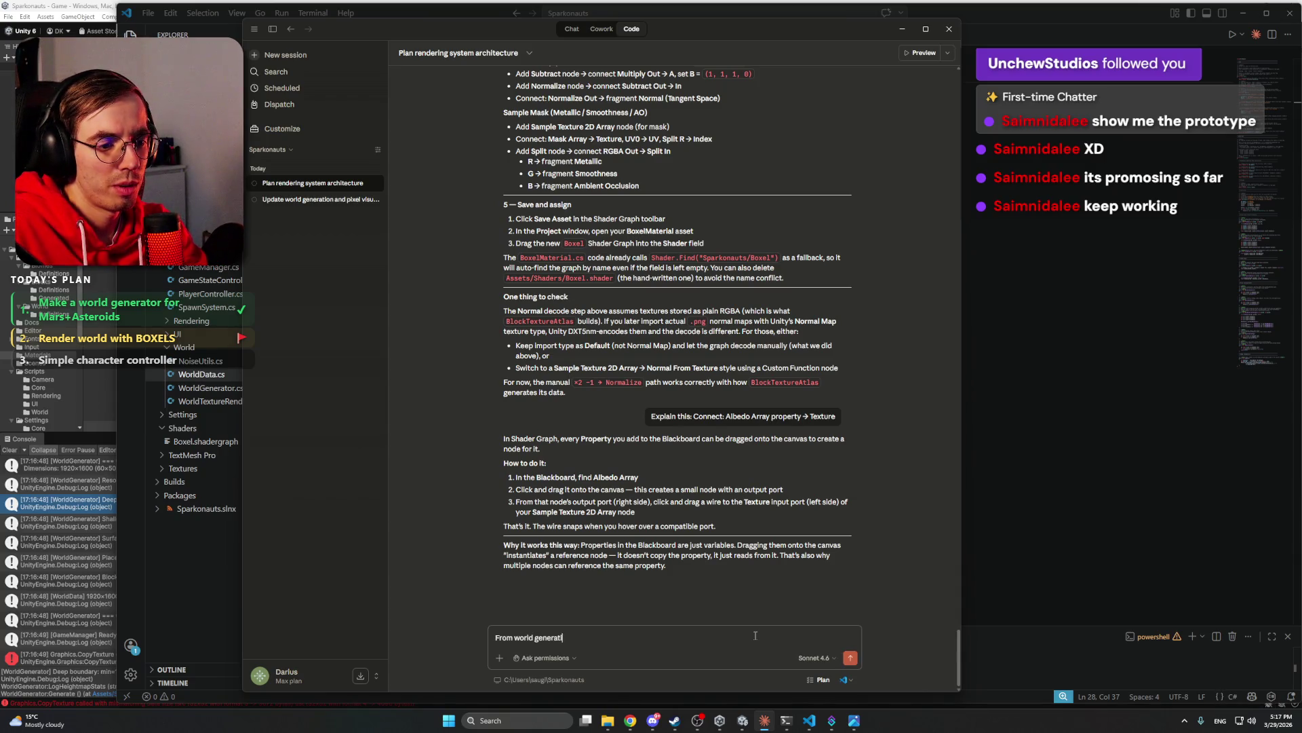
text(on debug, make that)
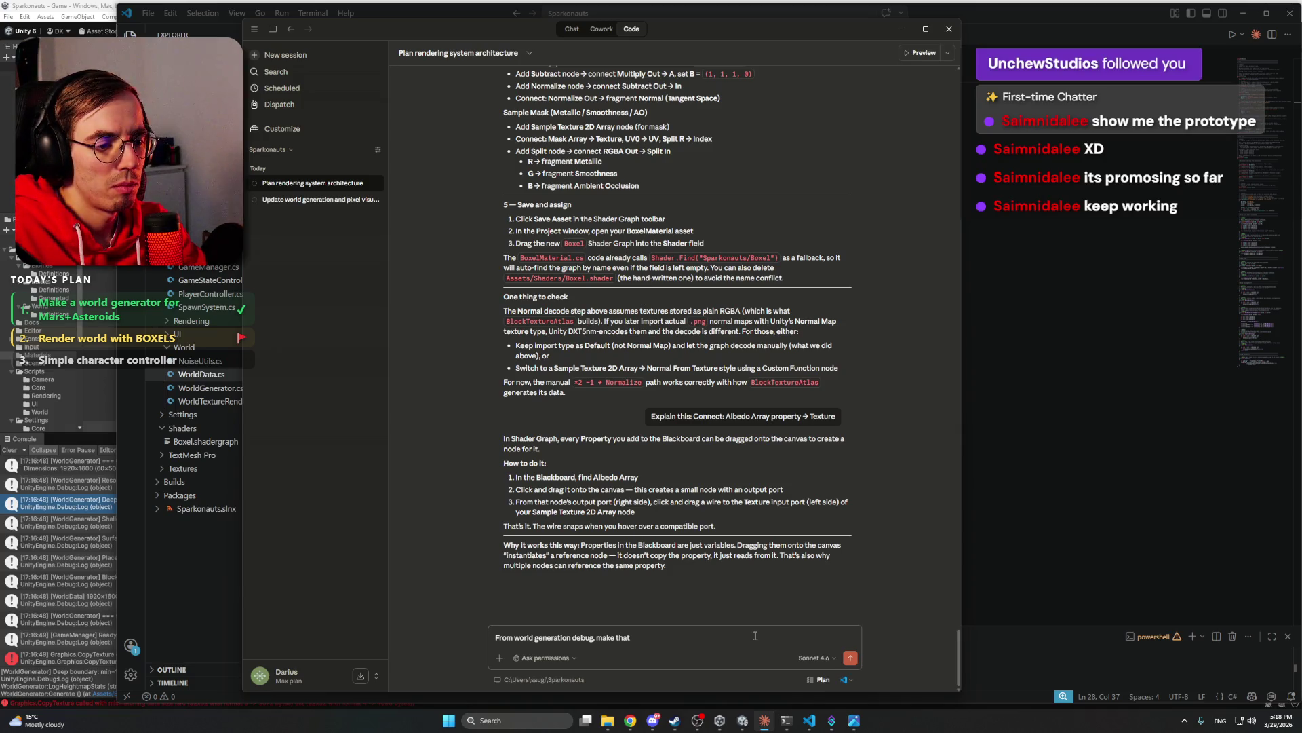
text(add)
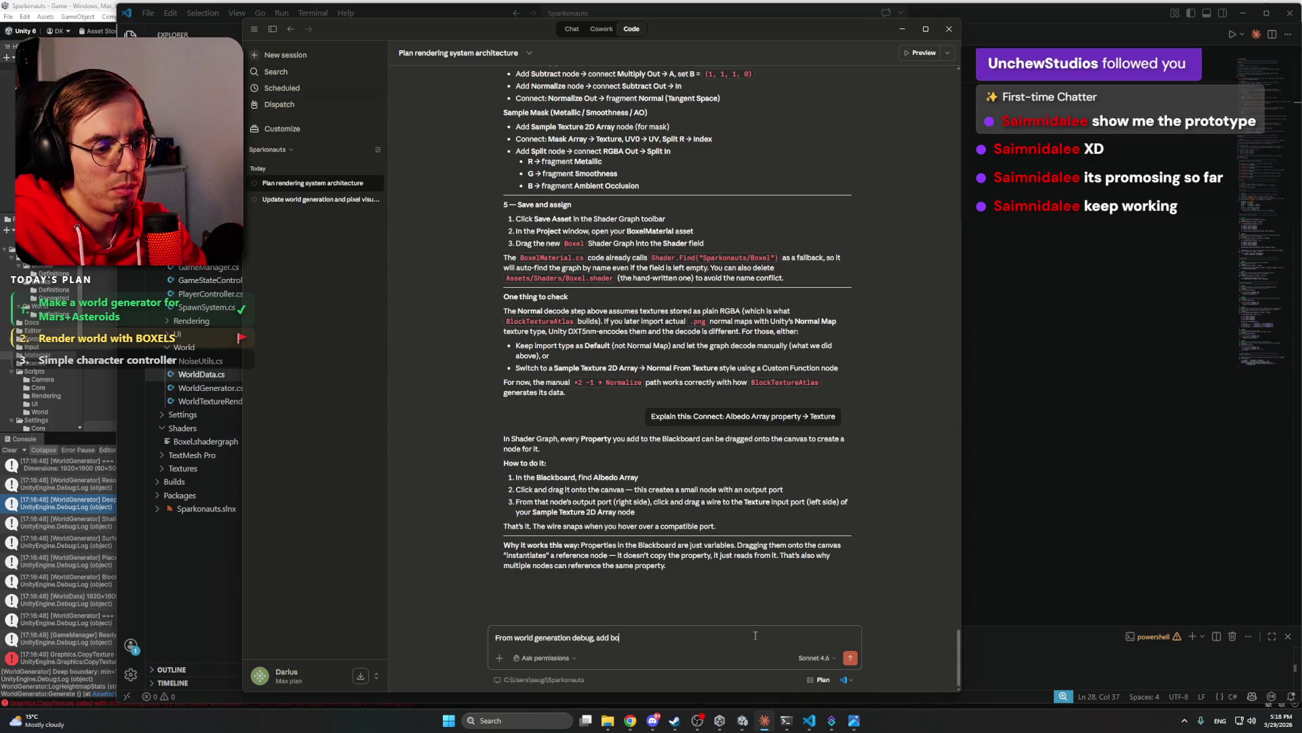
text( bool DebugConsol)
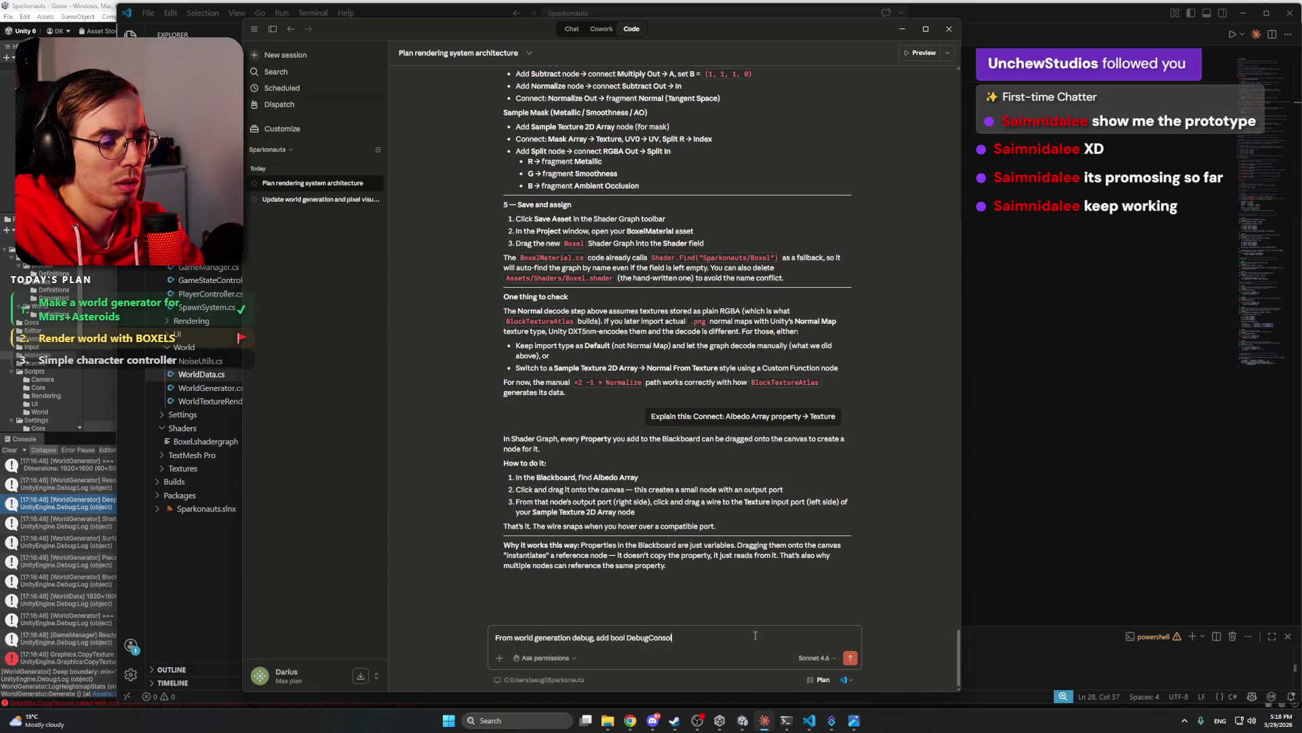
text(e, if unchecked,)
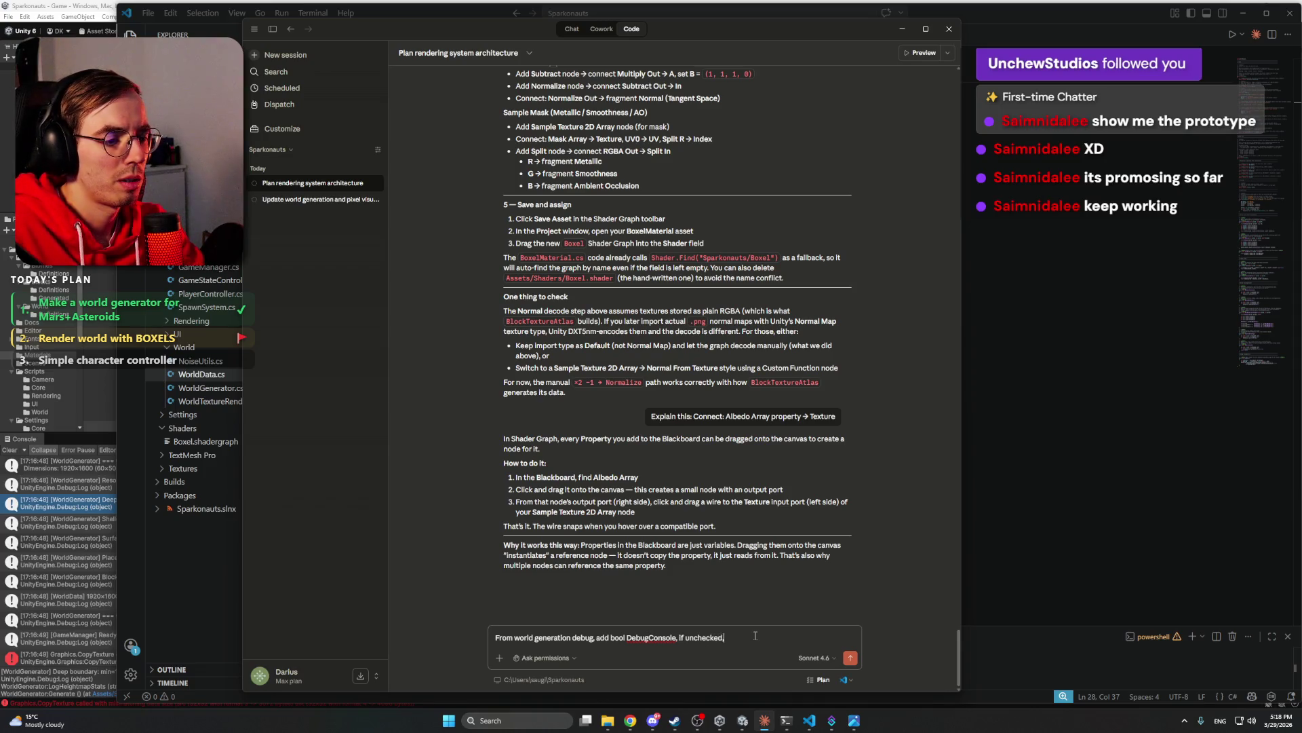
text( no printing)
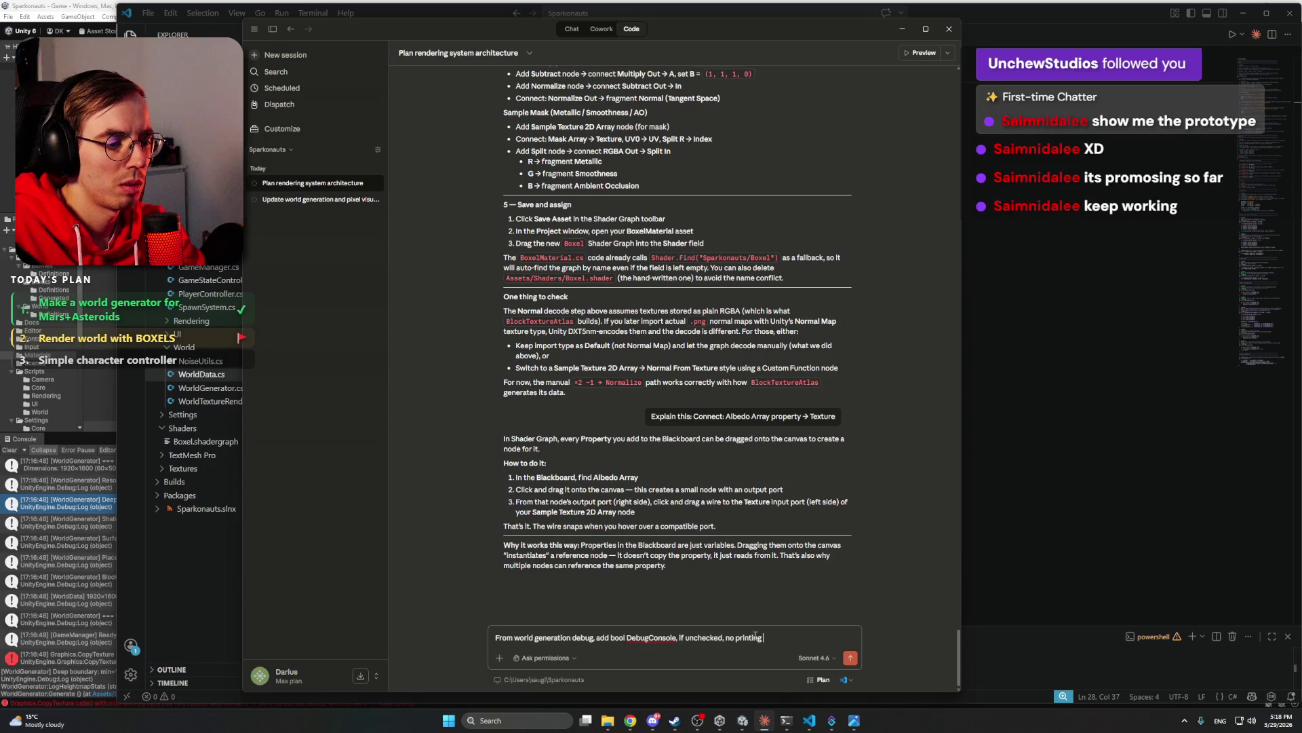
text( into Console, only t)
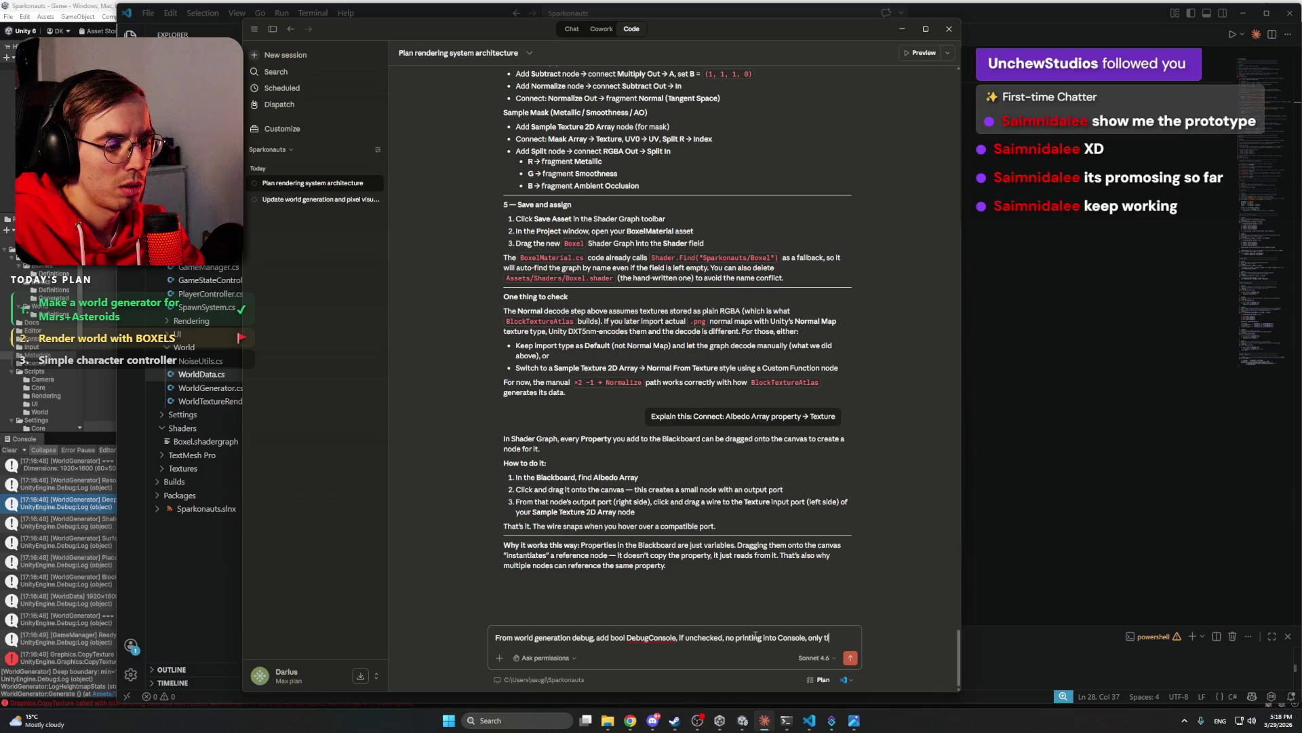
text(ime taken)
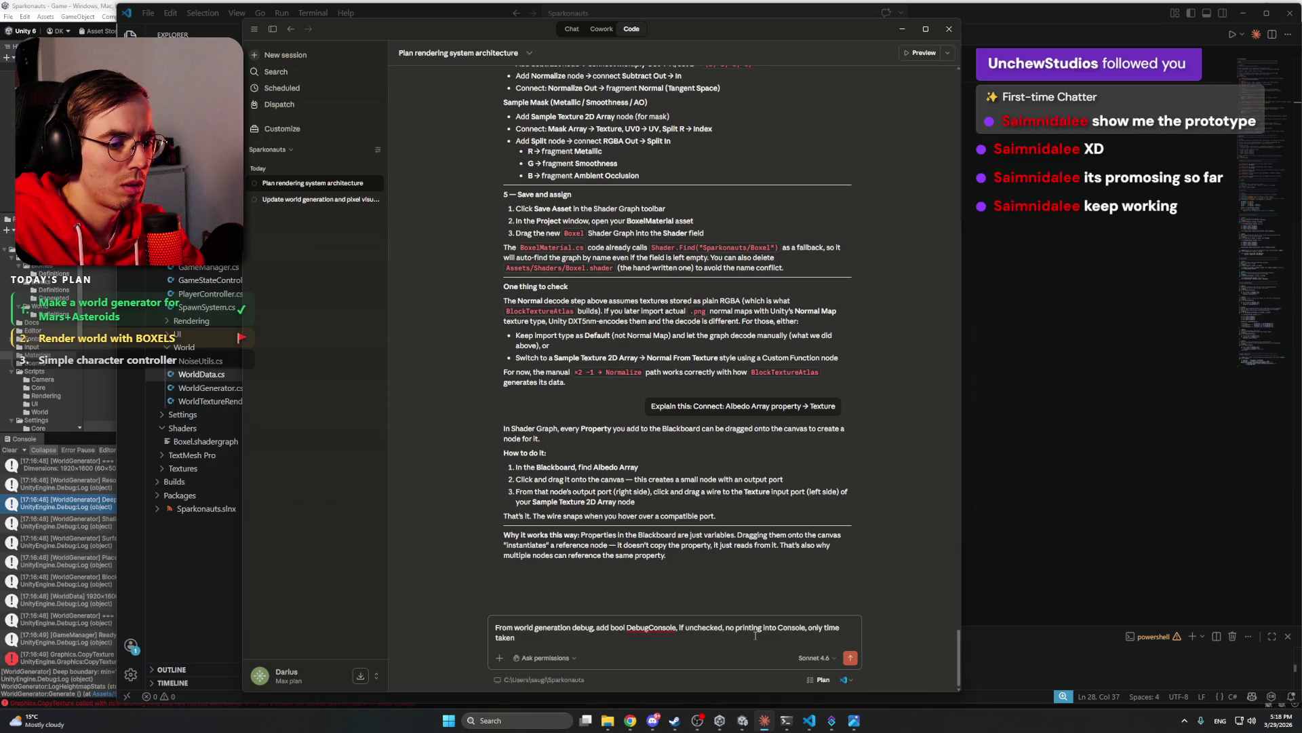
text( to generate the map.)
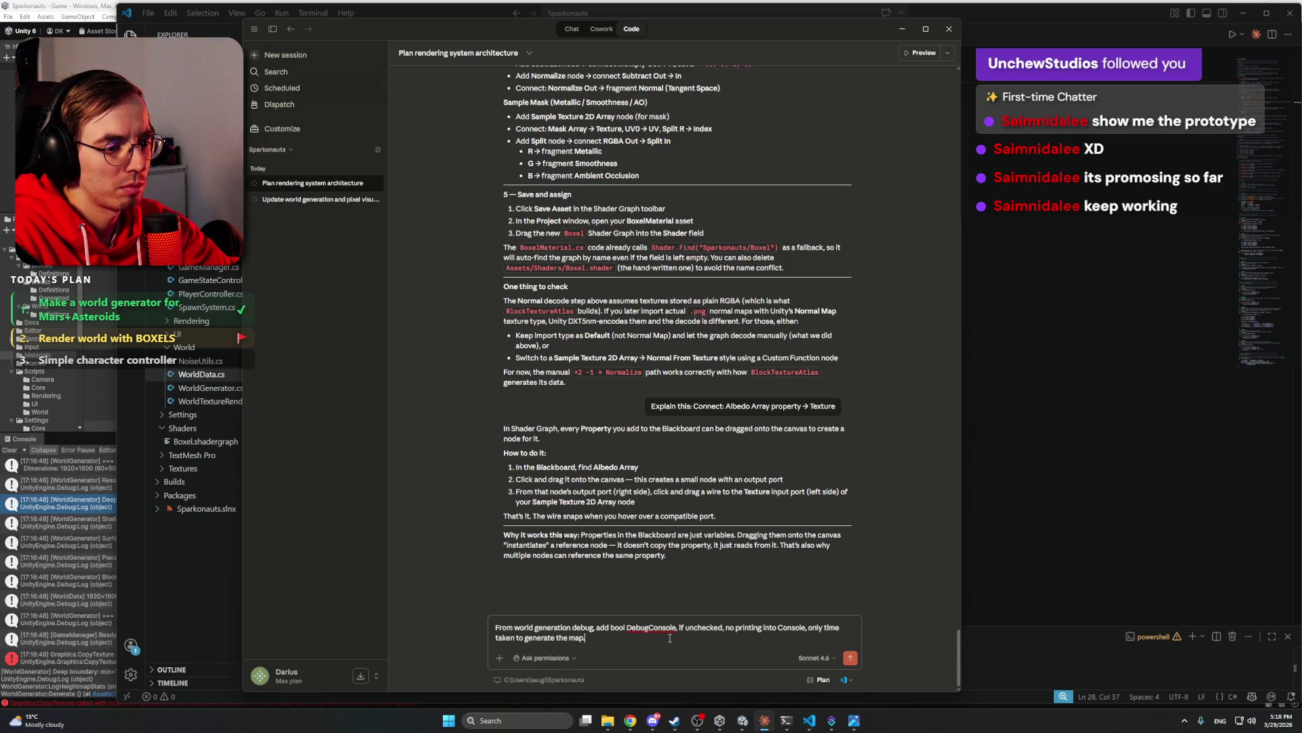
key(Return)
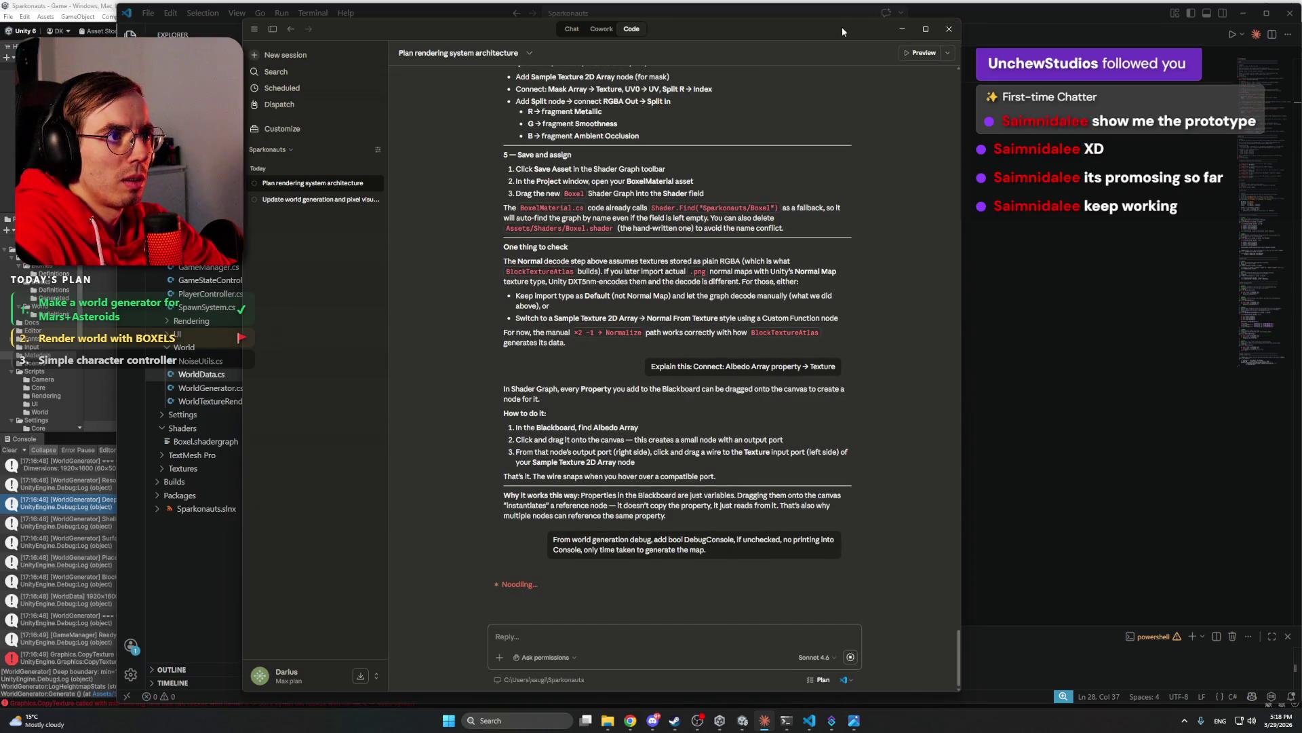
drag(841, 30, 916, 20)
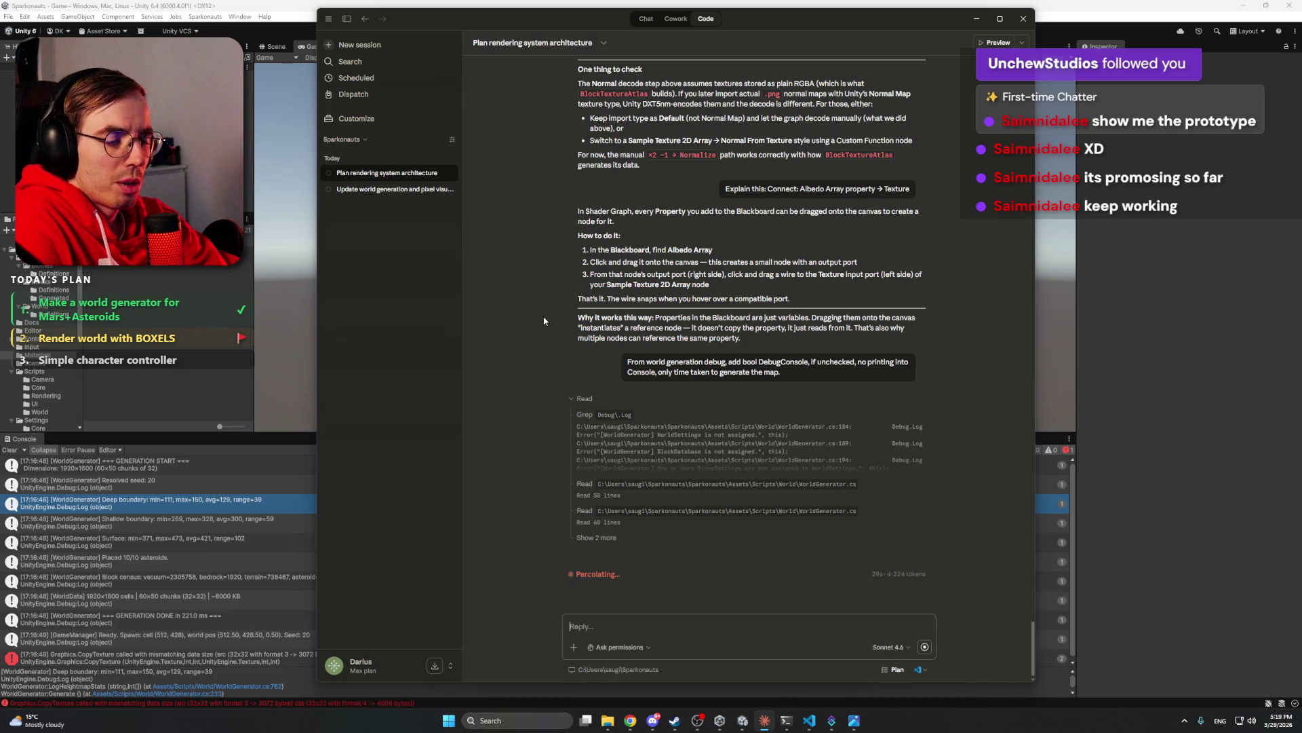
click(311, 4)
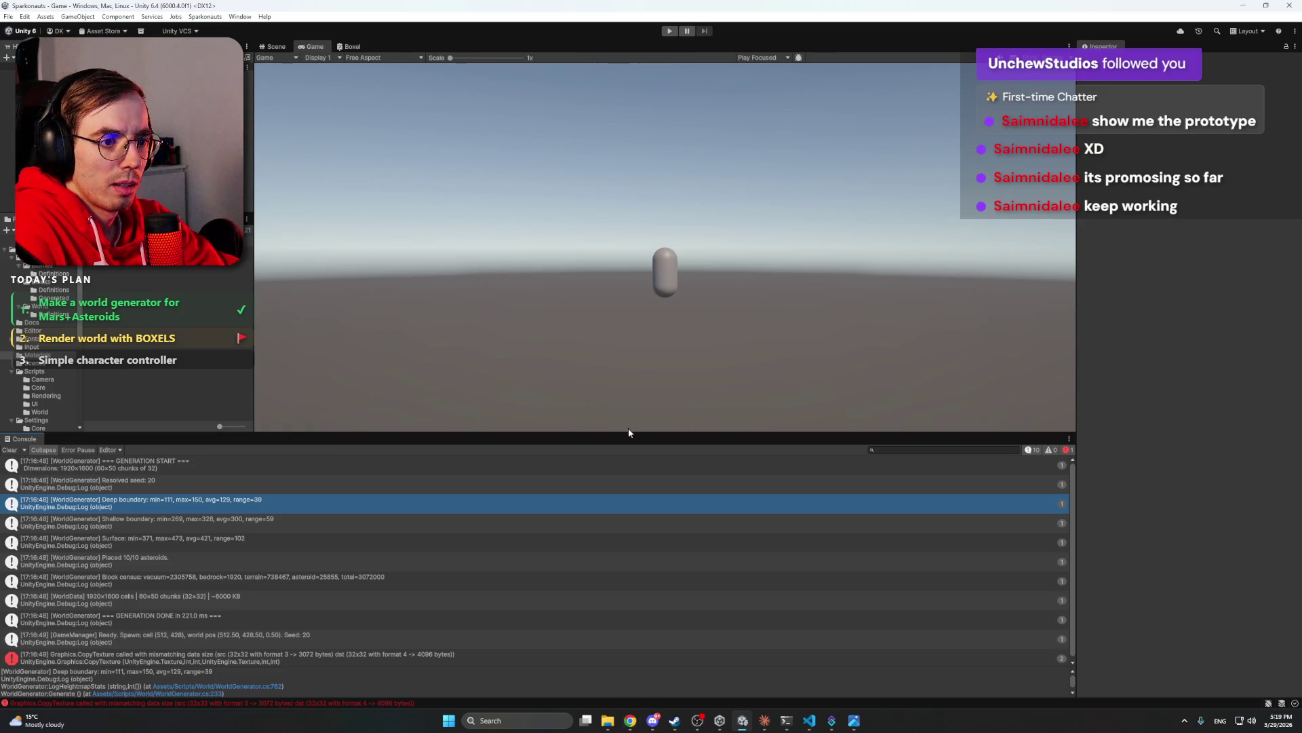
- Make the Game view taller and the Console smaller
drag(628, 432, 648, 581)
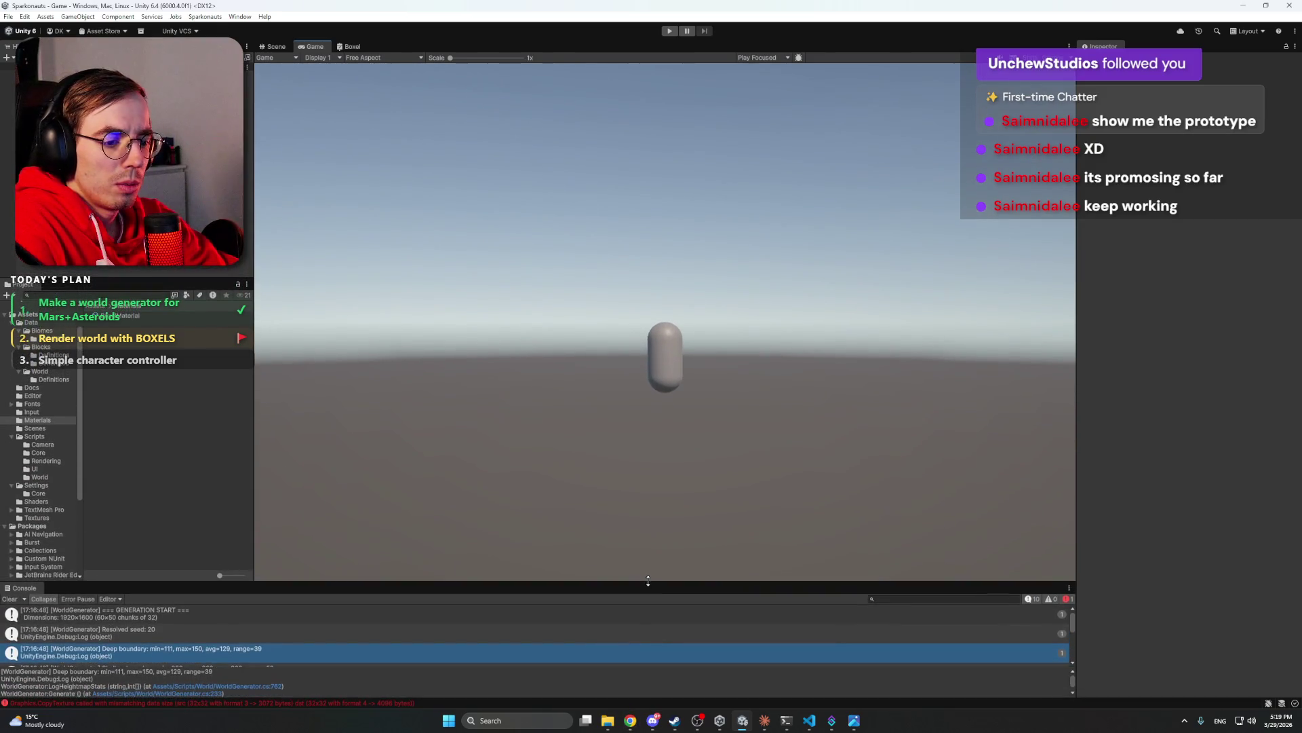
click(655, 718)
click(655, 719)
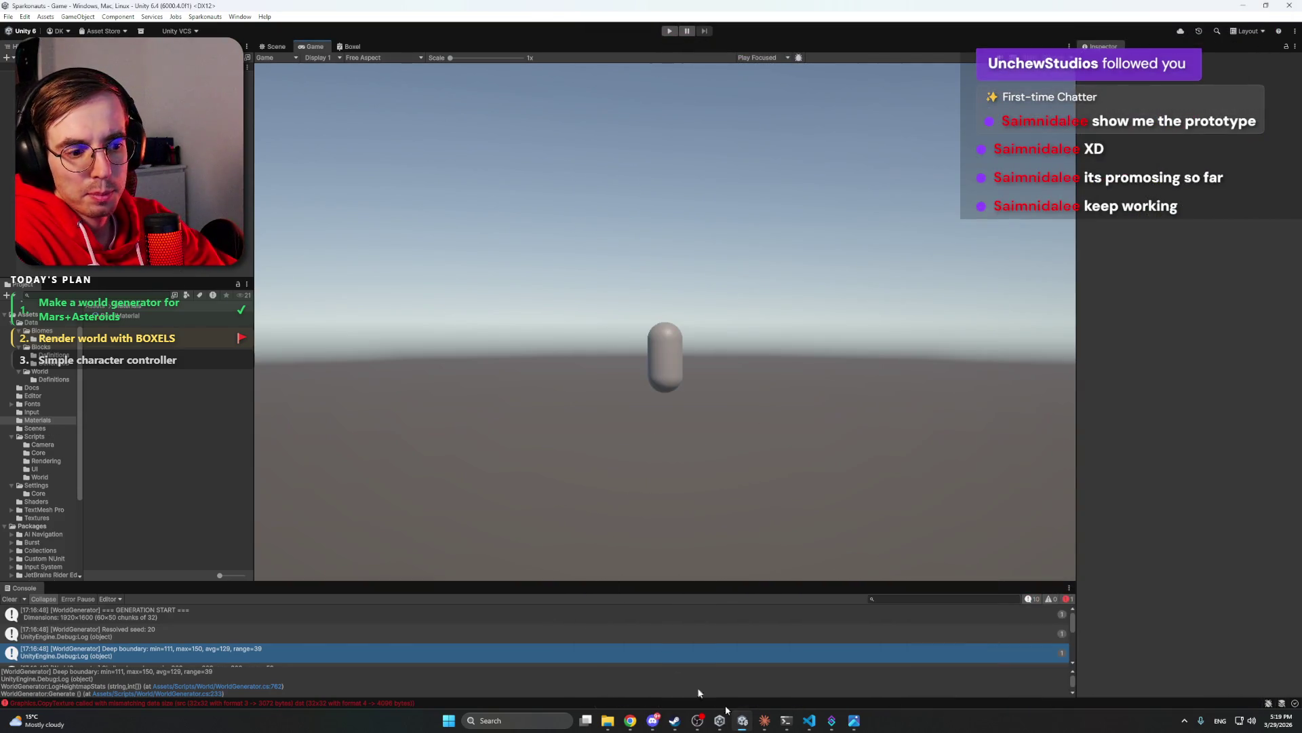
mouse_move(816, 723)
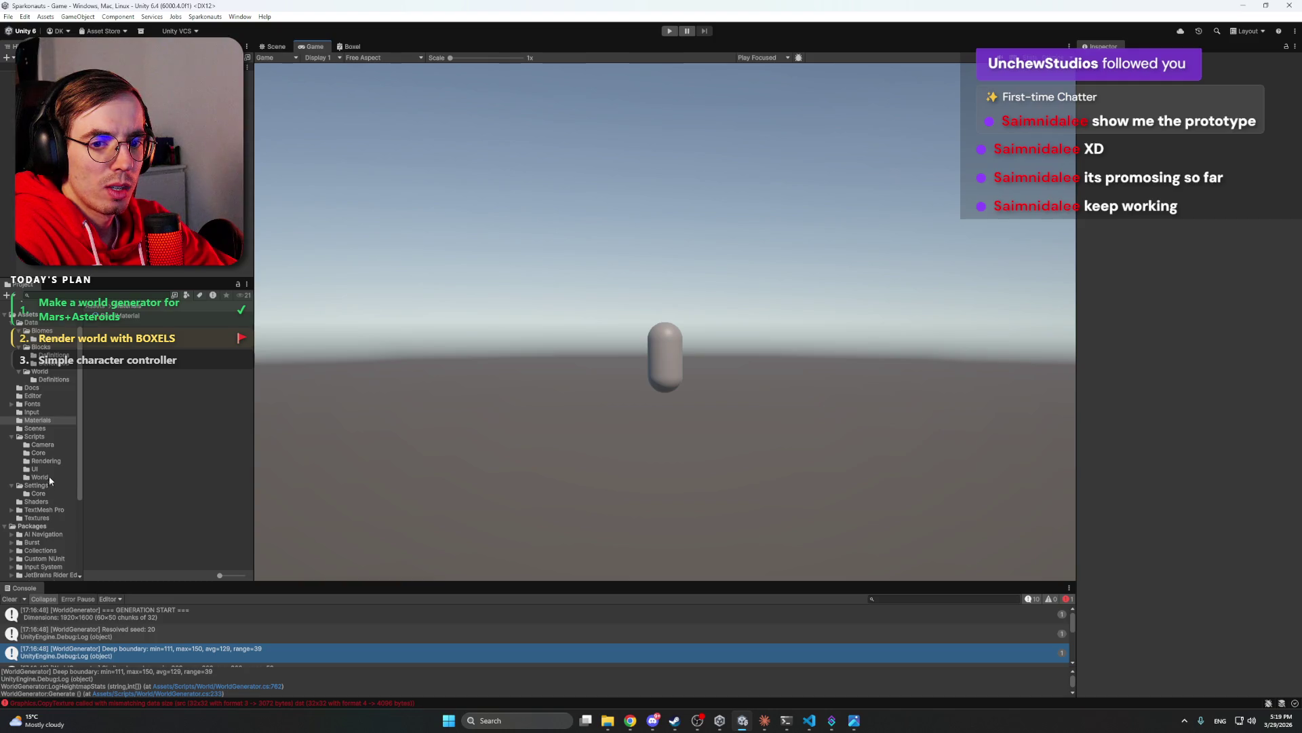
- Create a new folder named Sprites in the Assets root
click(28, 314)
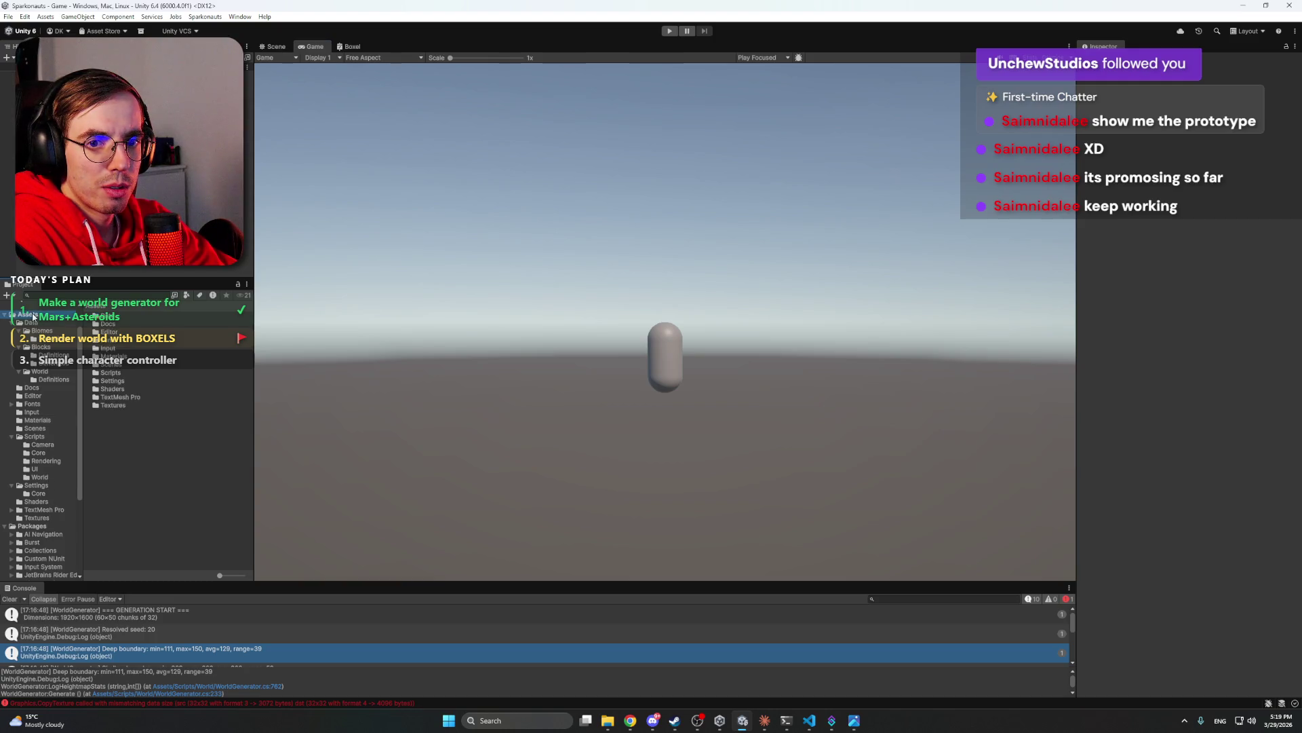
right_click(140, 443)
mouse_move(285, 160)
click(356, 160)
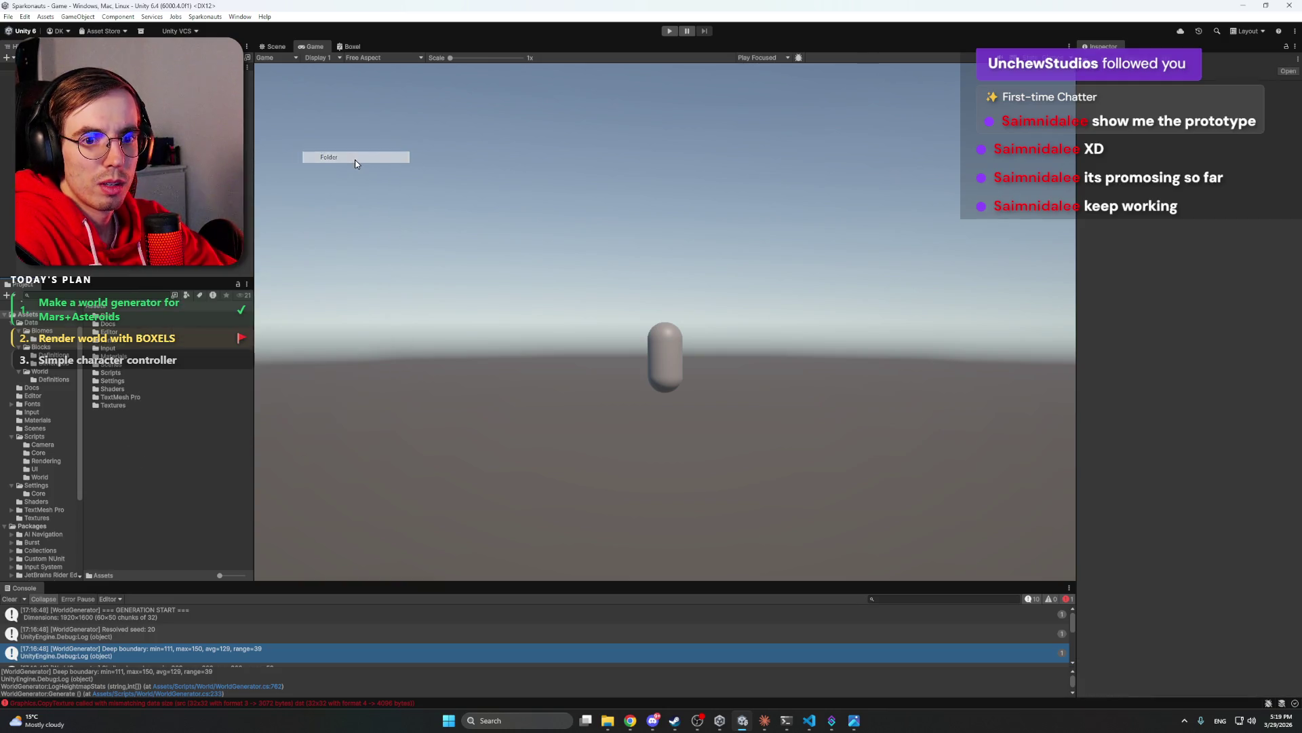
text(Sprites)
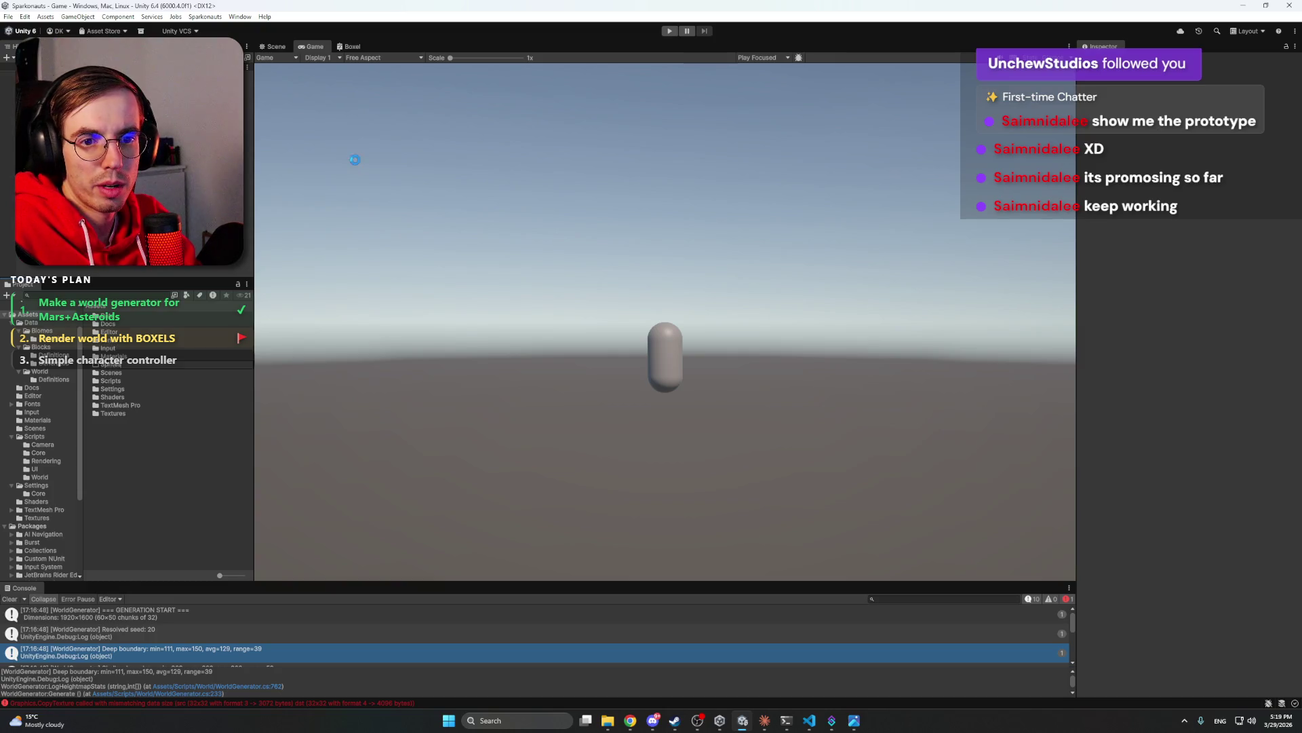
key(Return)
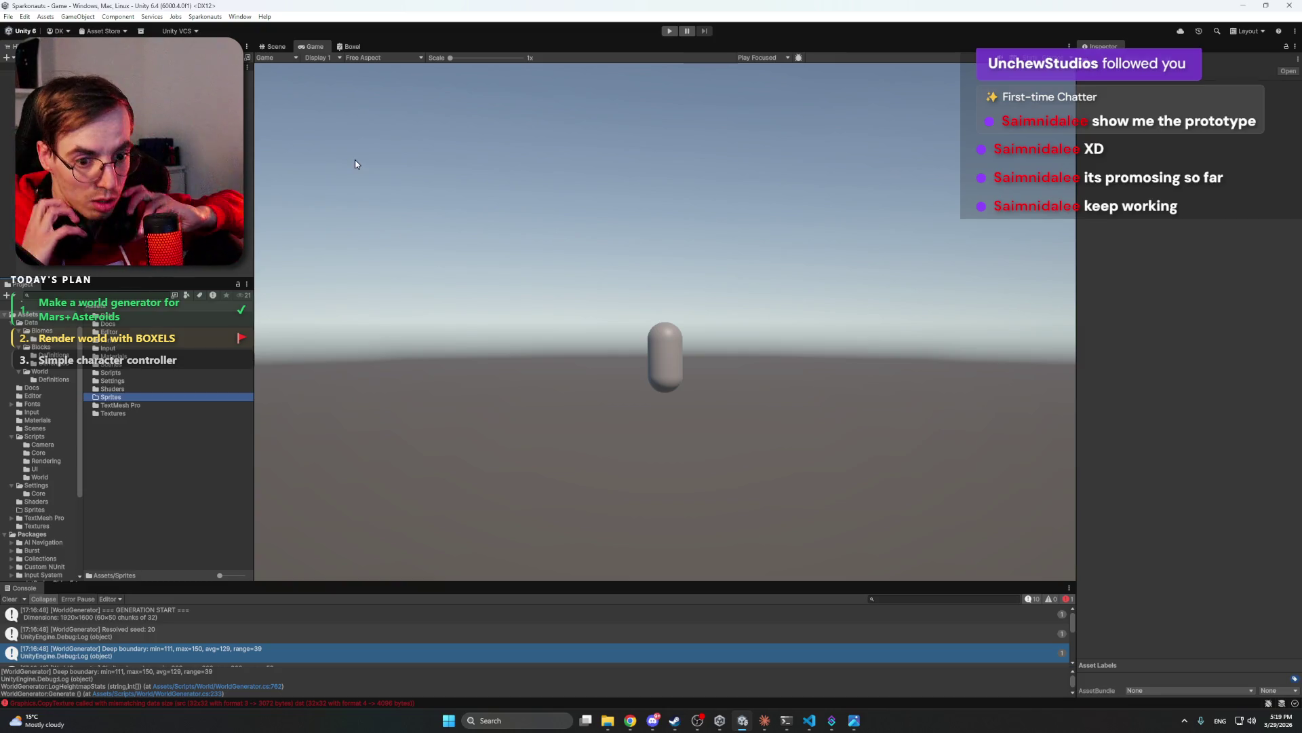
- Open the Sprites folder and start Import New Asset from its context menu
double_click(116, 401)
right_click(156, 386)
mouse_move(180, 400)
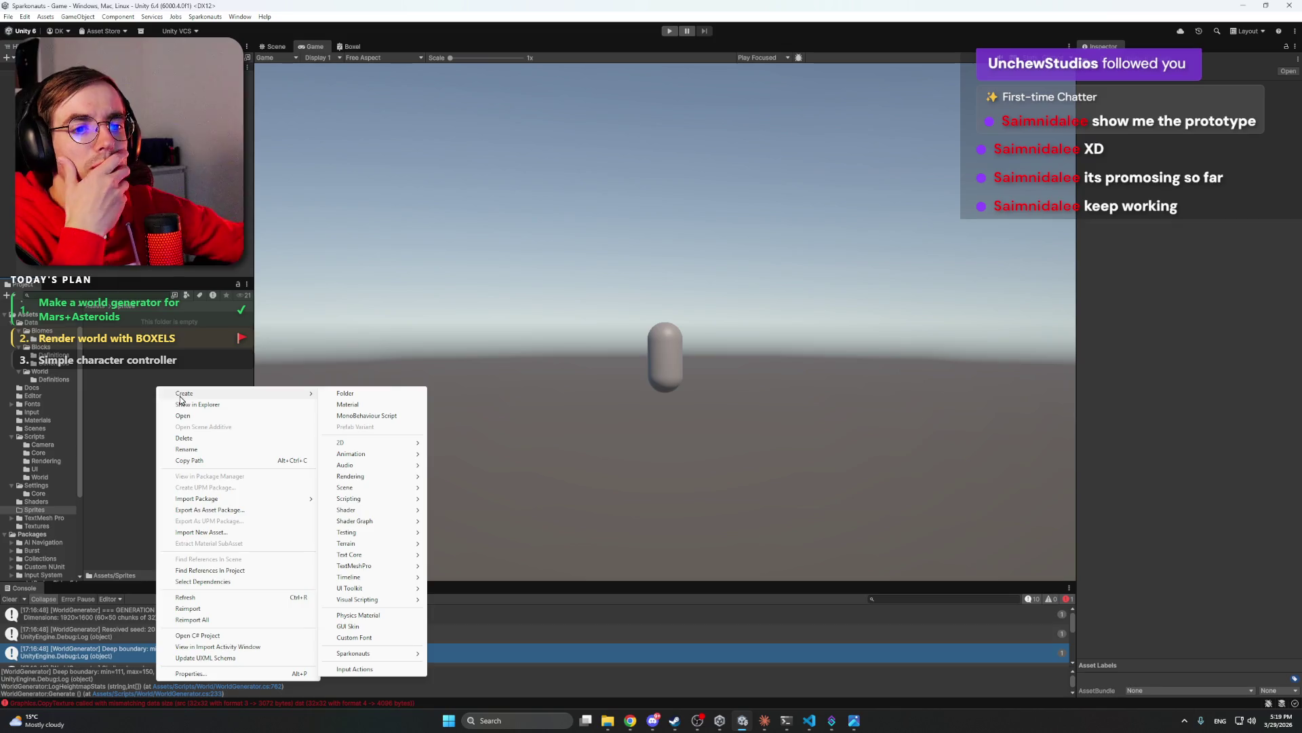
click(190, 395)
click(190, 395)
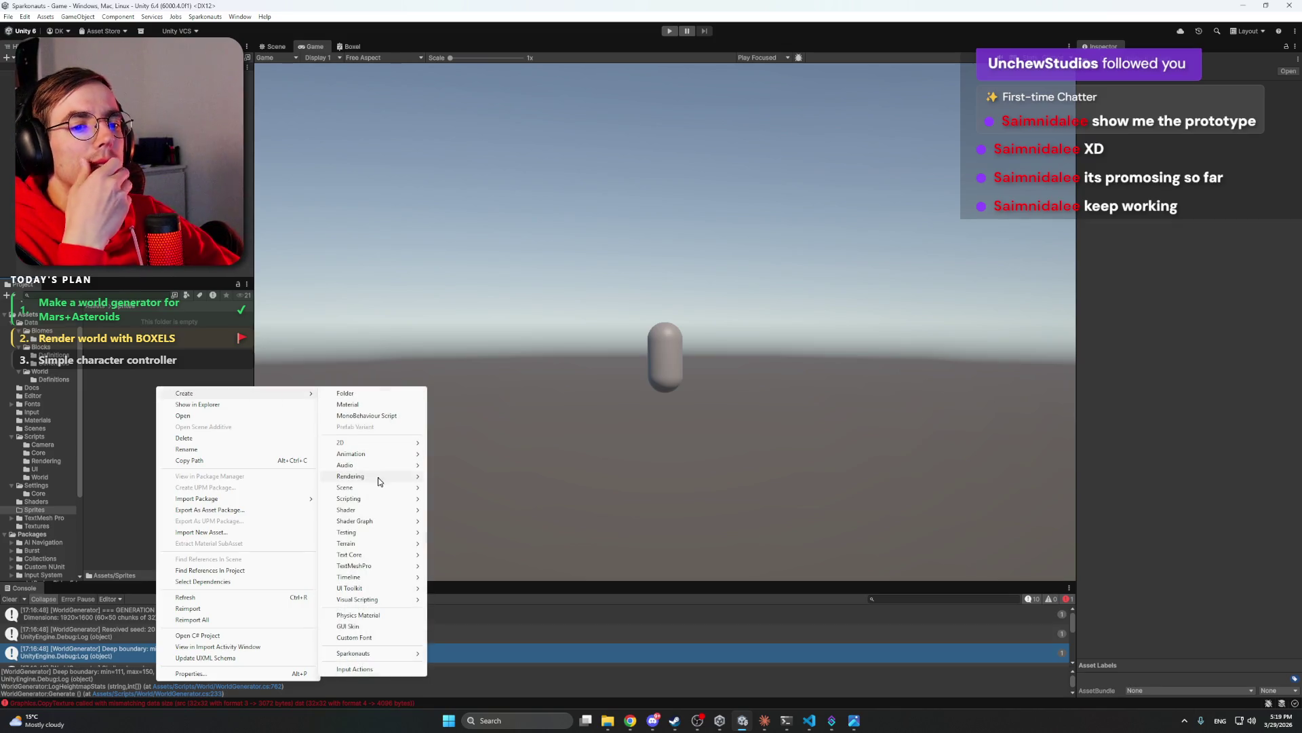
mouse_move(377, 476)
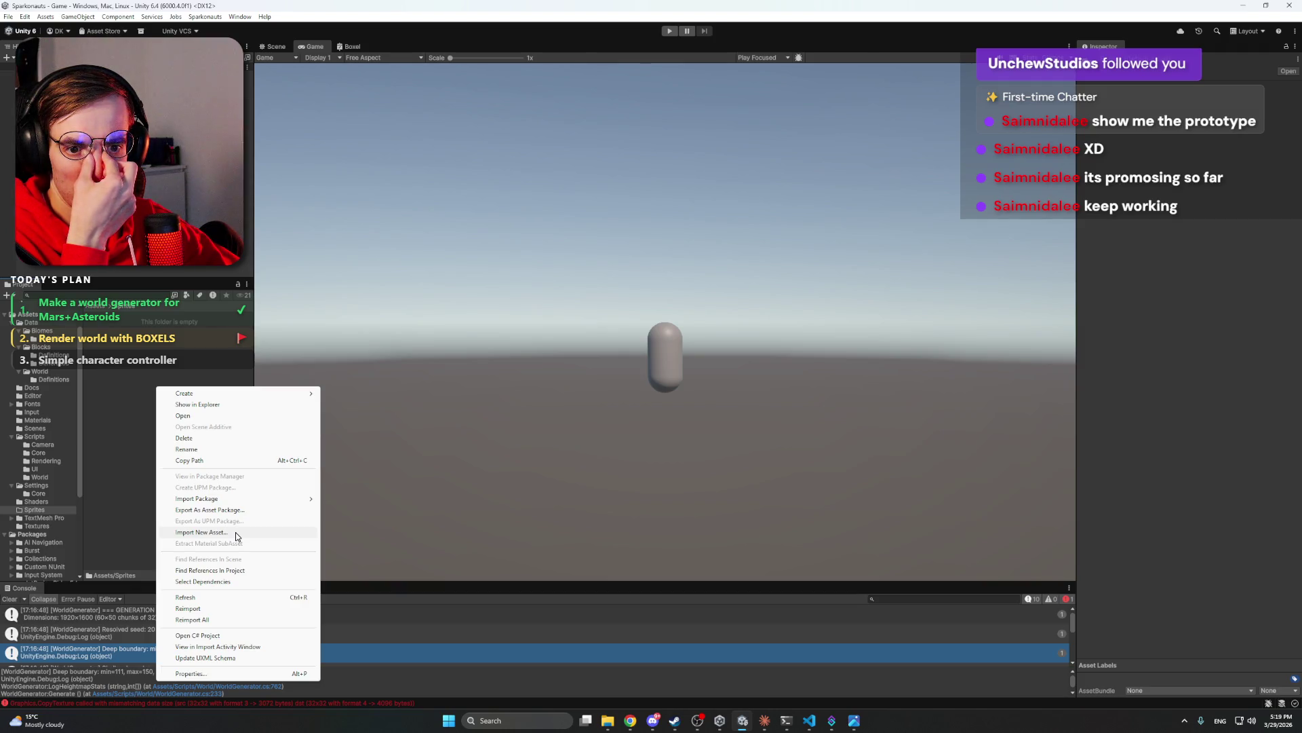
click(235, 532)
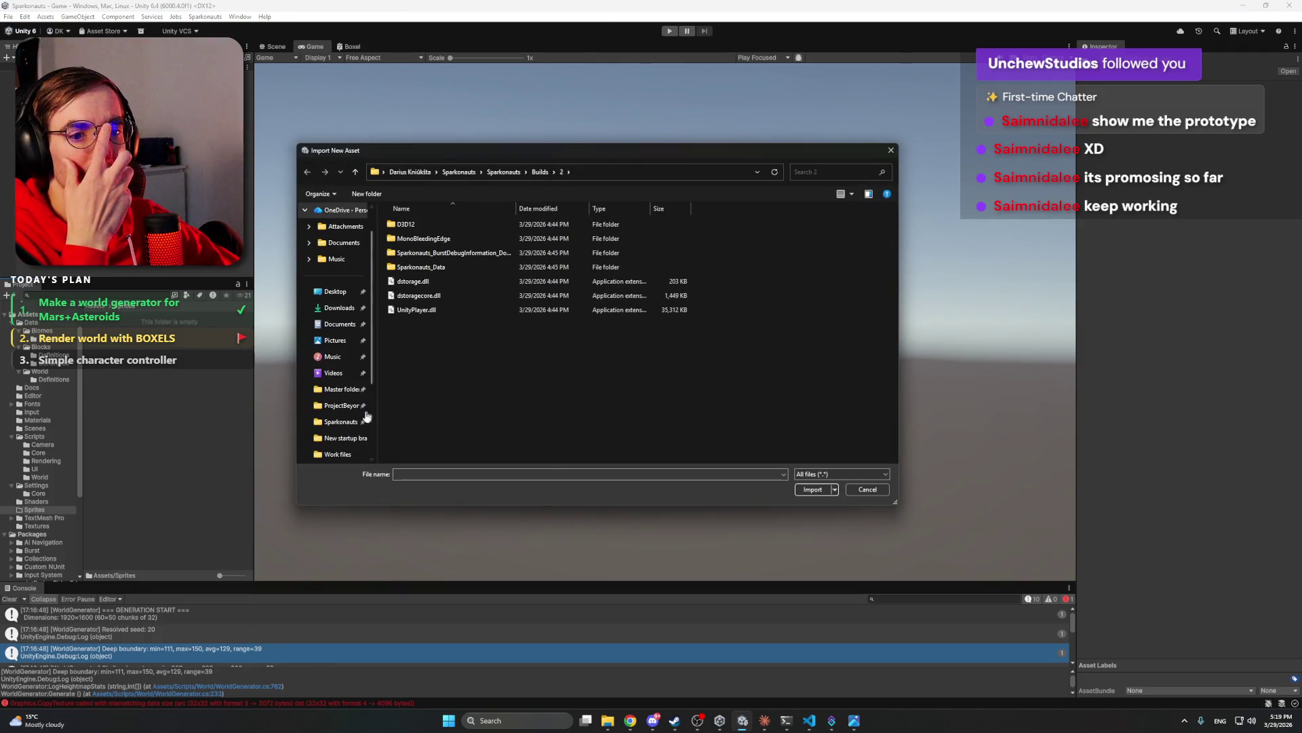
- Rename the Work files Mars landscape image to mars_far_background.png and import it
click(341, 421)
double_click(469, 255)
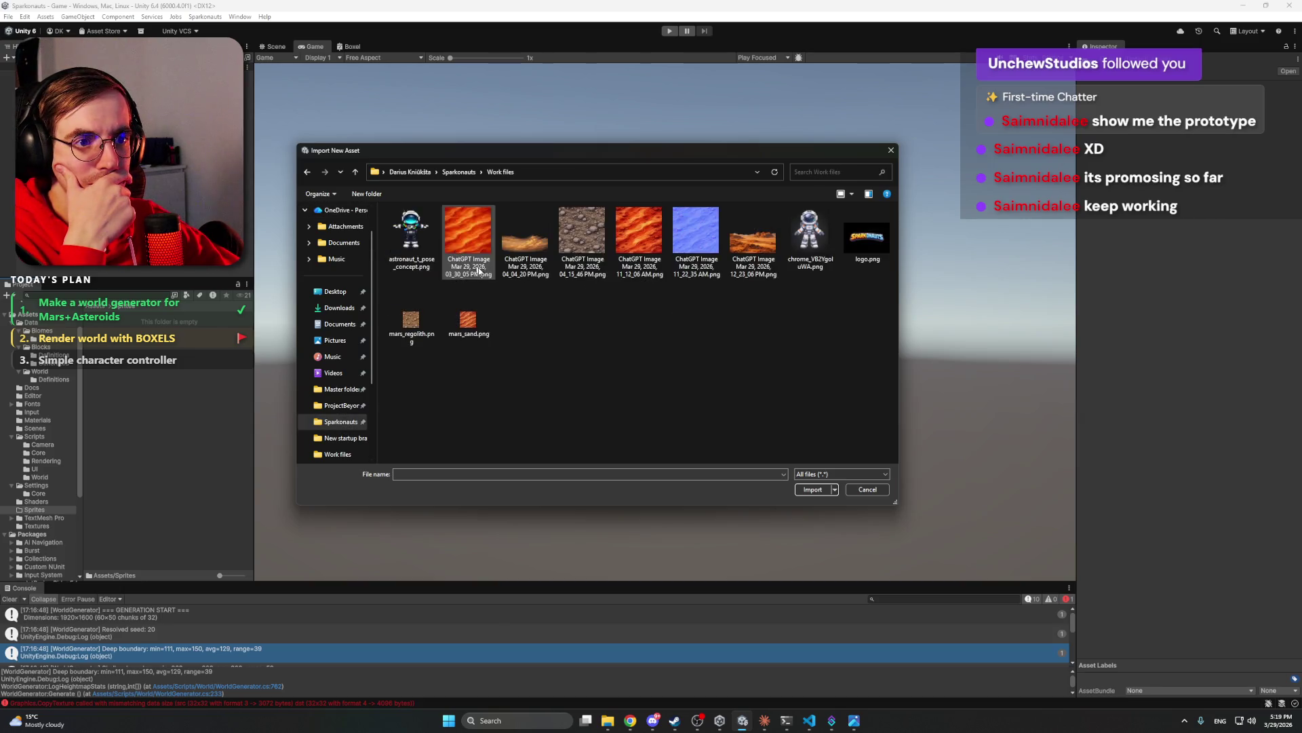
click(763, 244)
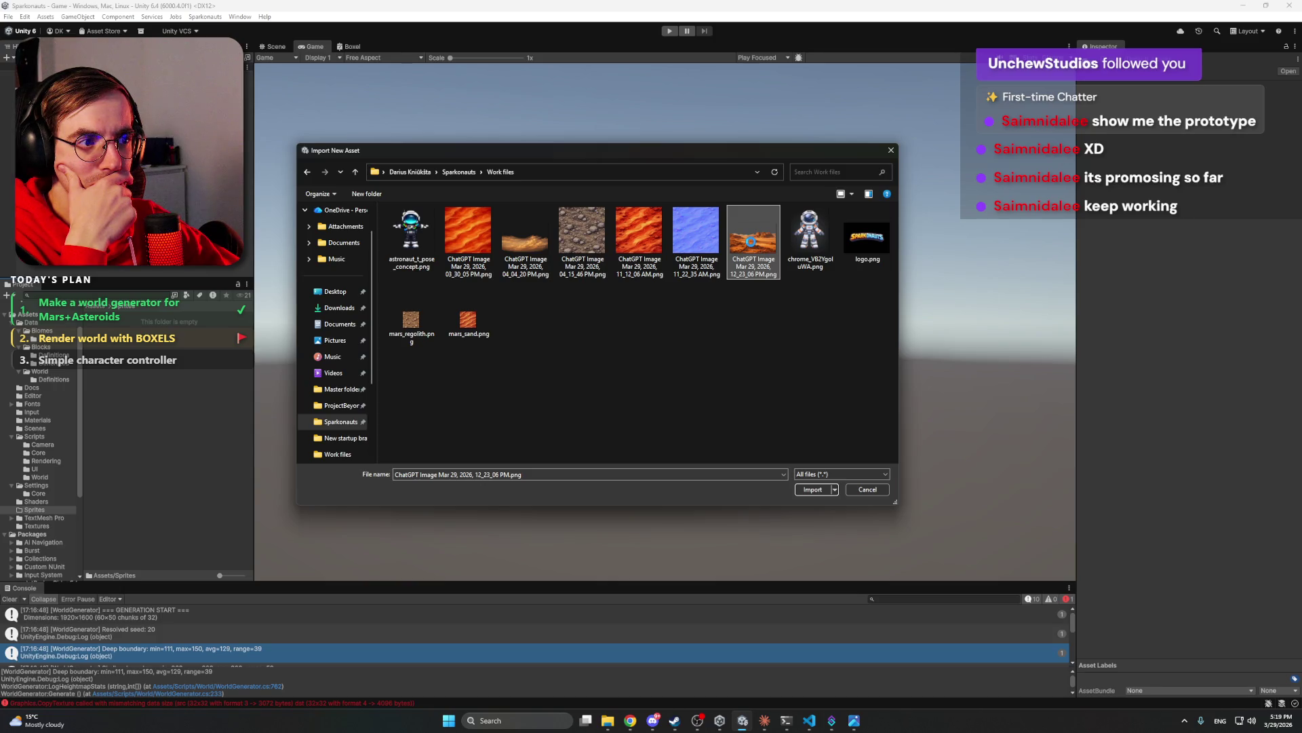
right_click(752, 244)
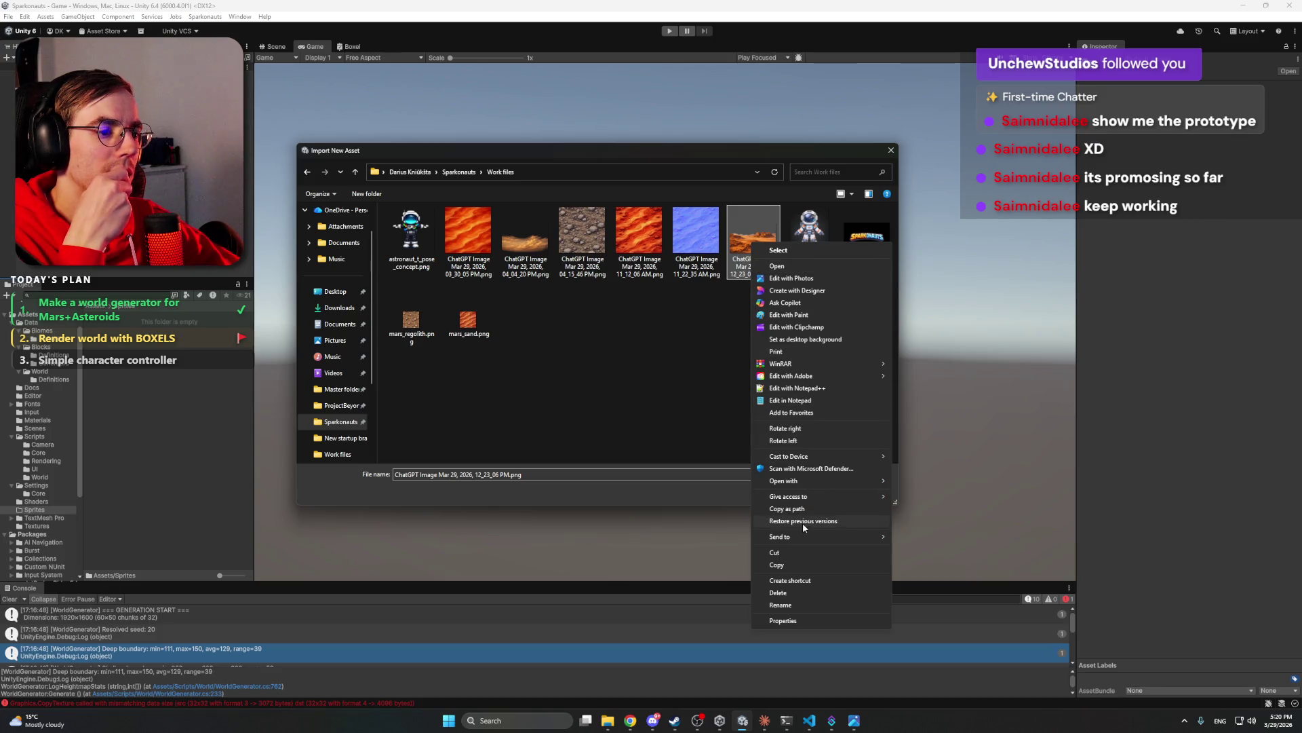
click(803, 604)
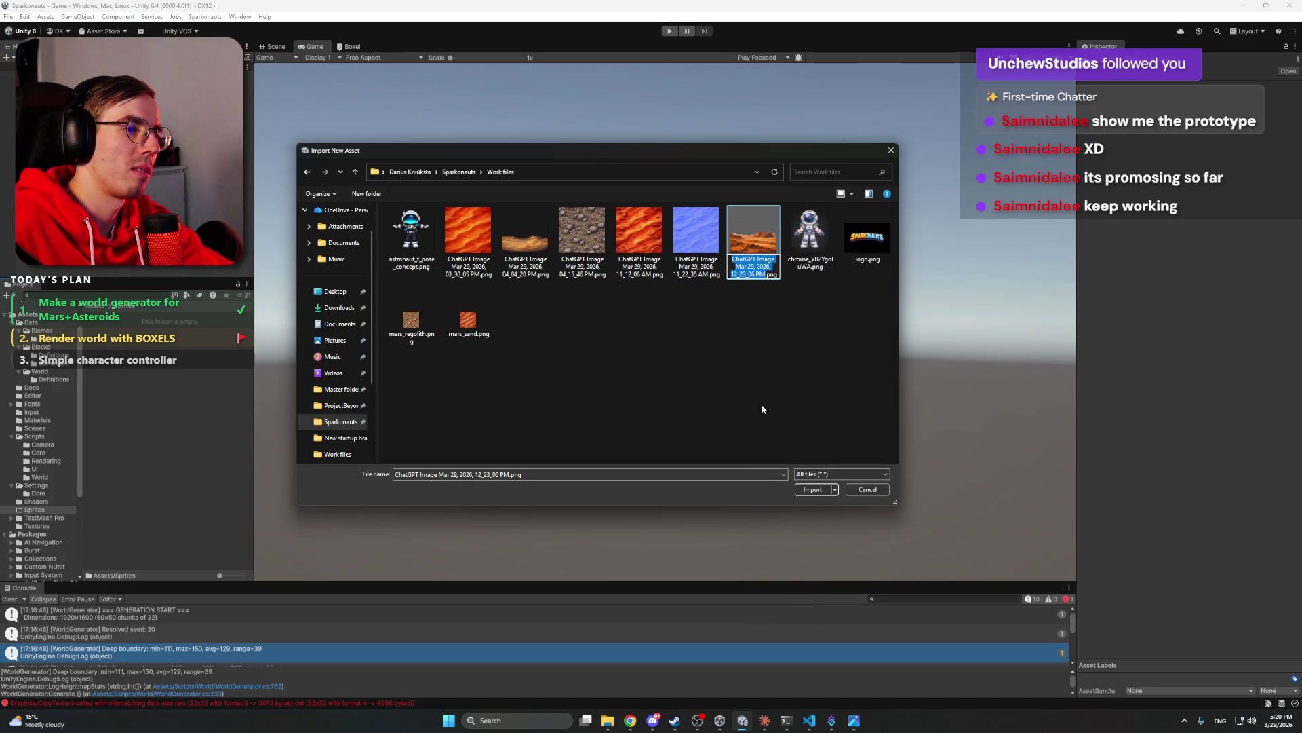
text(far_ba)
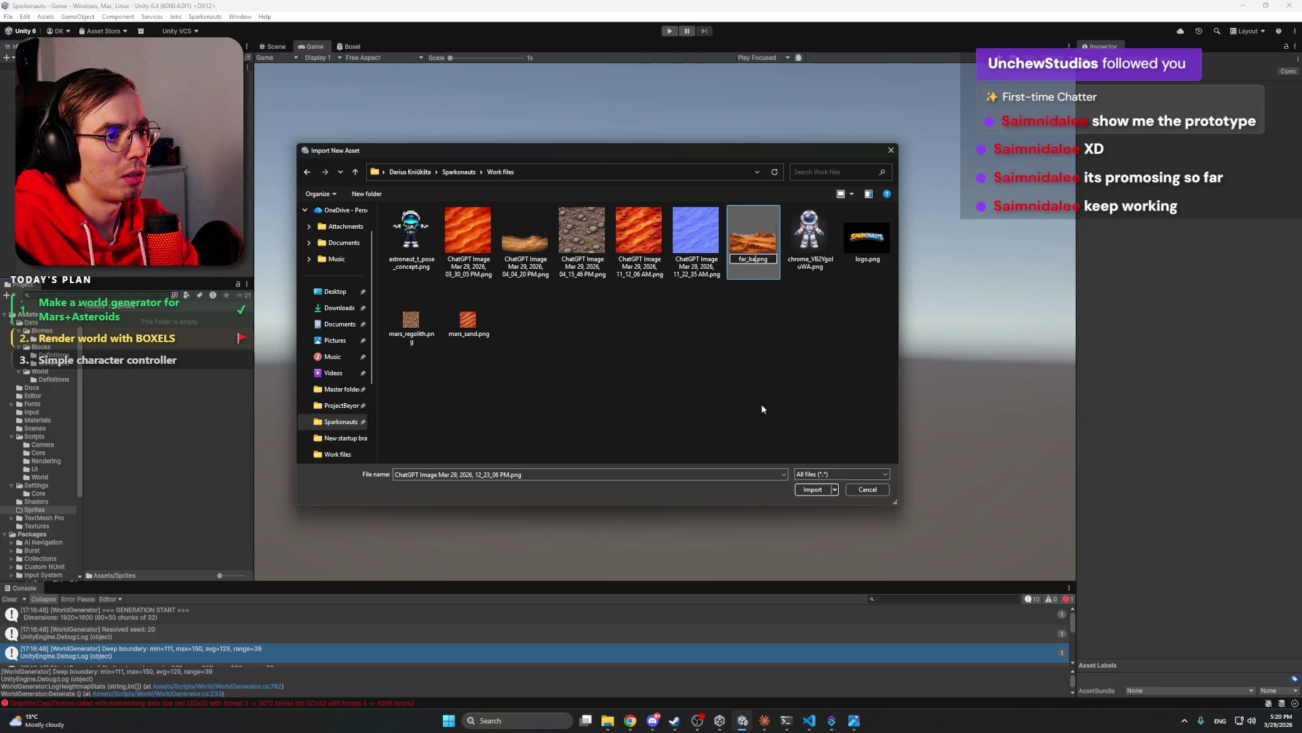
key(BackSpace)
key(BackSpace)
key(BackSpace)
text(mars_far)
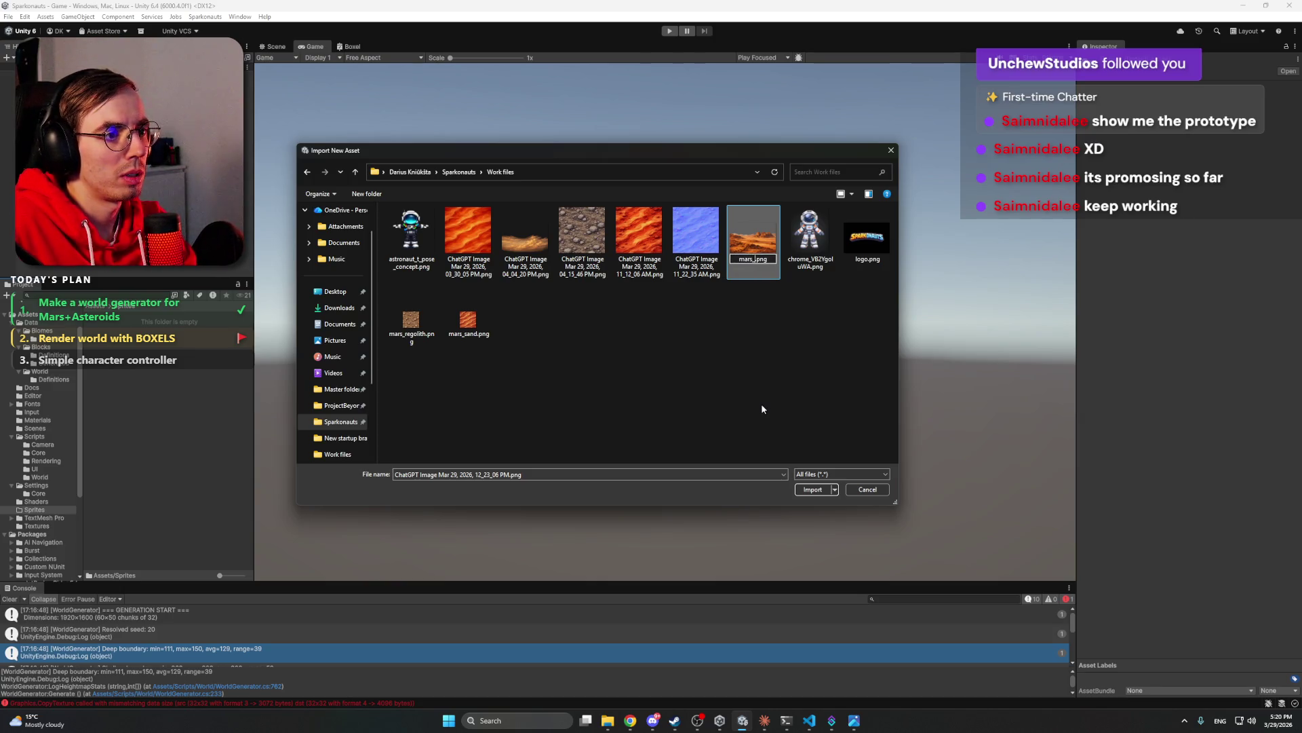
text(_background)
click(833, 330)
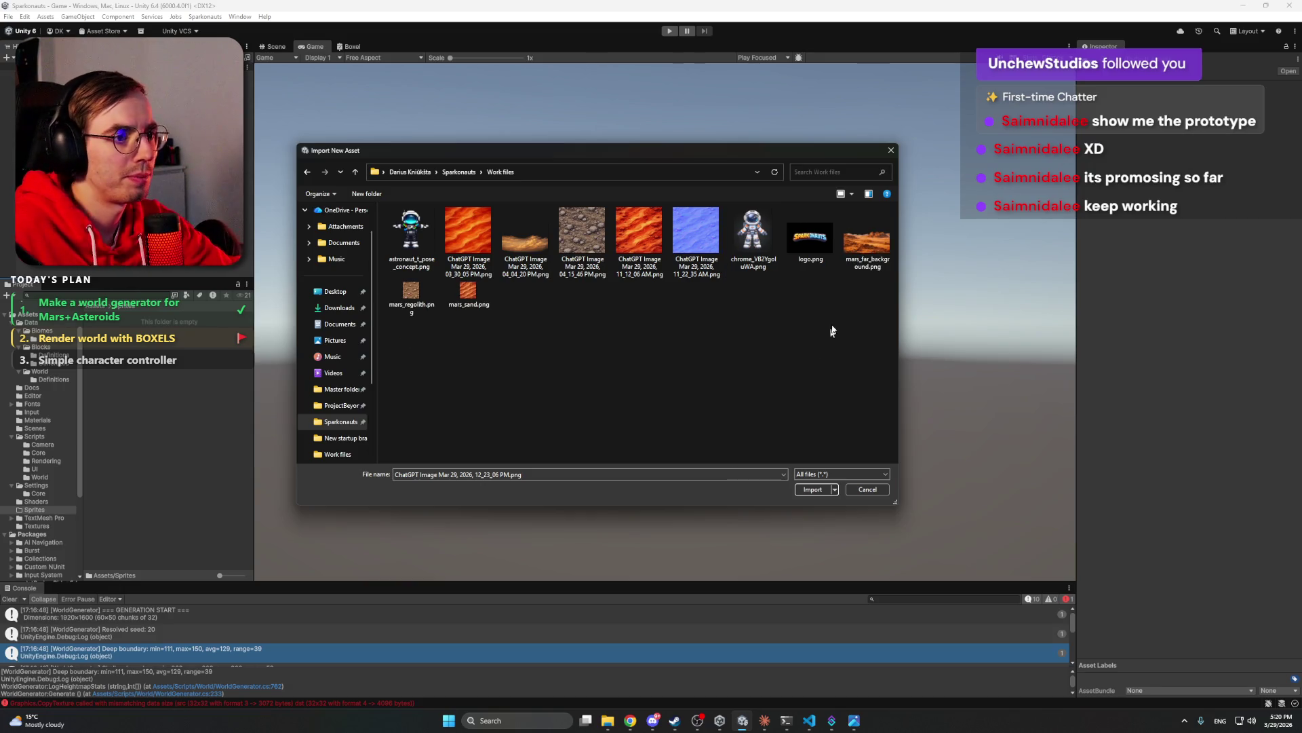
click(867, 241)
click(808, 489)
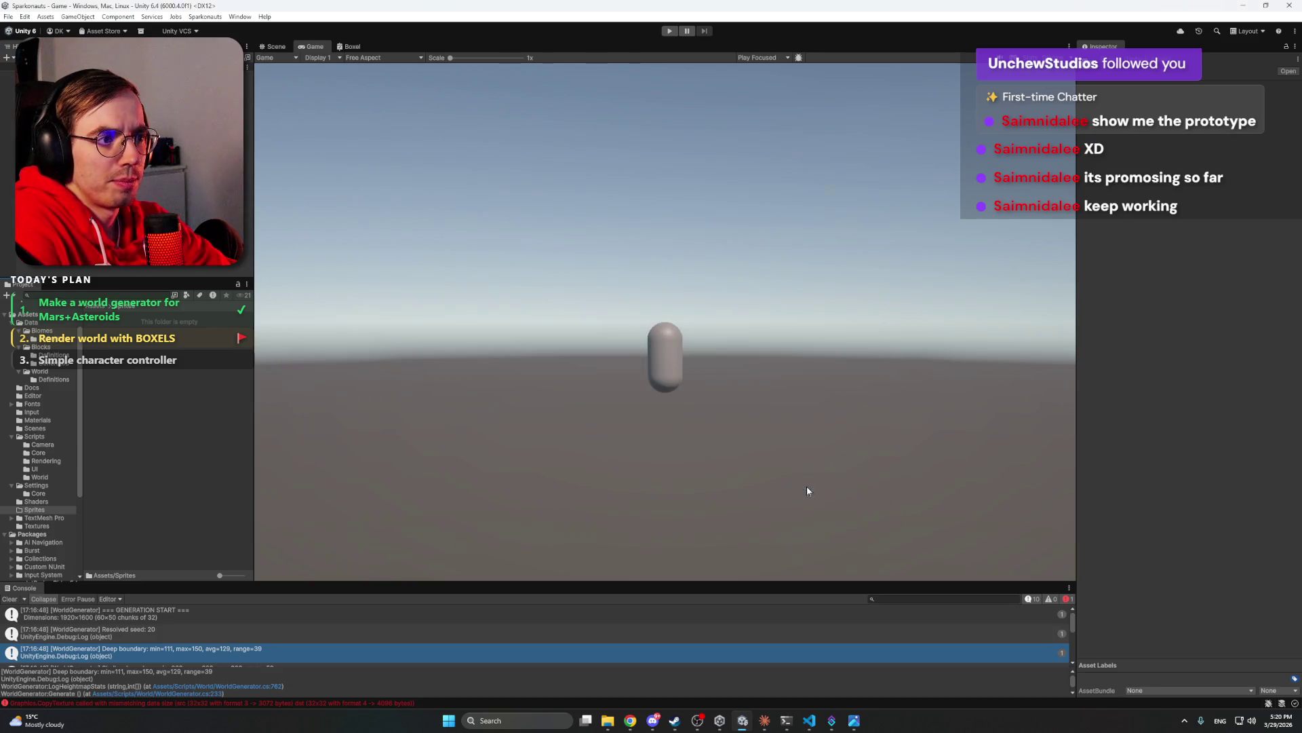
- Create an empty GameObject and reset its Transform position to 0, 0, 0
click(145, 315)
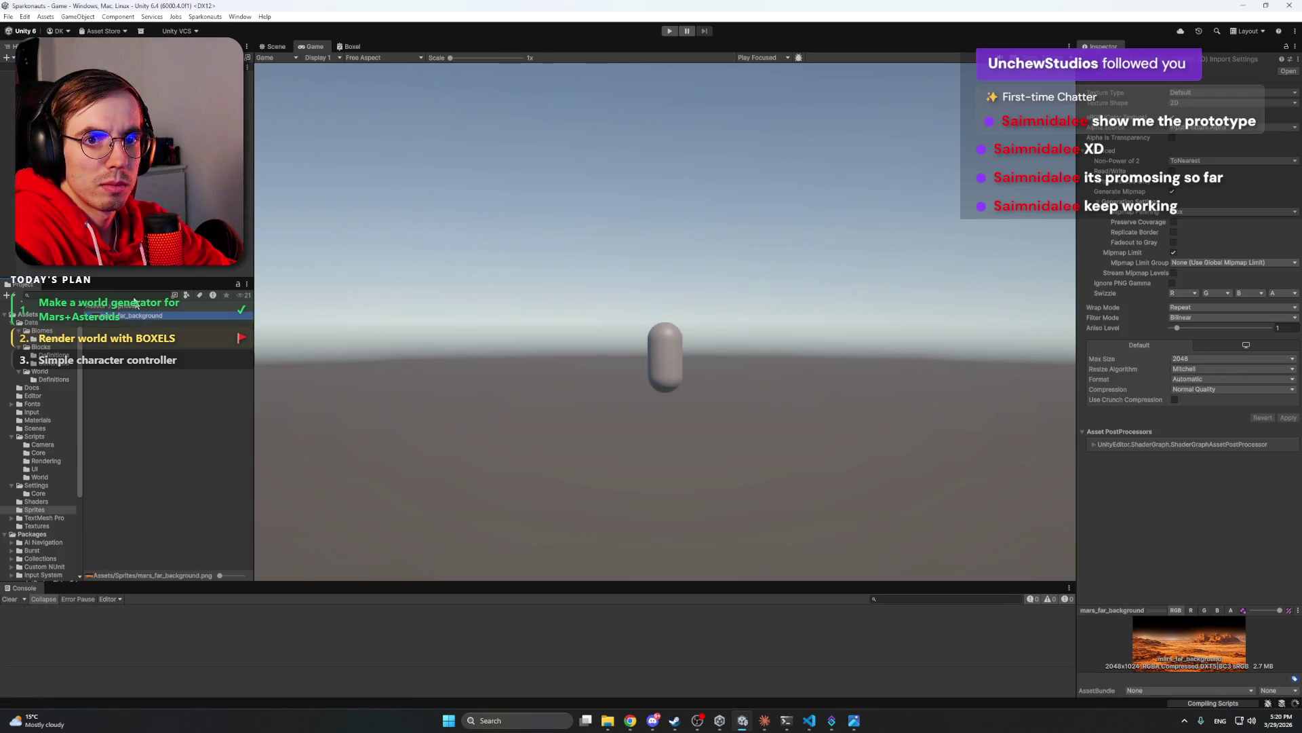
right_click(94, 171)
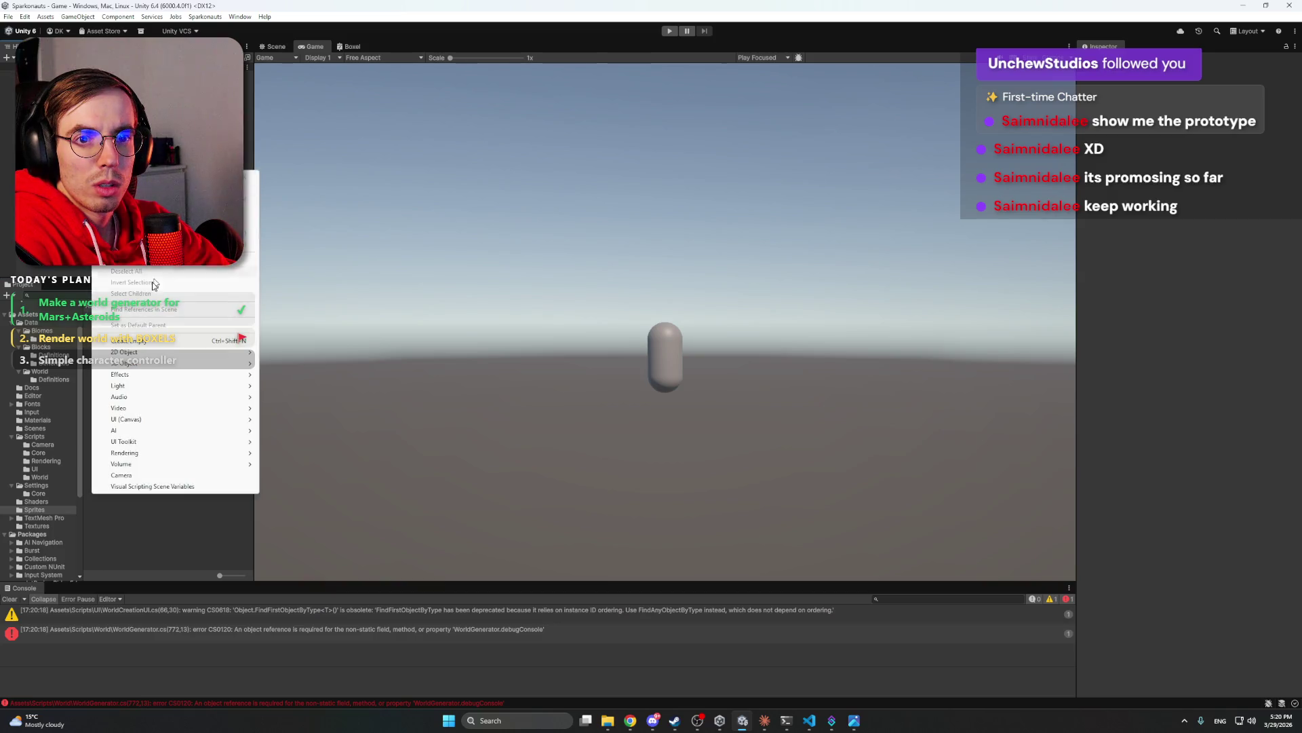
click(136, 340)
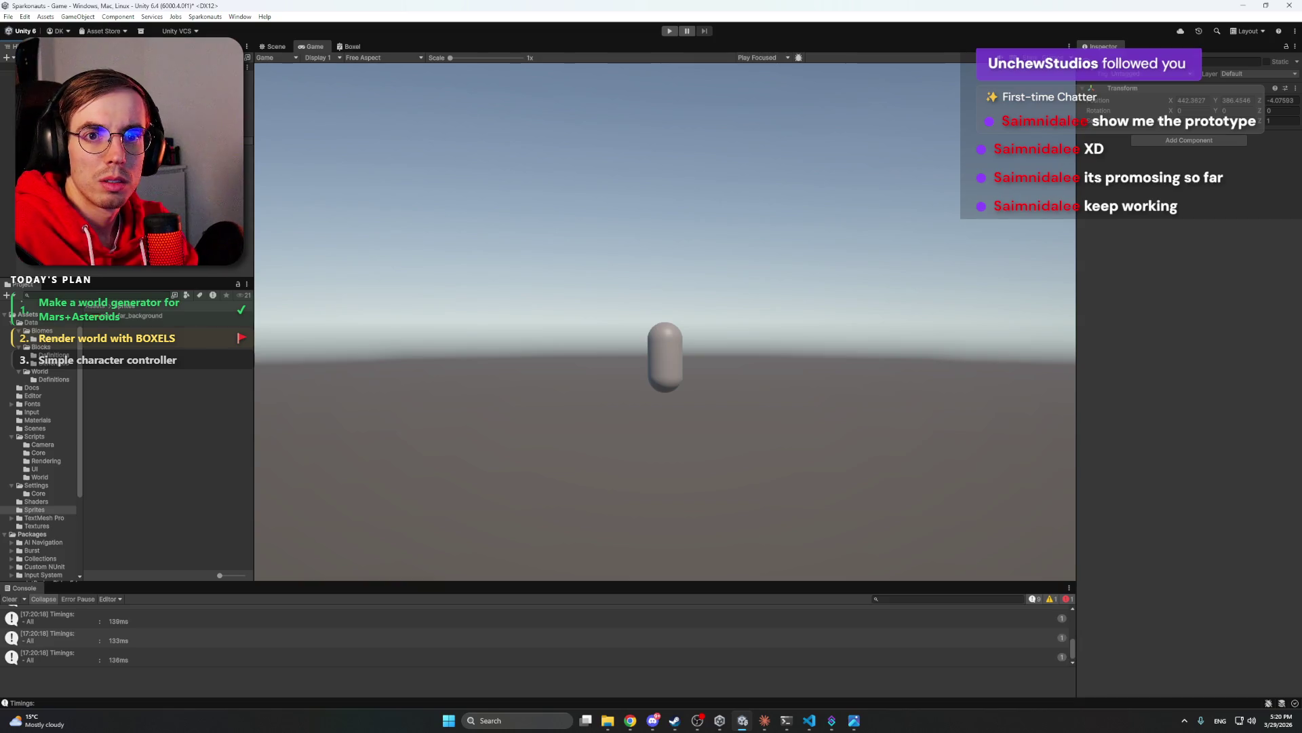
click(129, 139)
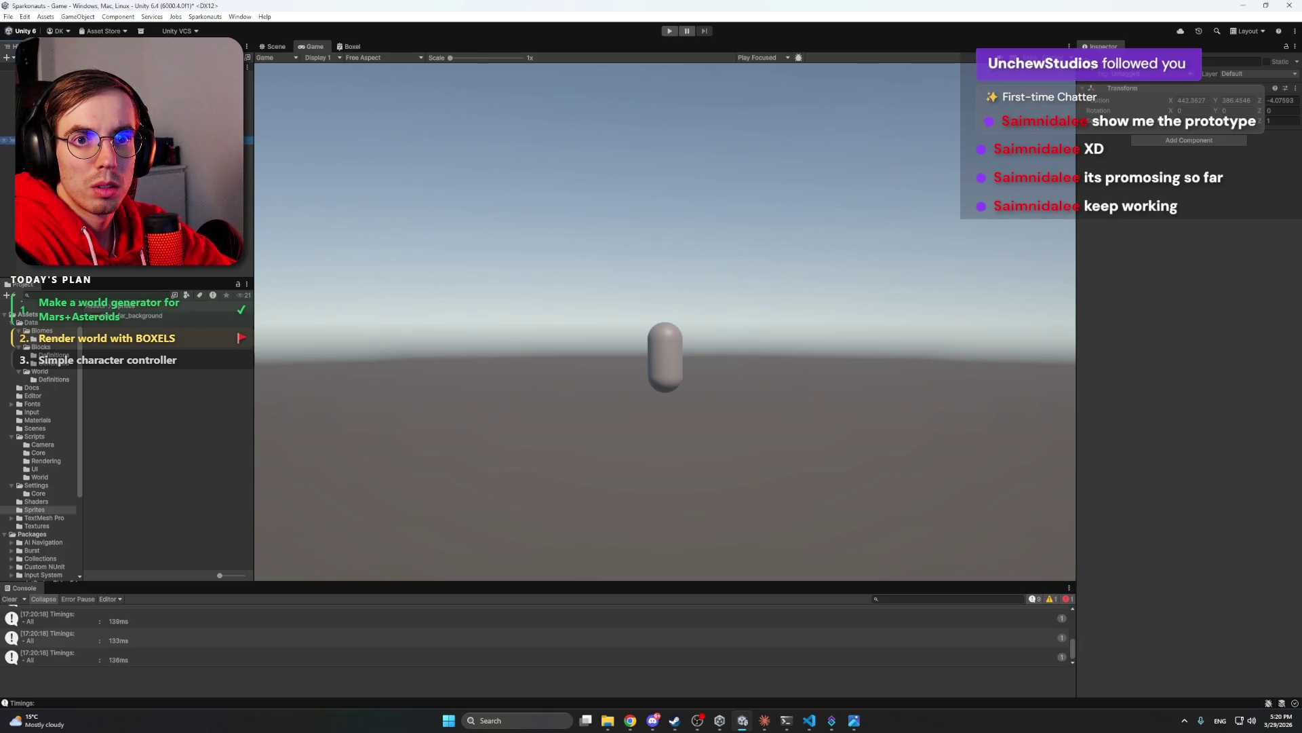
right_click(1189, 92)
click(1232, 110)
- Delete the mars_far_background desert sprite together with its parent object from the scene
click(128, 140)
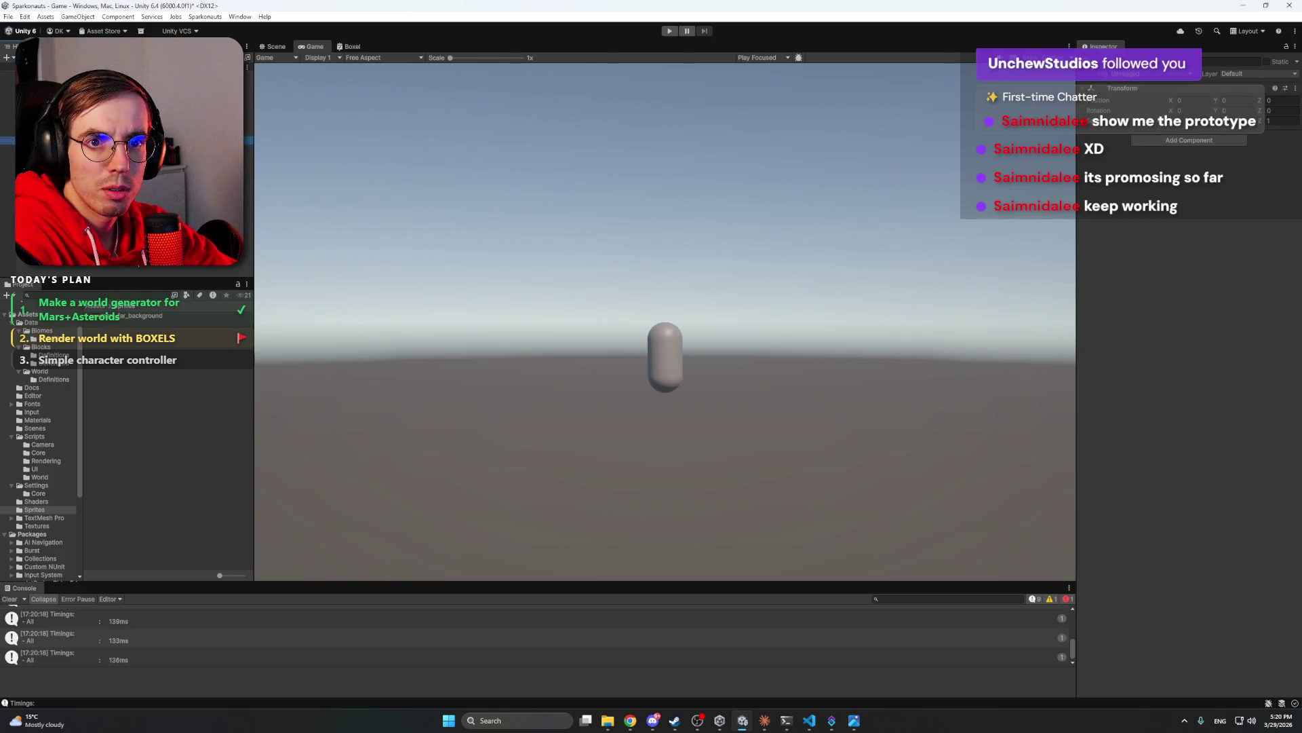
right_click(80, 141)
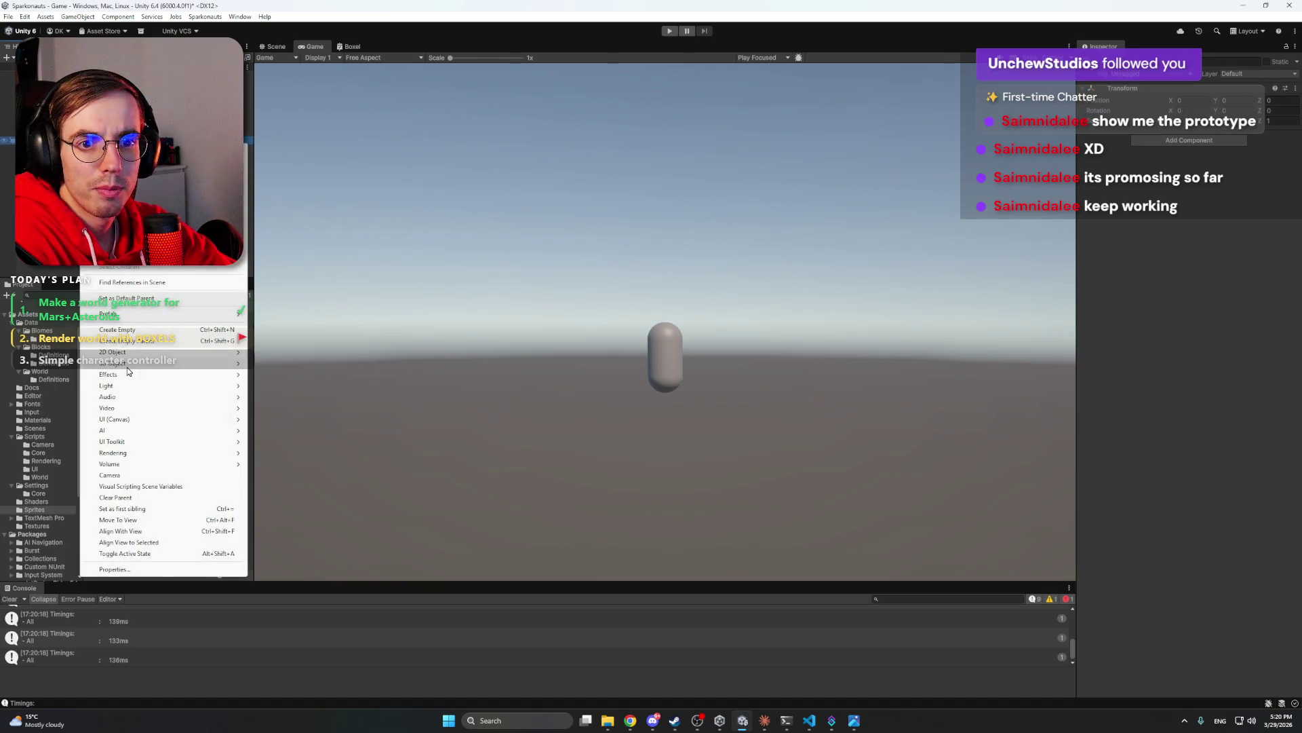
mouse_move(204, 351)
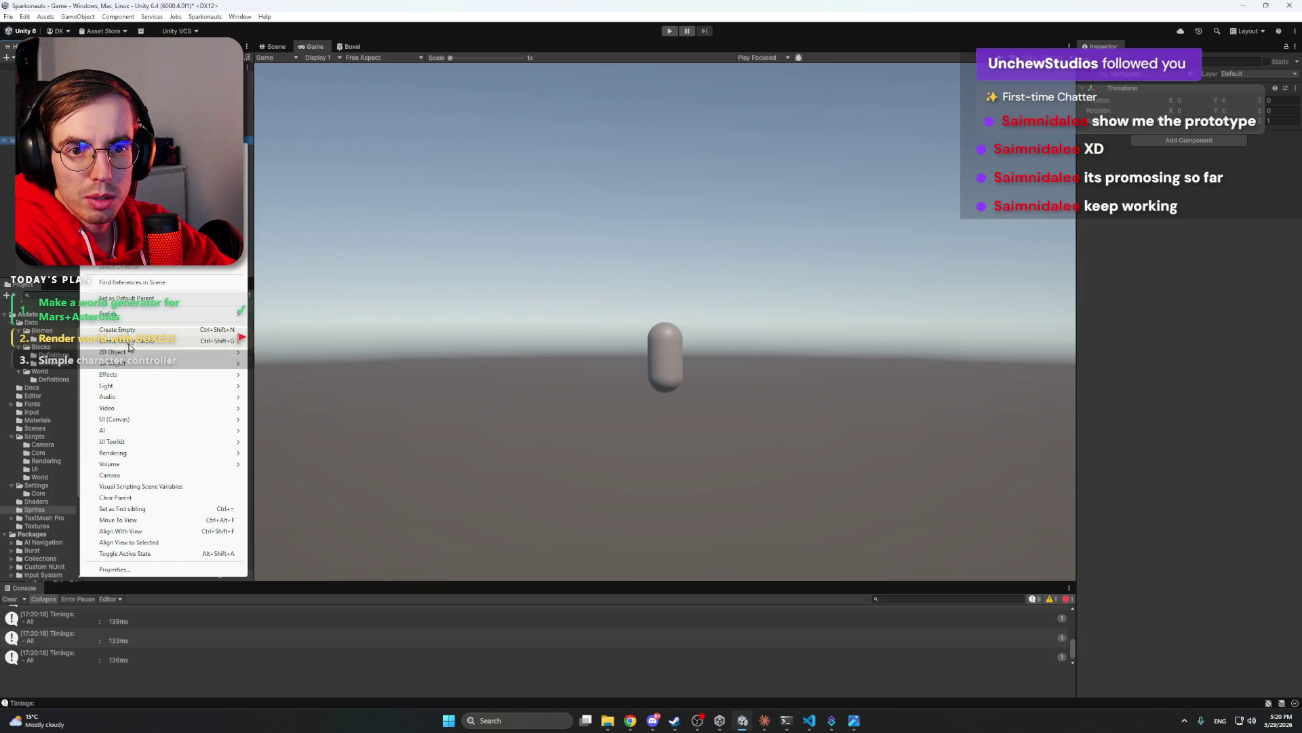
mouse_move(138, 366)
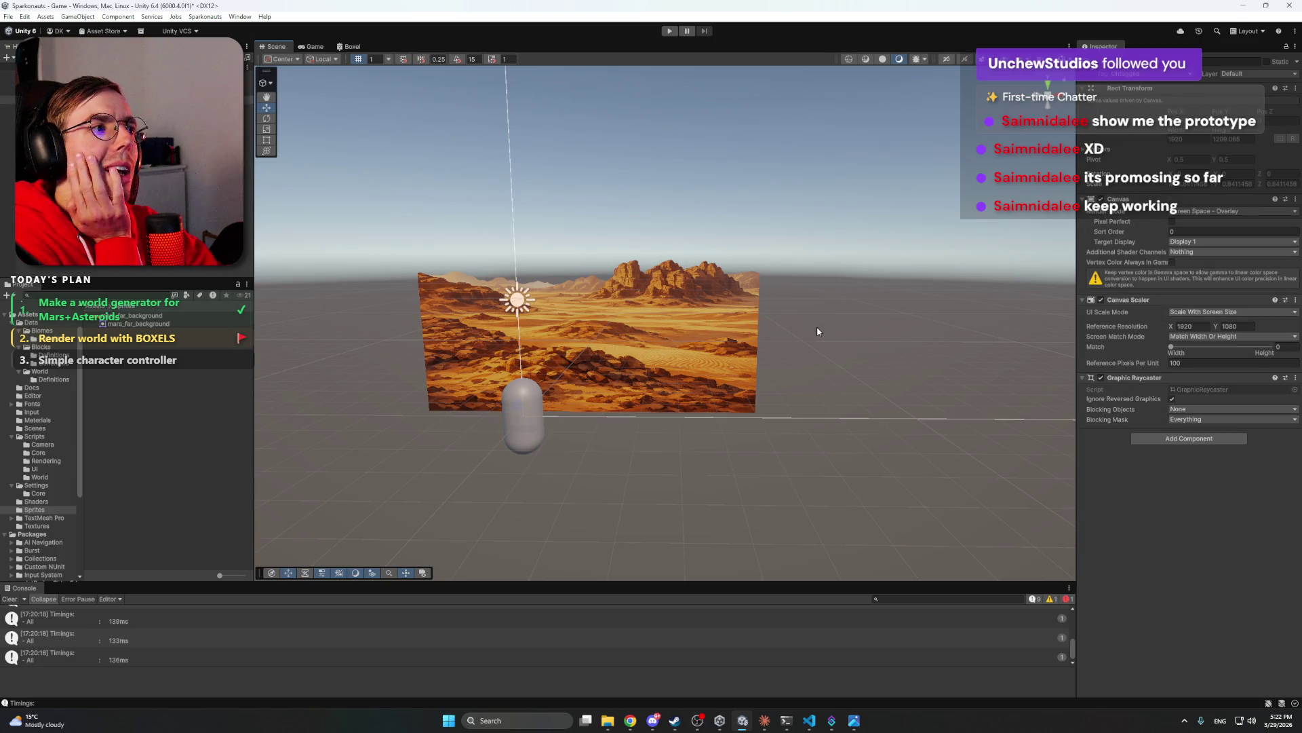
click(653, 721)
click(653, 720)
click(692, 387)
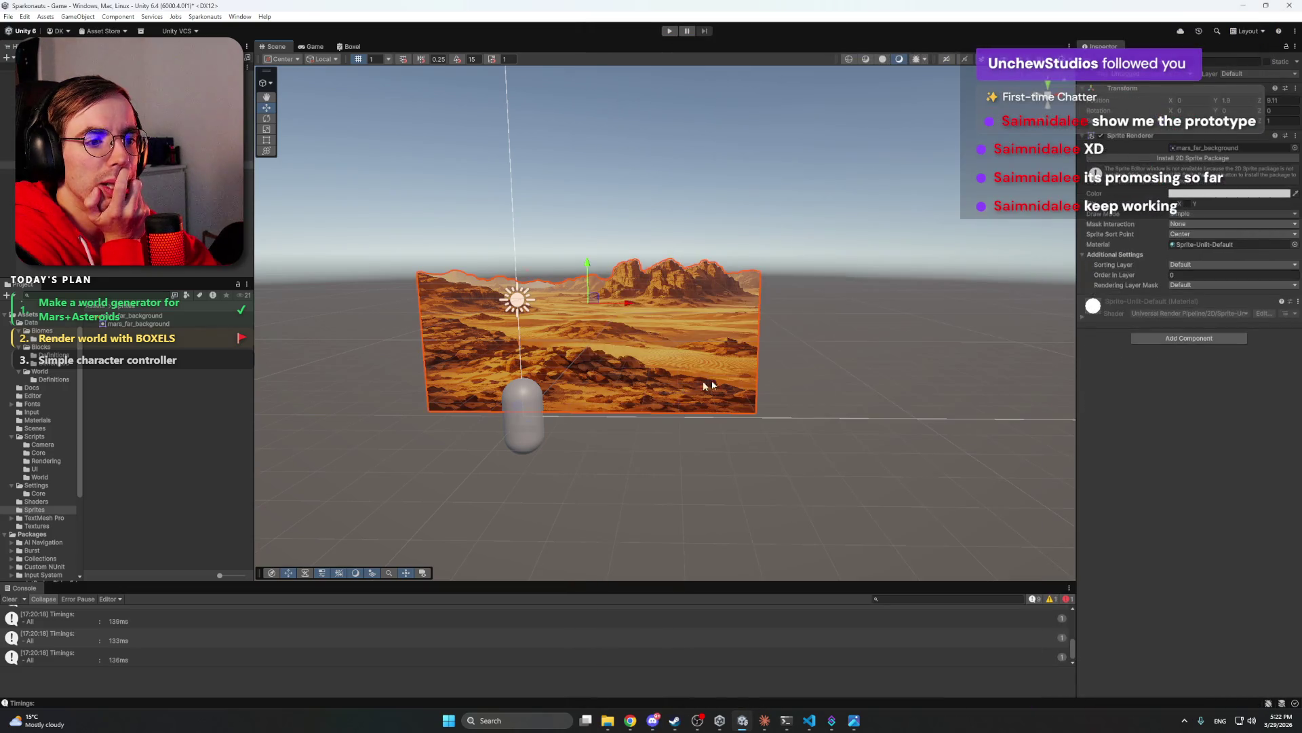
drag(602, 301, 634, 307)
click(804, 309)
click(601, 341)
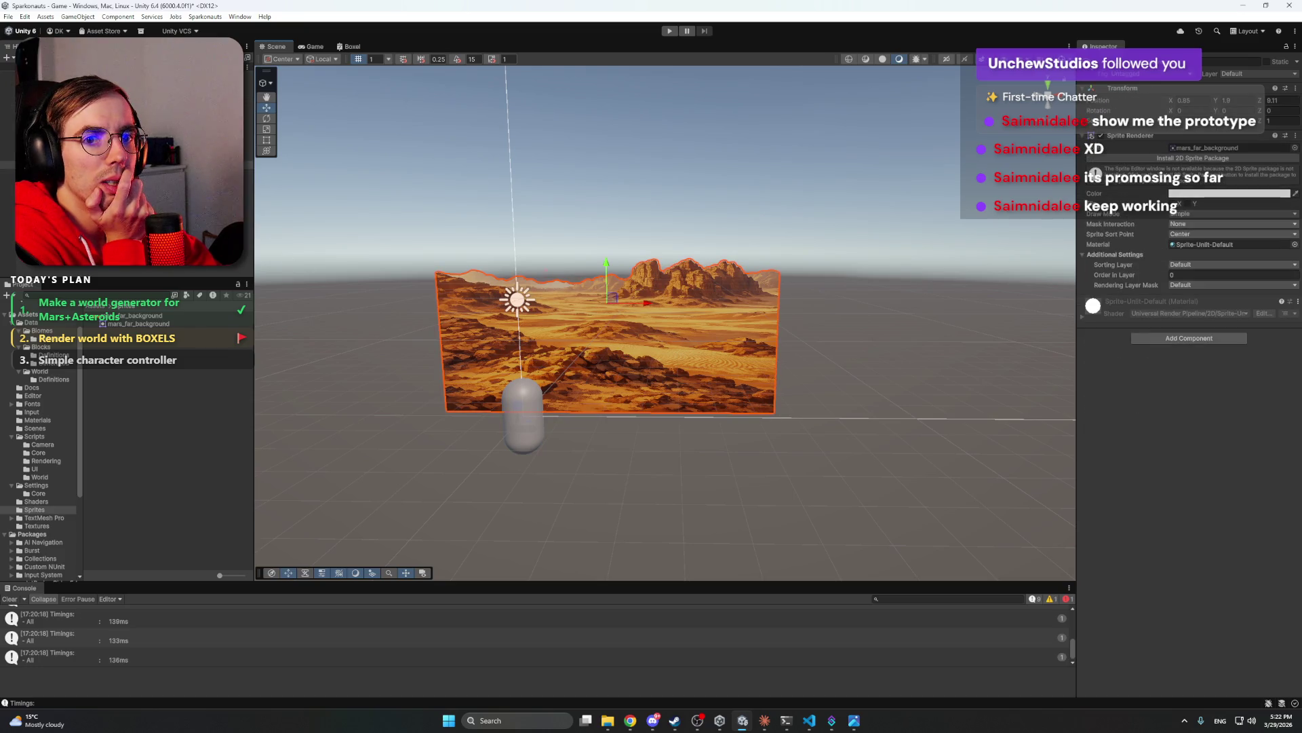
click(68, 156)
key(Delete)
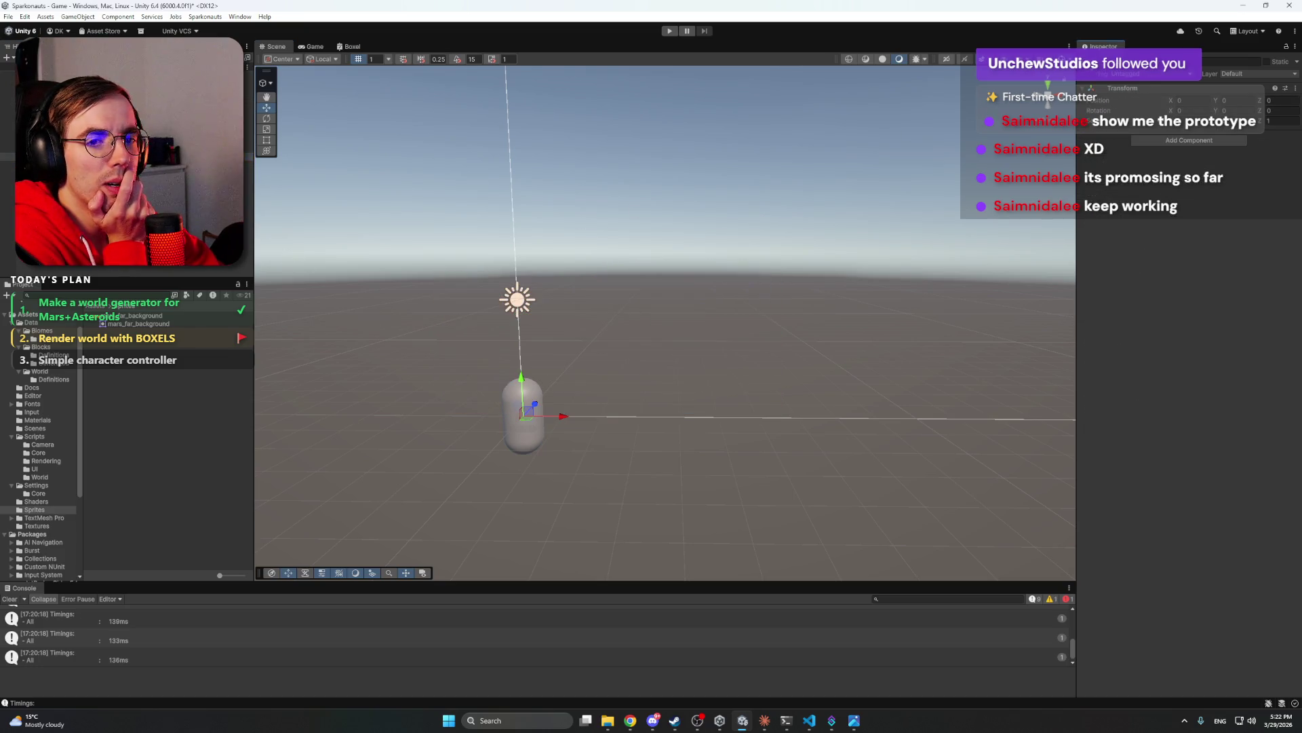
- Try Play mode and find the CS0120 WorldGenerator.debugConsole error in an enlarged Console
click(669, 30)
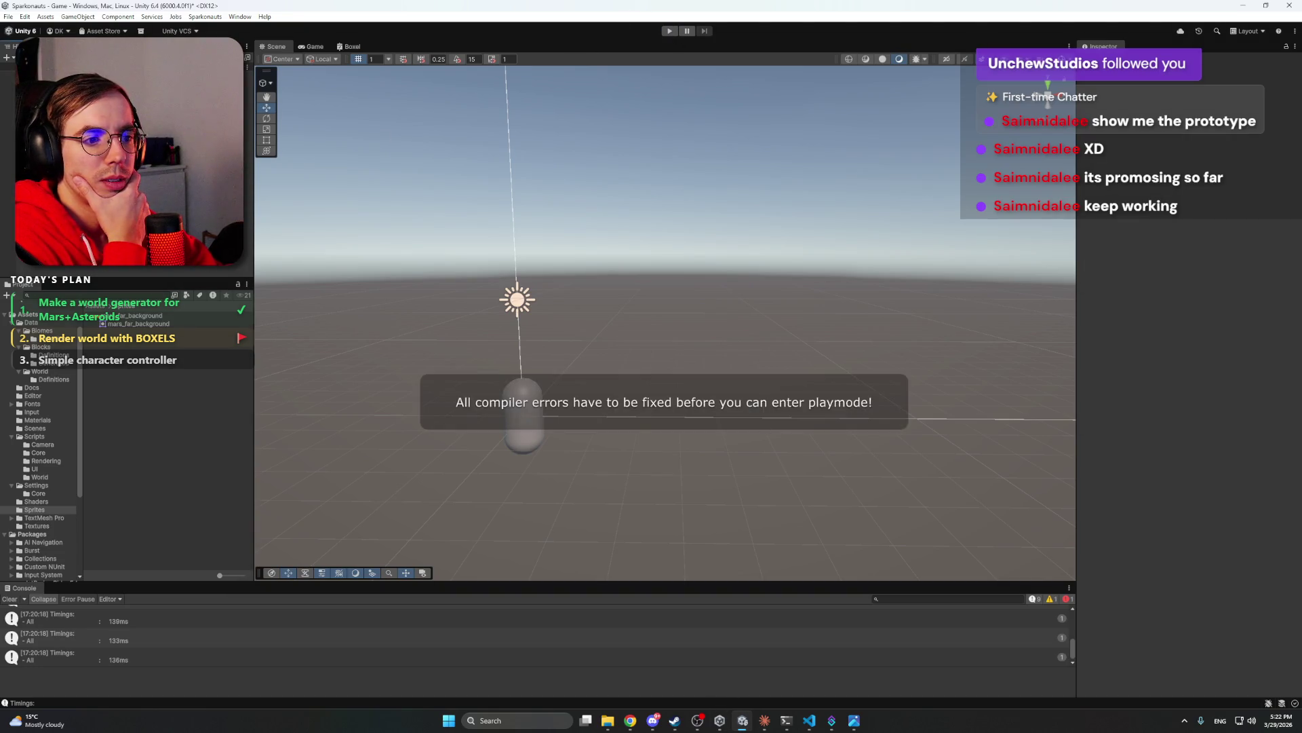
click(766, 720)
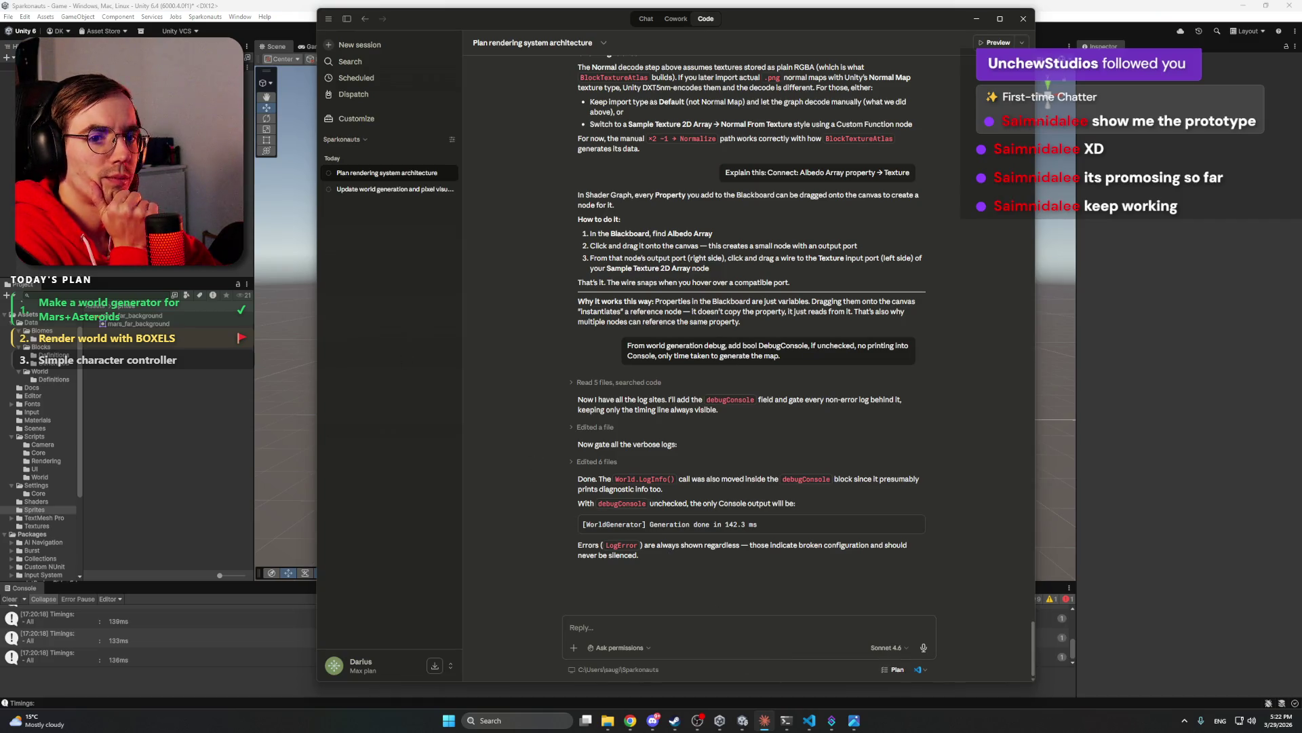
click(275, 549)
drag(303, 583, 303, 447)
scroll(515, 563, up, 1)
click(314, 502)
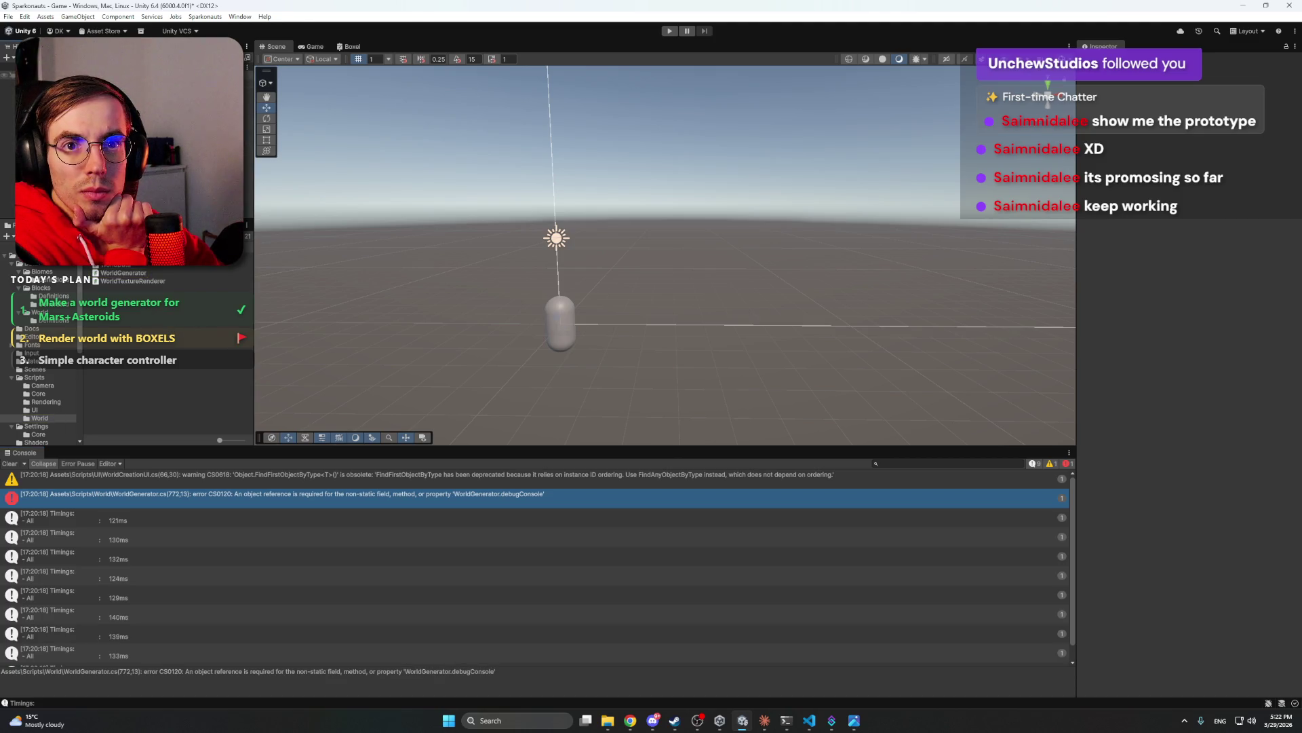
- Copy the full CS0120 error message and paste it into Claude's reply box
drag(347, 448, 361, 591)
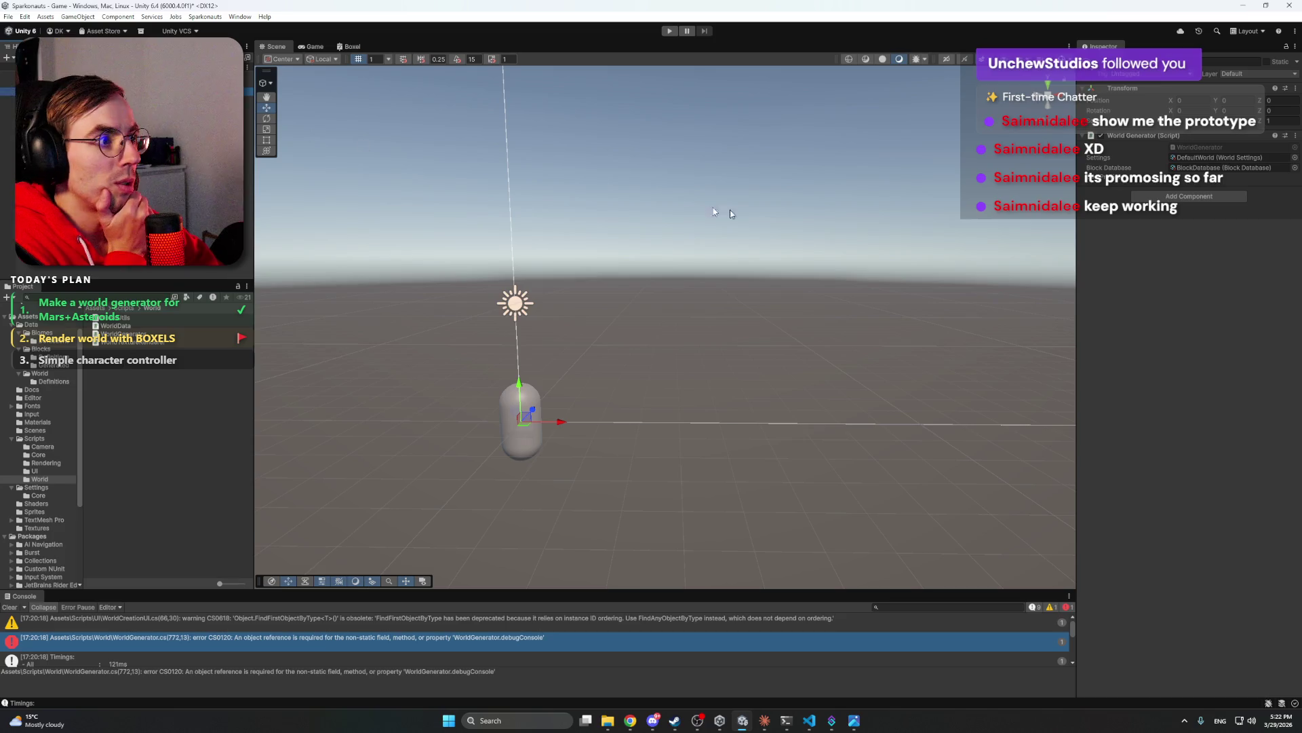
click(8, 82)
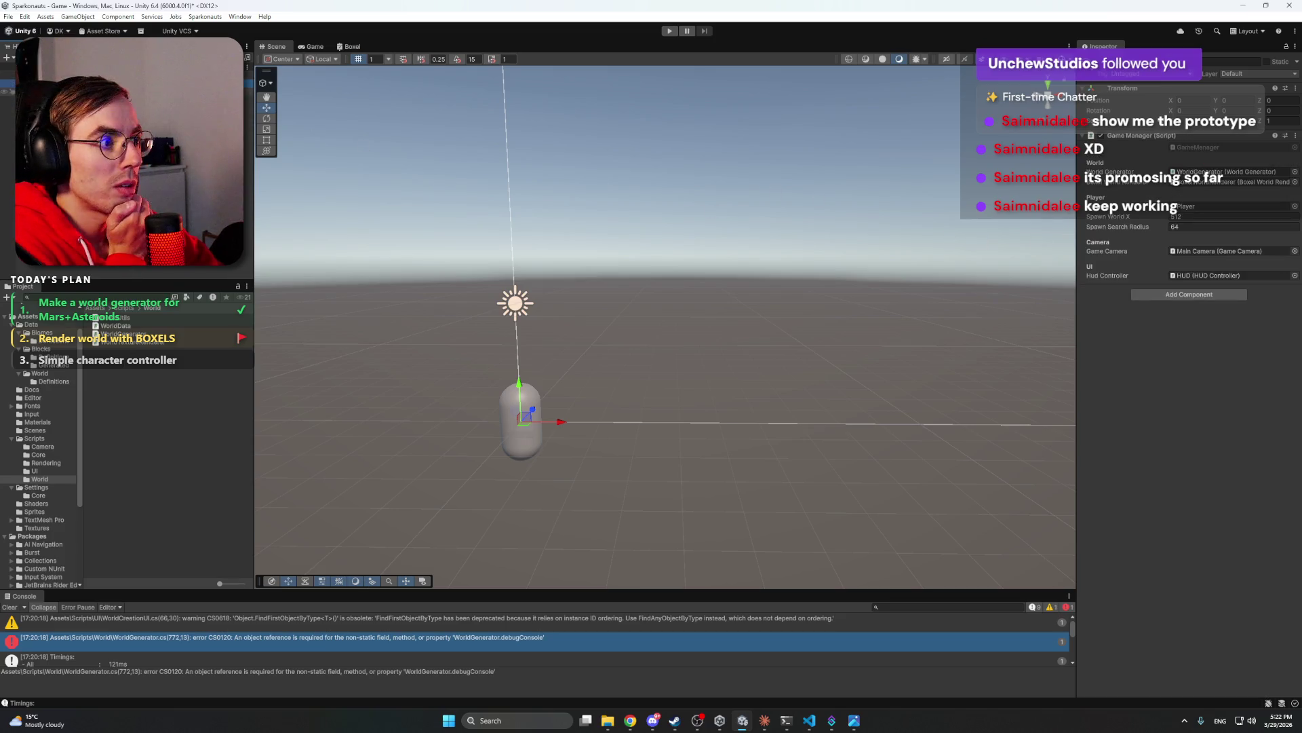
click(8, 90)
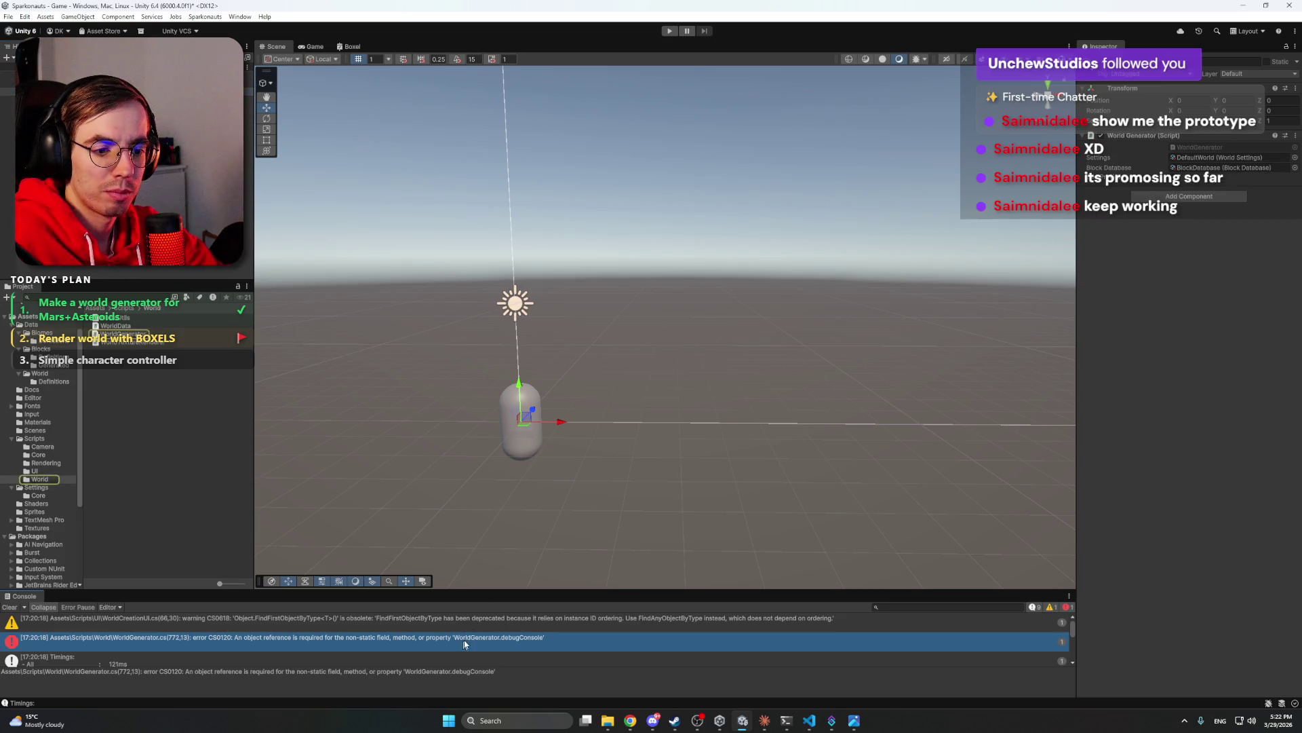
triple_click(588, 672)
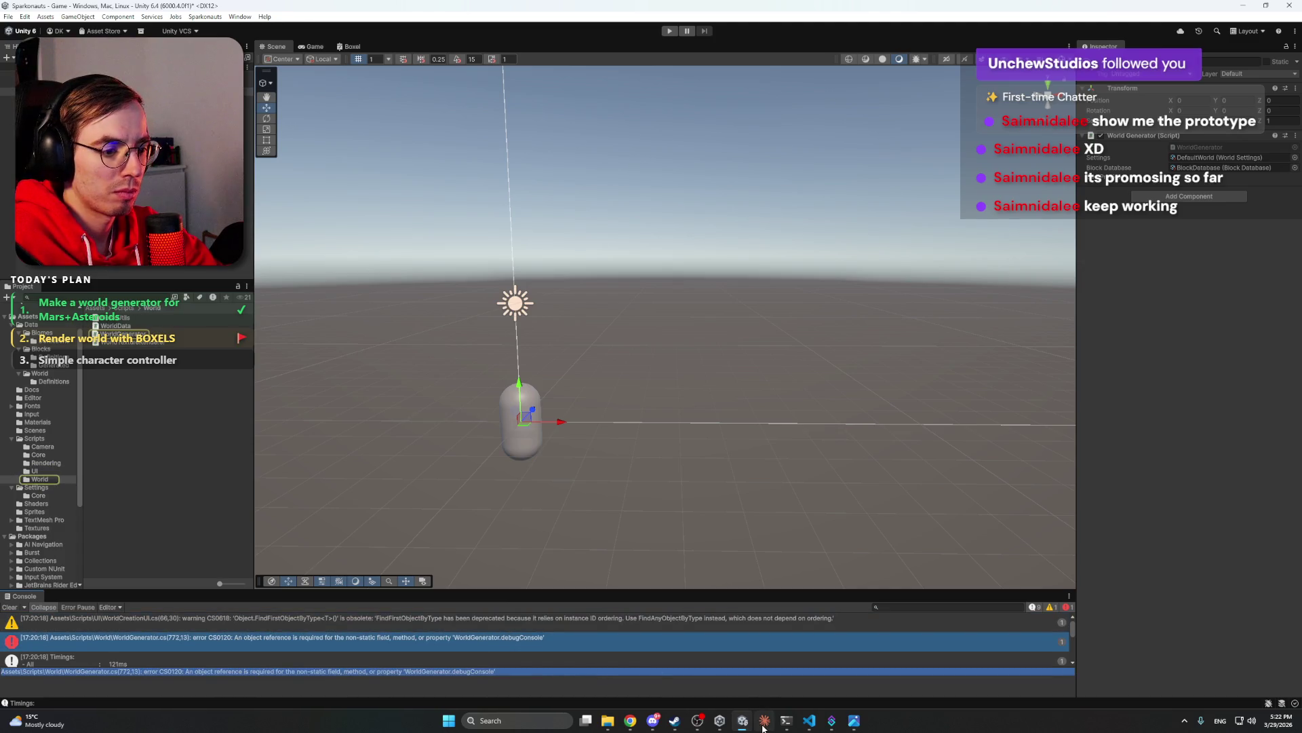
click(765, 721)
text(Assets\Scripts\World\WorldGenerator.cs(772,13): error CS0120: An object reference is required for the non-static field, method, or property 'WorldGenerator.debugConsole')
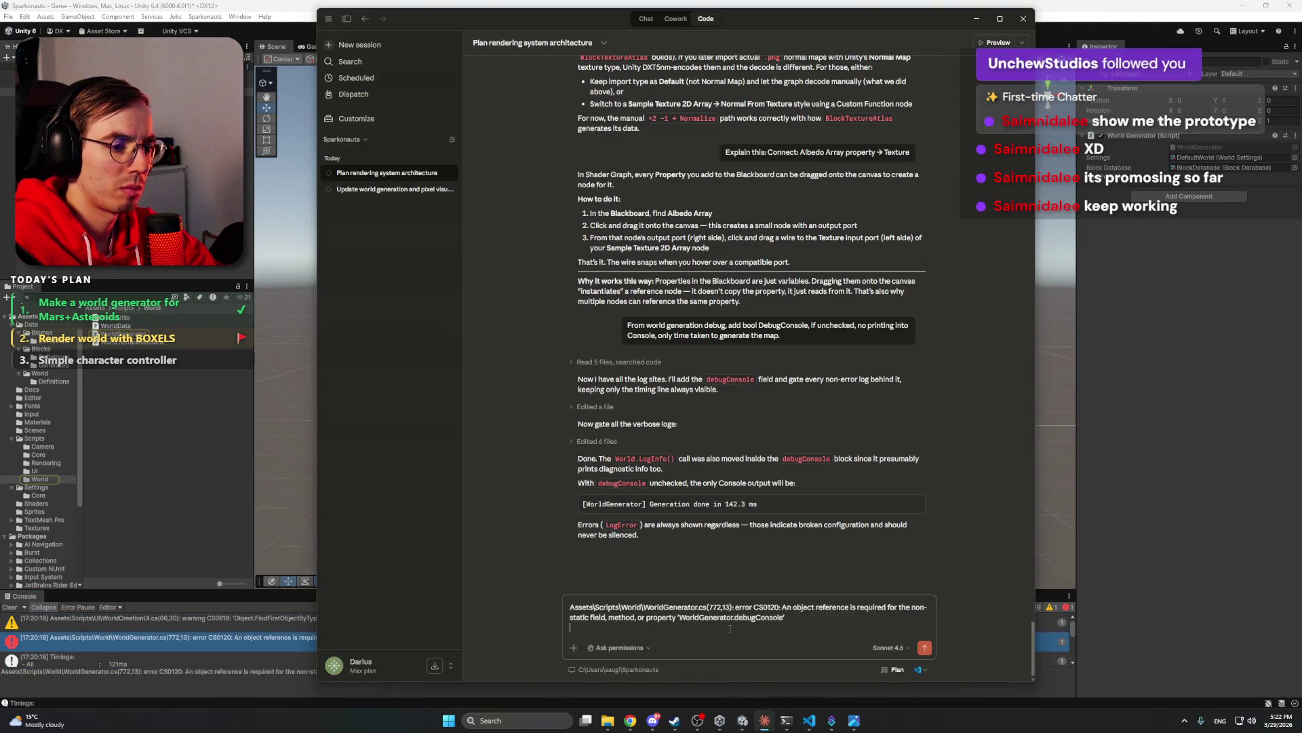
- Send the CS0120 error to Claude, then return to Unity after the fix and press Play
key(Return)
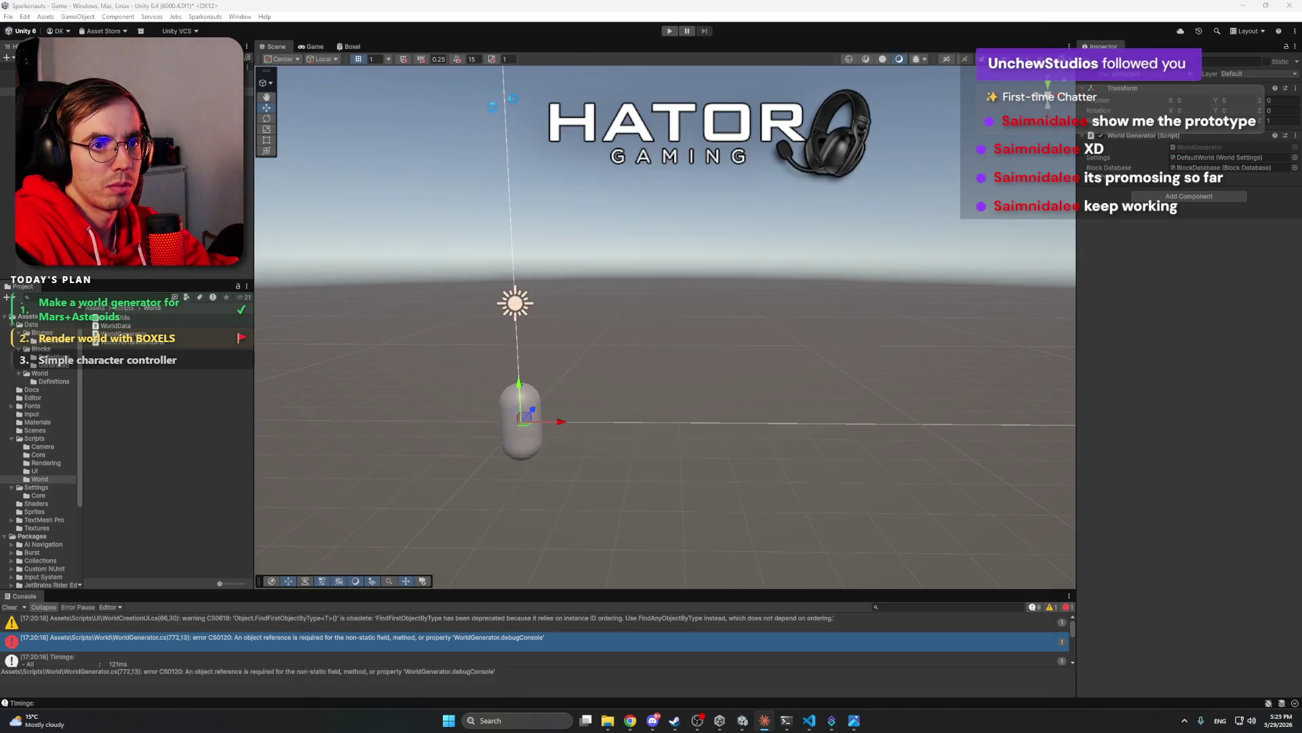
key(alt+Tab)
click(670, 32)
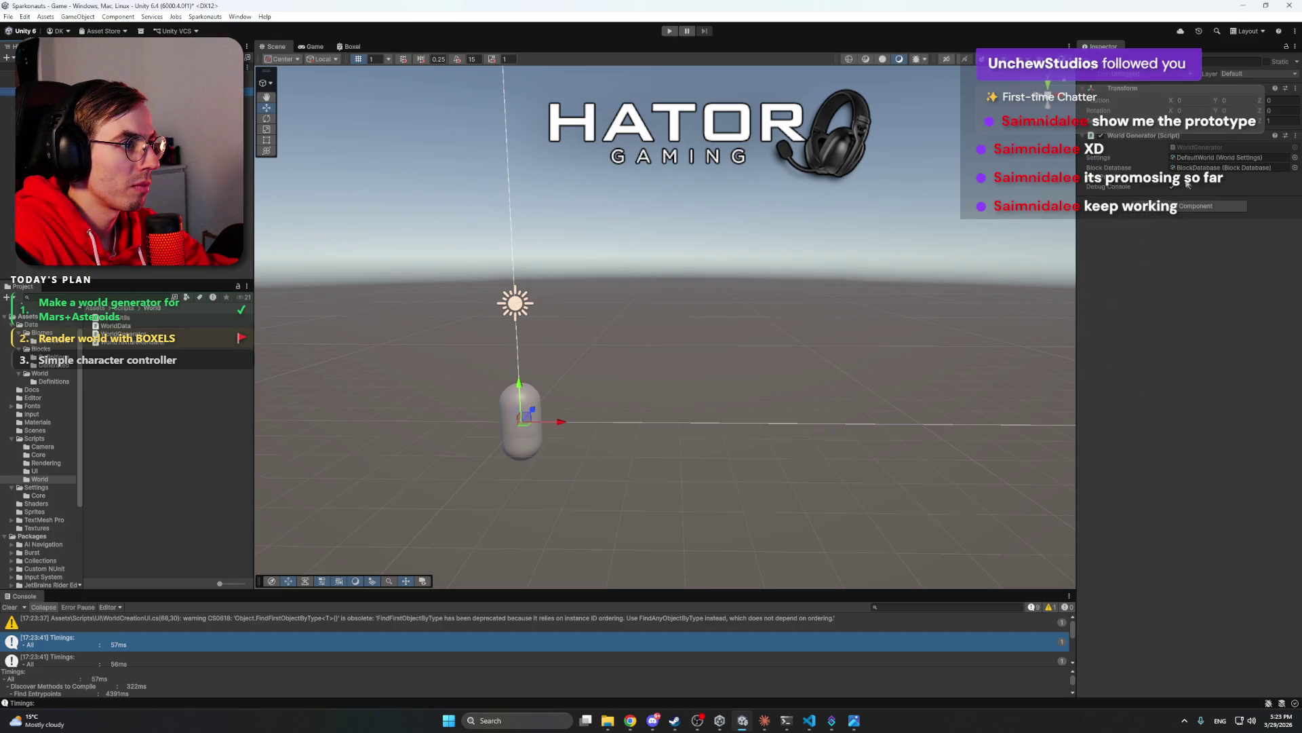
- Run the game showing tan block terrain and enlarge the Console to read the CopyTexture error
click(670, 32)
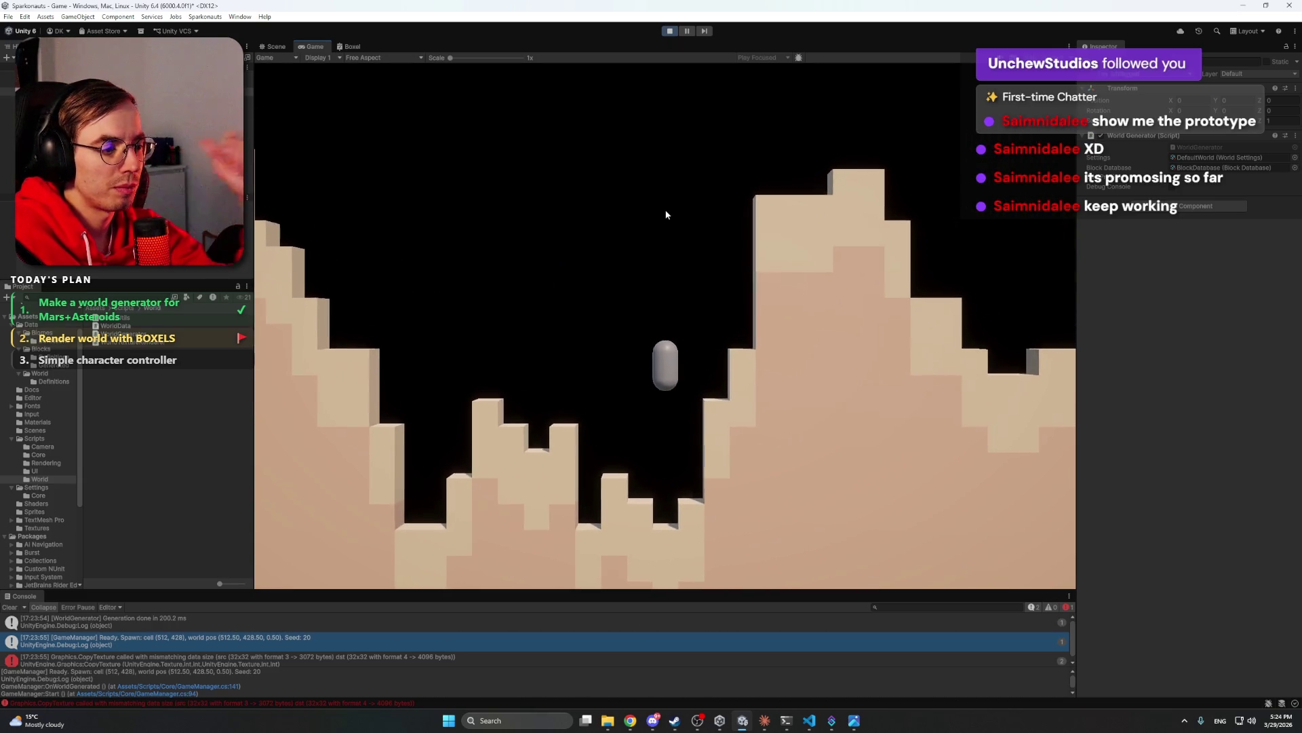
drag(632, 591, 632, 365)
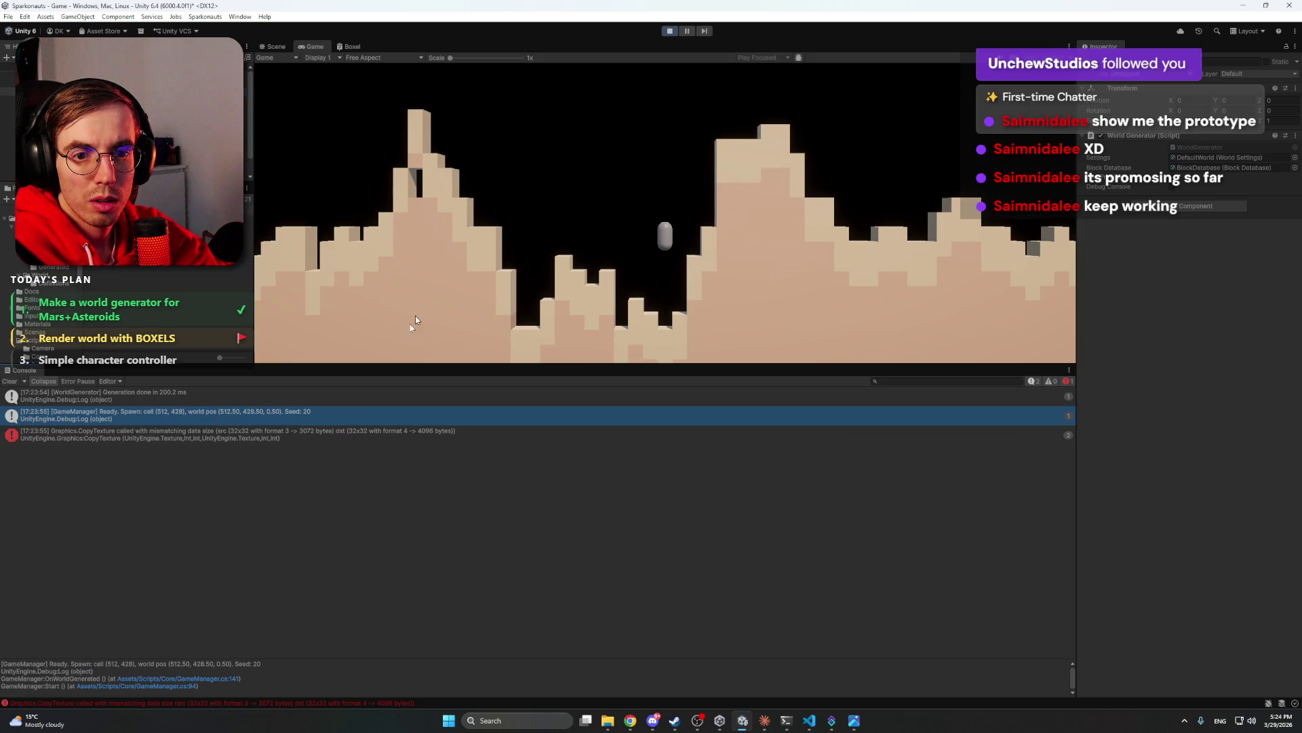
- Copy the Graphics.CopyTexture stack trace from the Console and send it to Claude
double_click(292, 430)
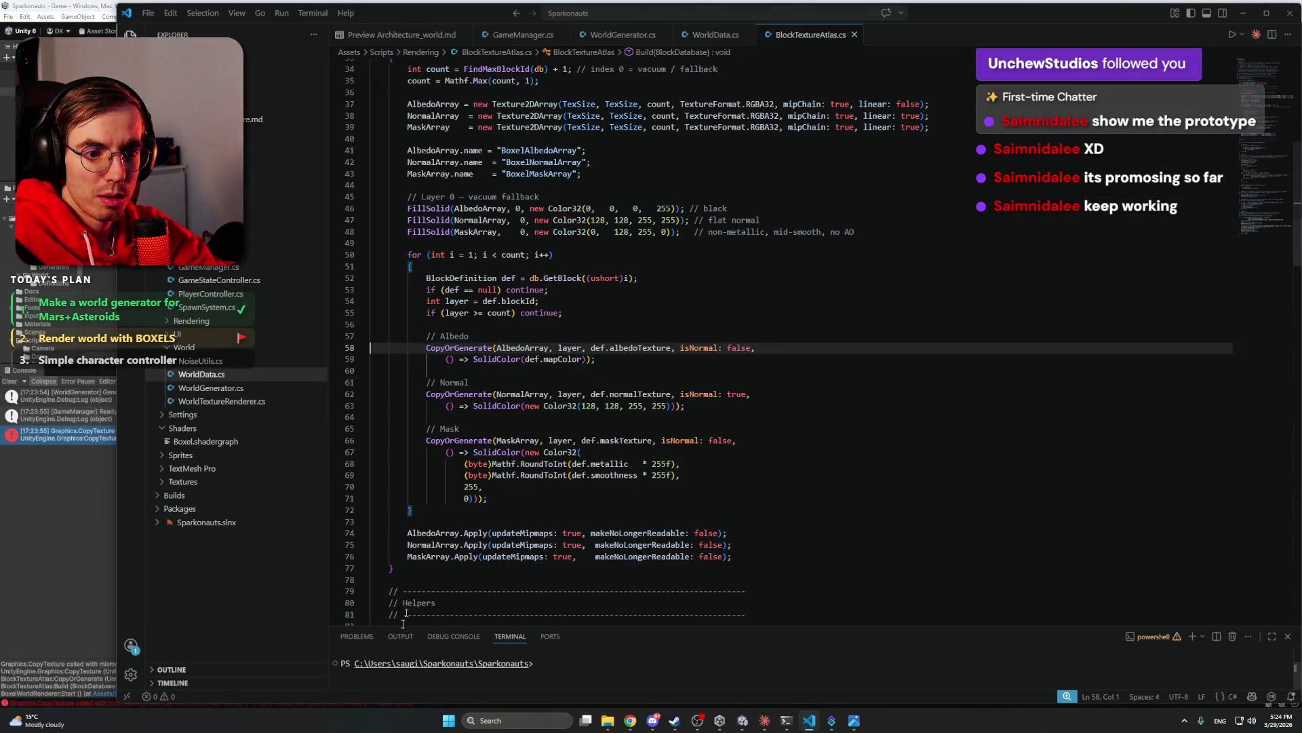
key(alt+Tab)
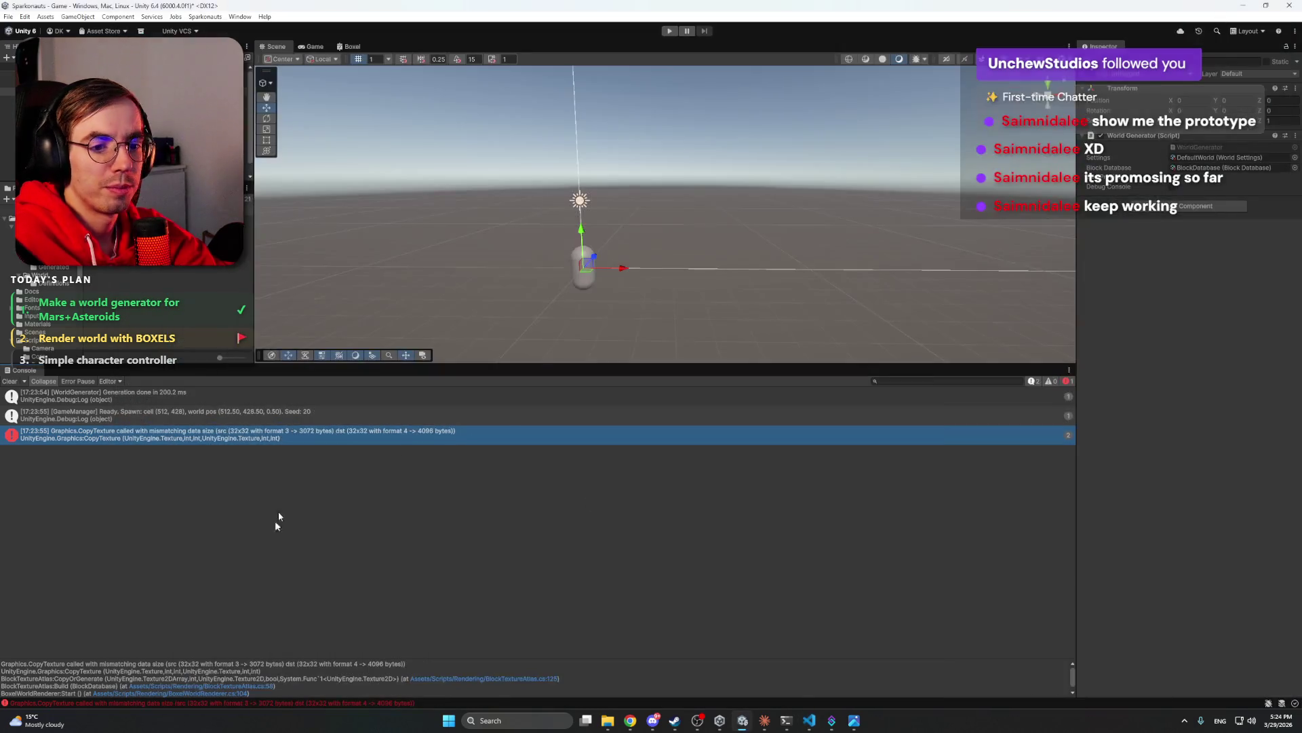
click(354, 671)
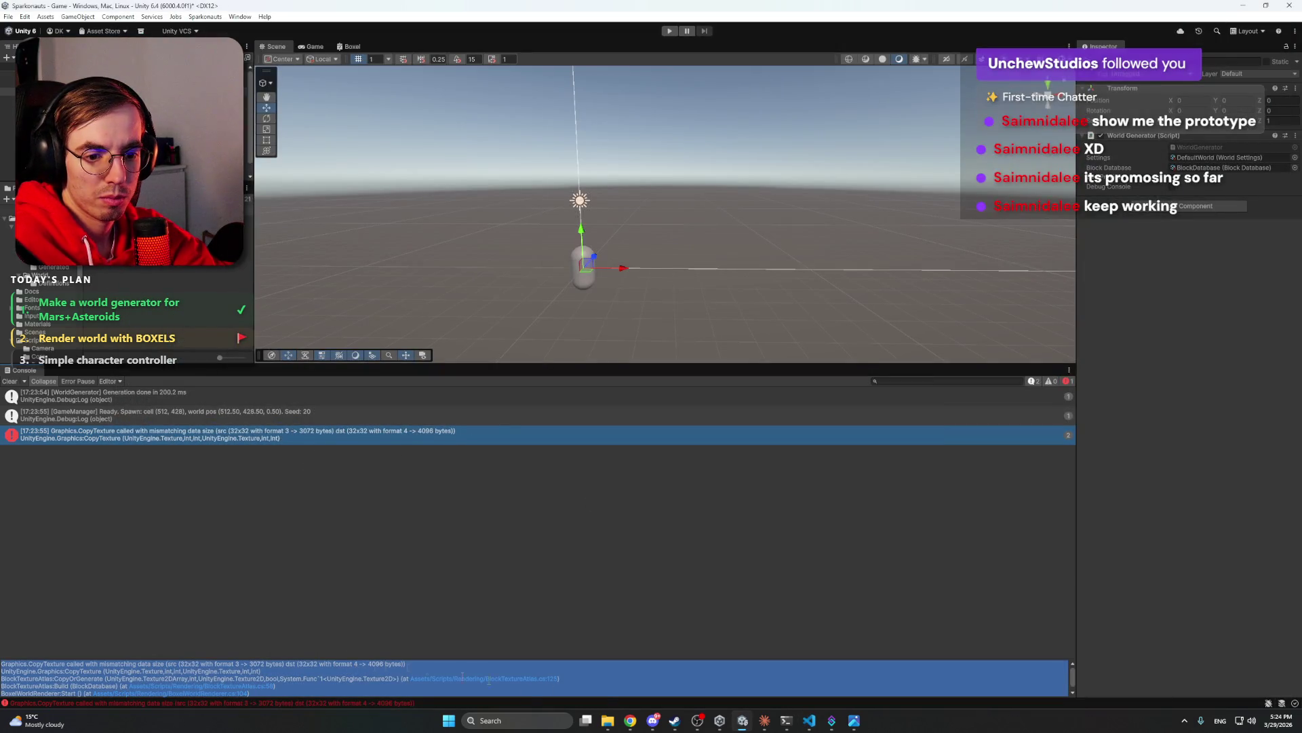
click(764, 720)
text(Graphics.CopyTexture called with mismatching data size (src (32x32 with format 3 -> 3072 bytes) dst (32x32 with format 4 -> 4096 bytes)) UnityEngine.Graphics:CopyTexture (UnityEngine.Texture,int,int,UnityEngine.Texture,int,int) BlockTextureAtlas:CopyOrGenerate (UnityEngine.Texture2DArray,int,UnityEngine.Texture2D,bool,System.Func`1<UnityEngine.Texture2D>) (at Assets/Scripts/Rendering/BlockTextureAtlas.cs:125) BlockTextureAtlas:Build (BlockDatabase) (at Assets/Scripts/Rendering/BlockTextureAtlas.cs:58) BoxelWorldRenderer:Start () (at Assets/Scripts/Rendering/BoxelWorldRenderer.cs:104))
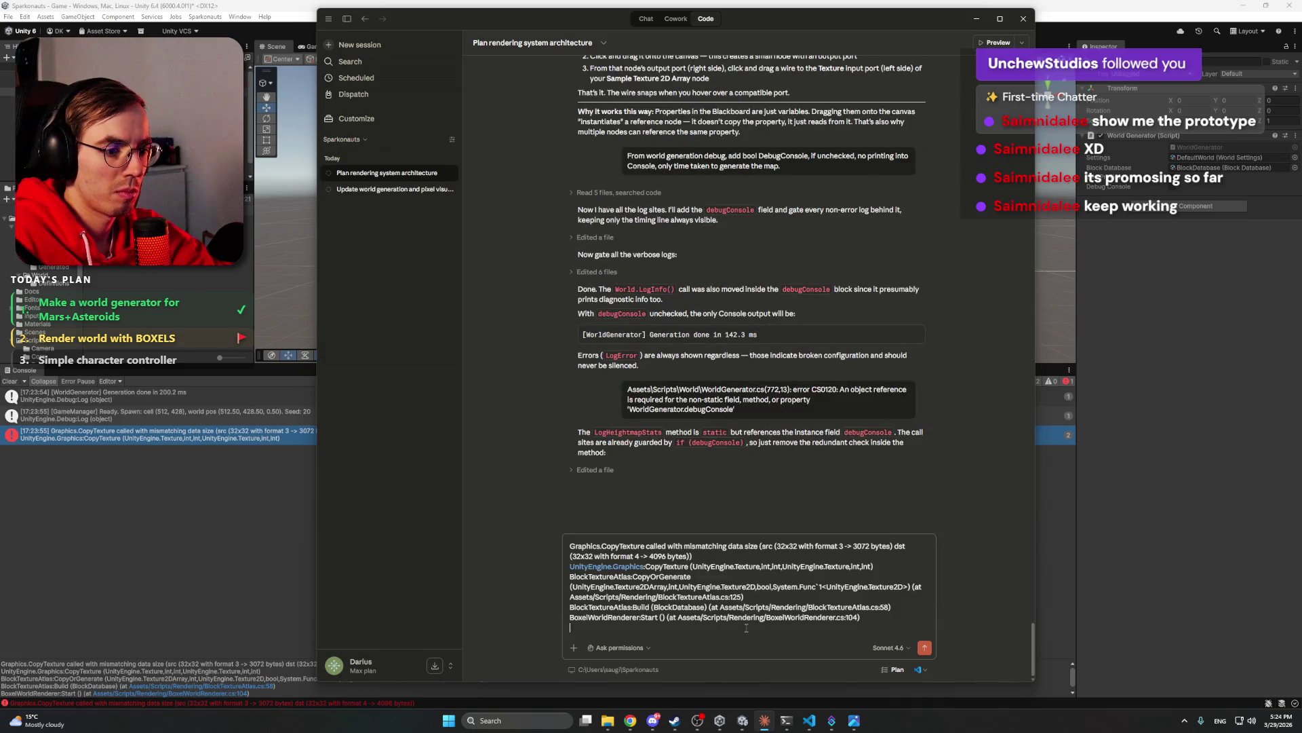
key(Return)
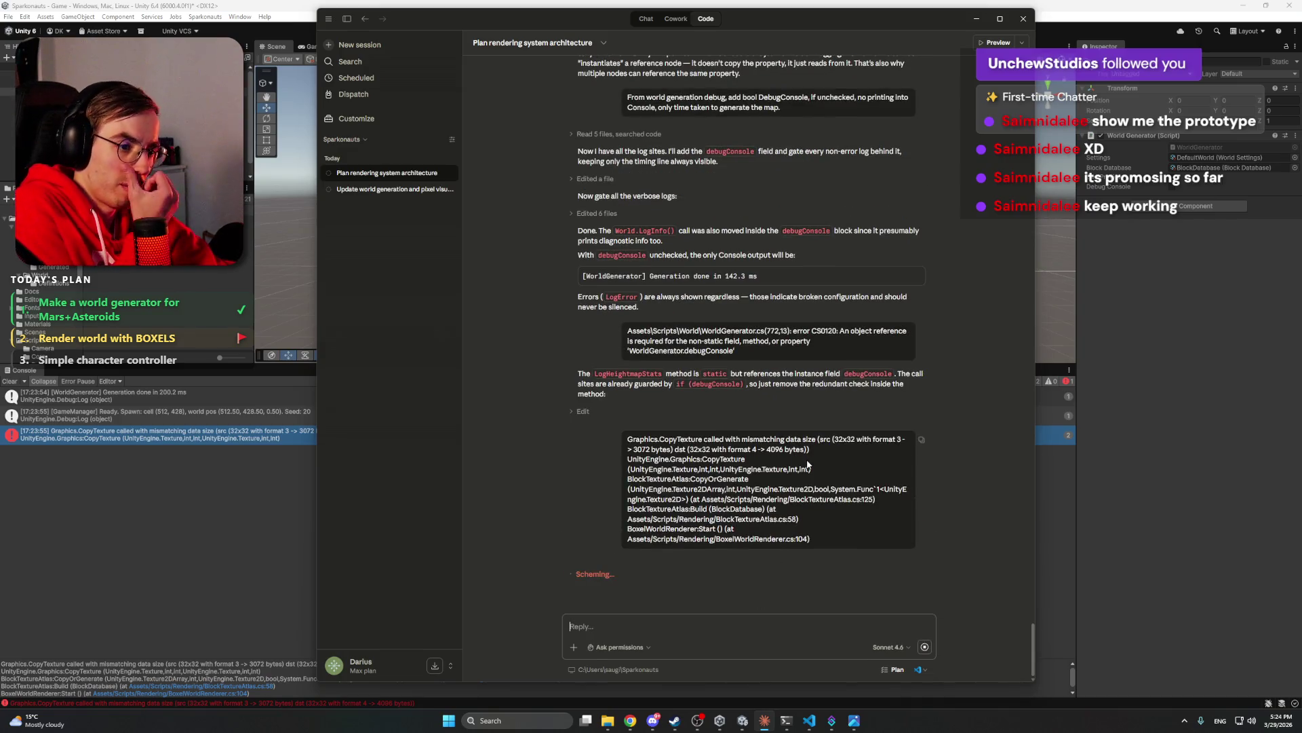
- Wait for Claude's RGBA32 ResizeTexture fix, then return to Unity to recompile
click(125, 489)
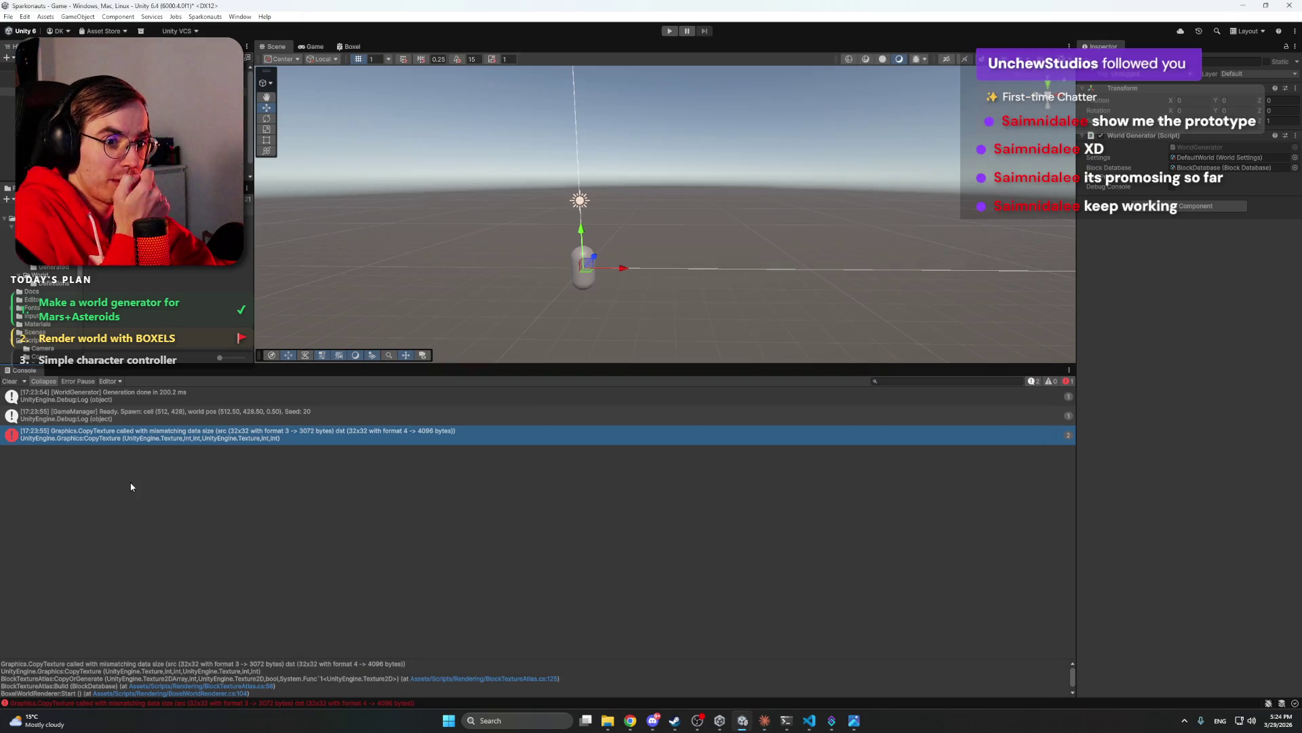
drag(461, 364, 460, 603)
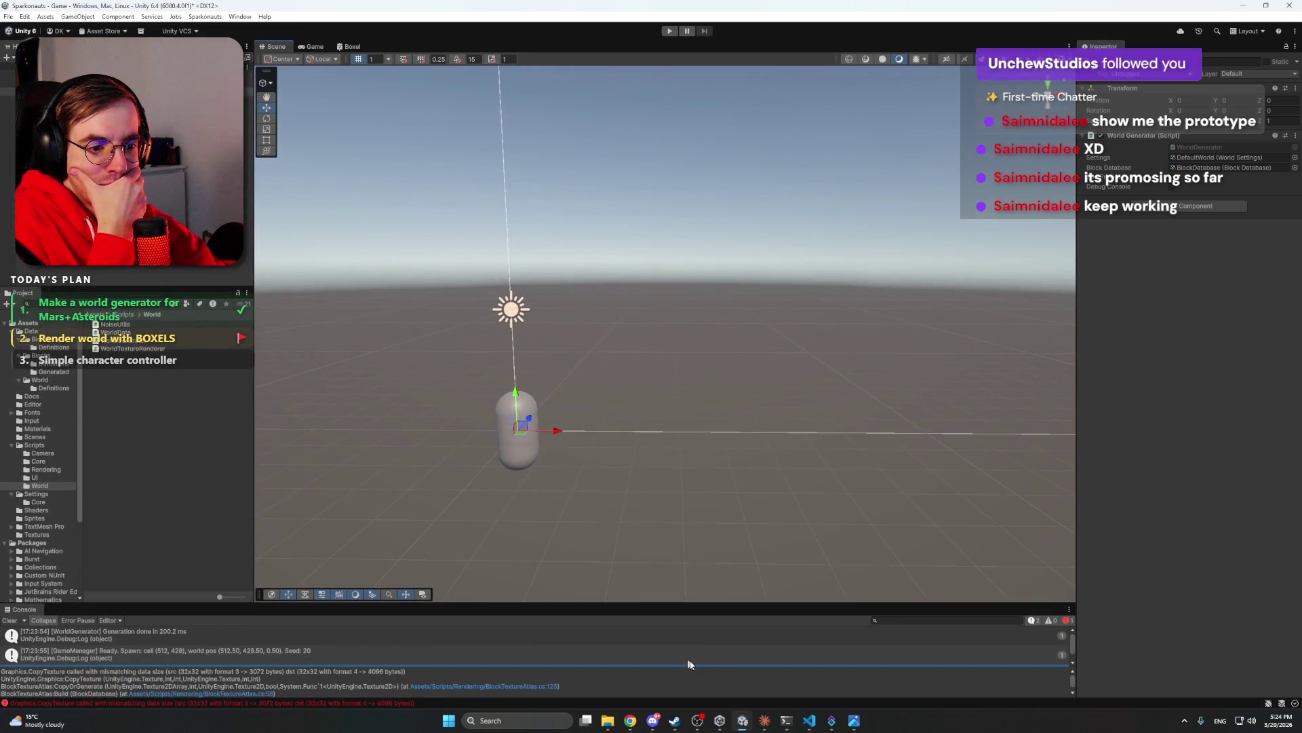
click(762, 721)
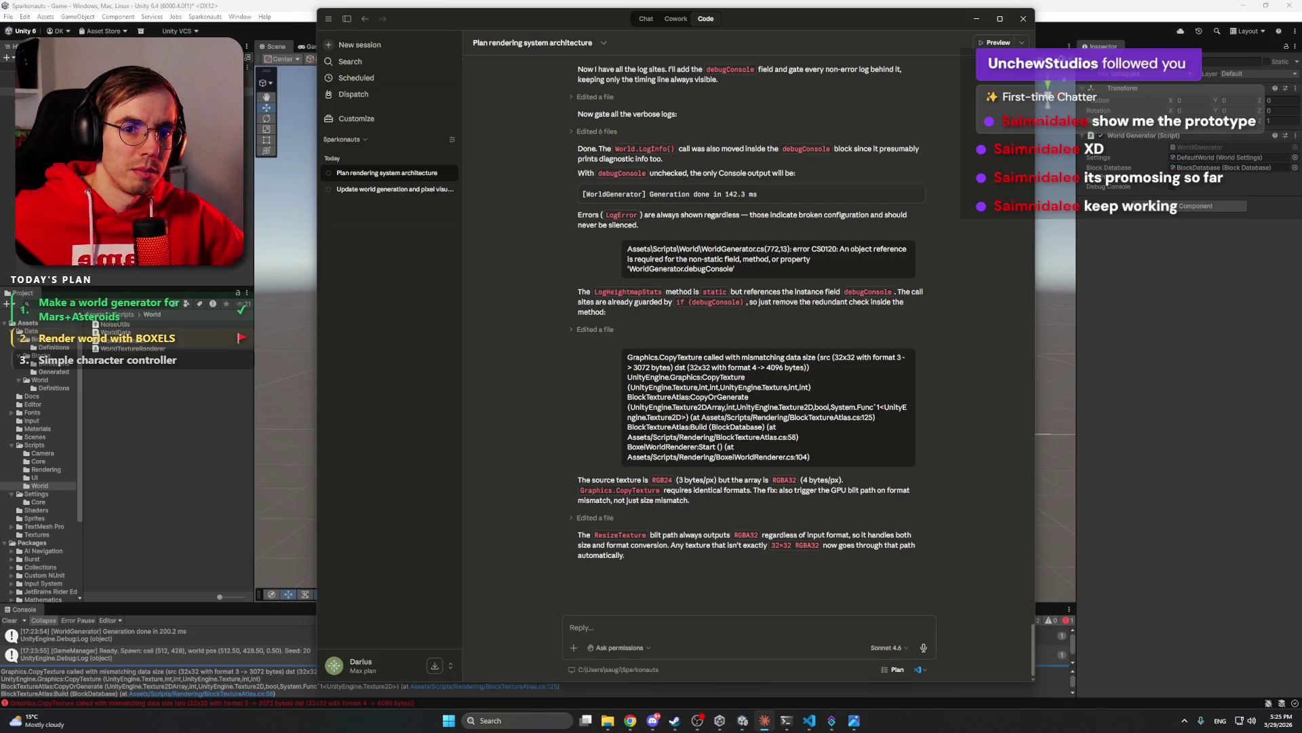
key(alt+Tab)
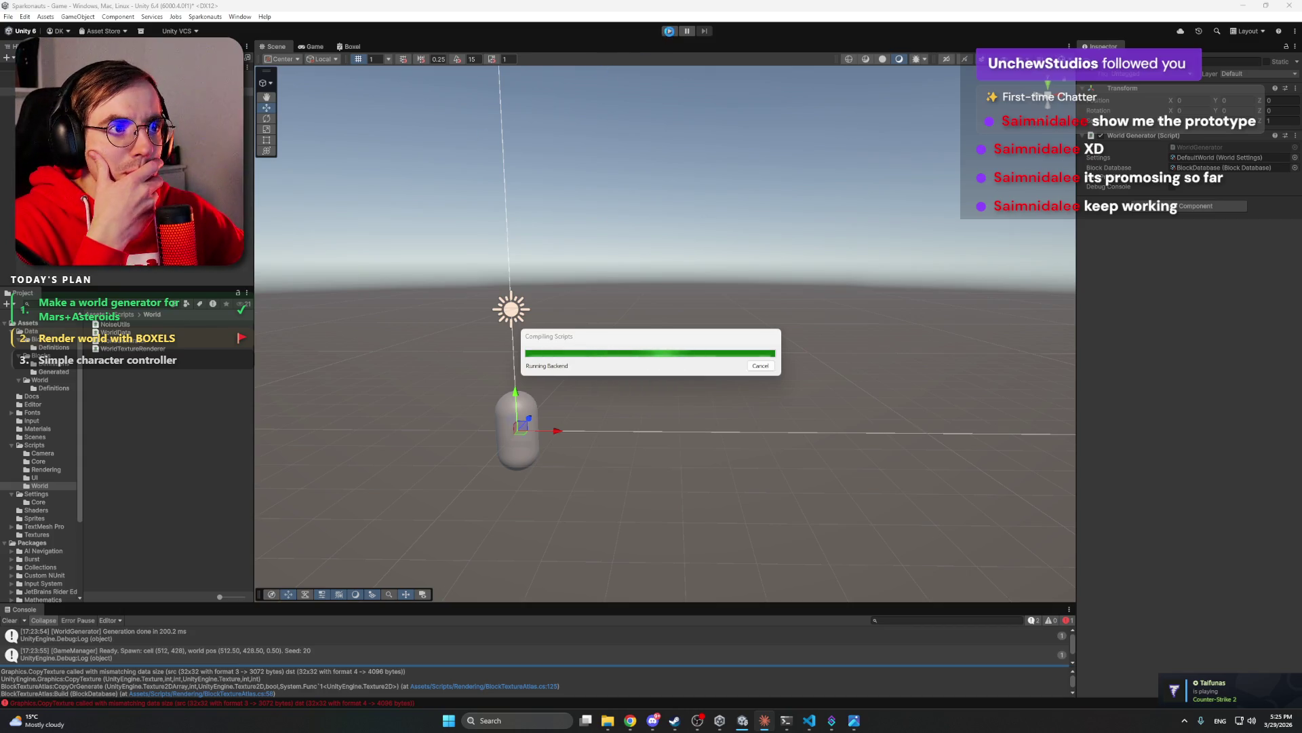
- Enter Play mode and walk the capsule right across the Mars blocks, jumping onto the next block
click(669, 32)
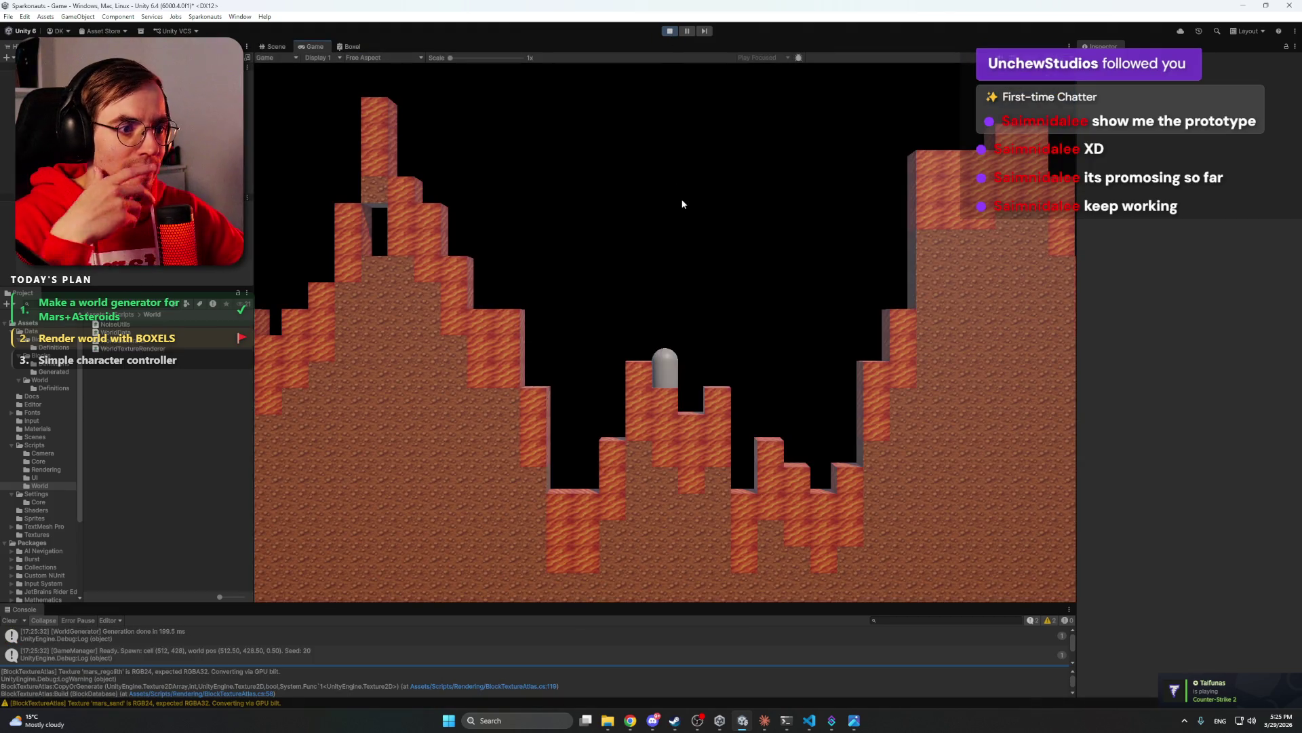
key(d)
key(space)
key(d)
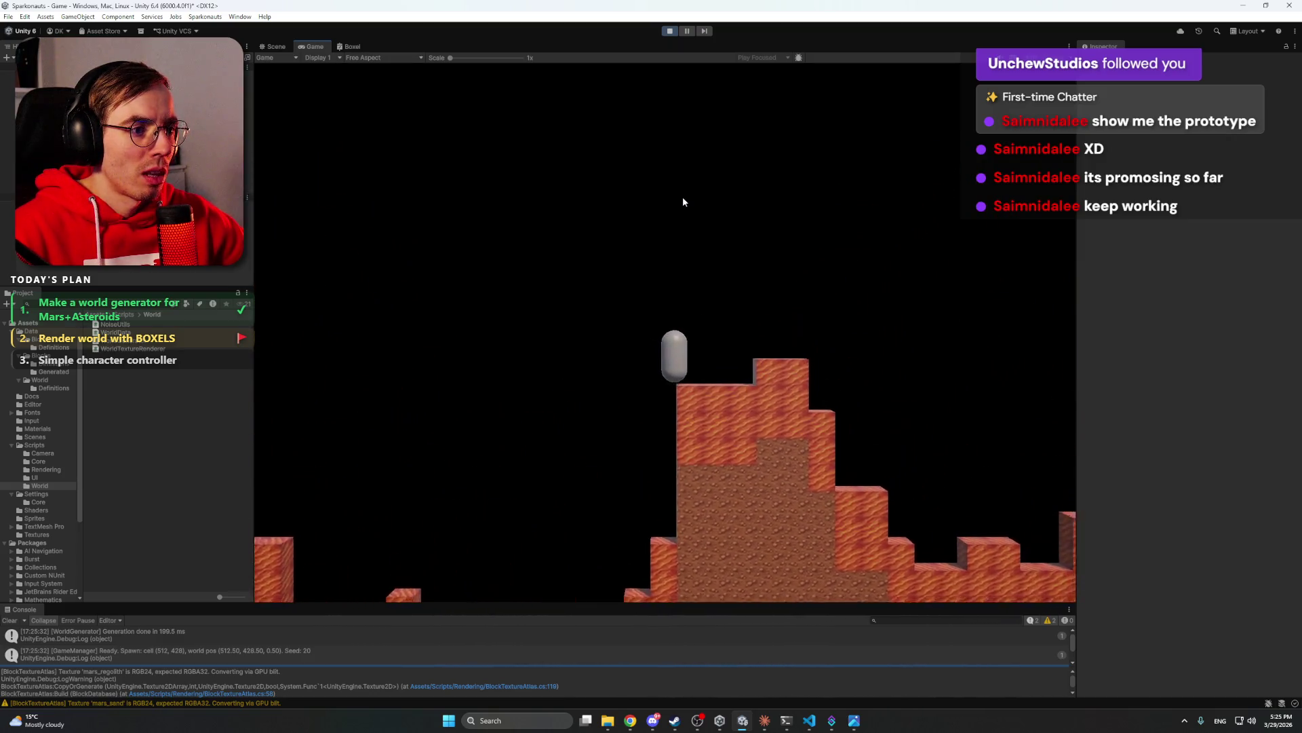
key(d)
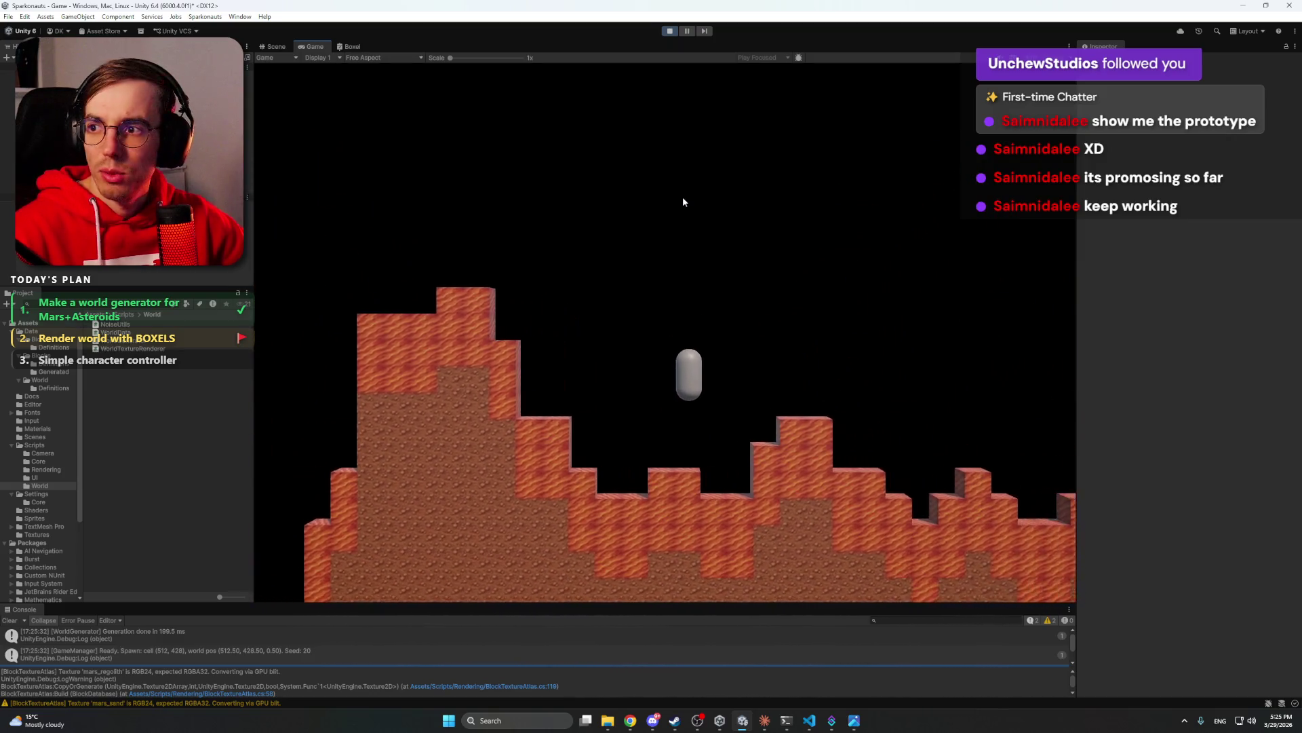
key(d)
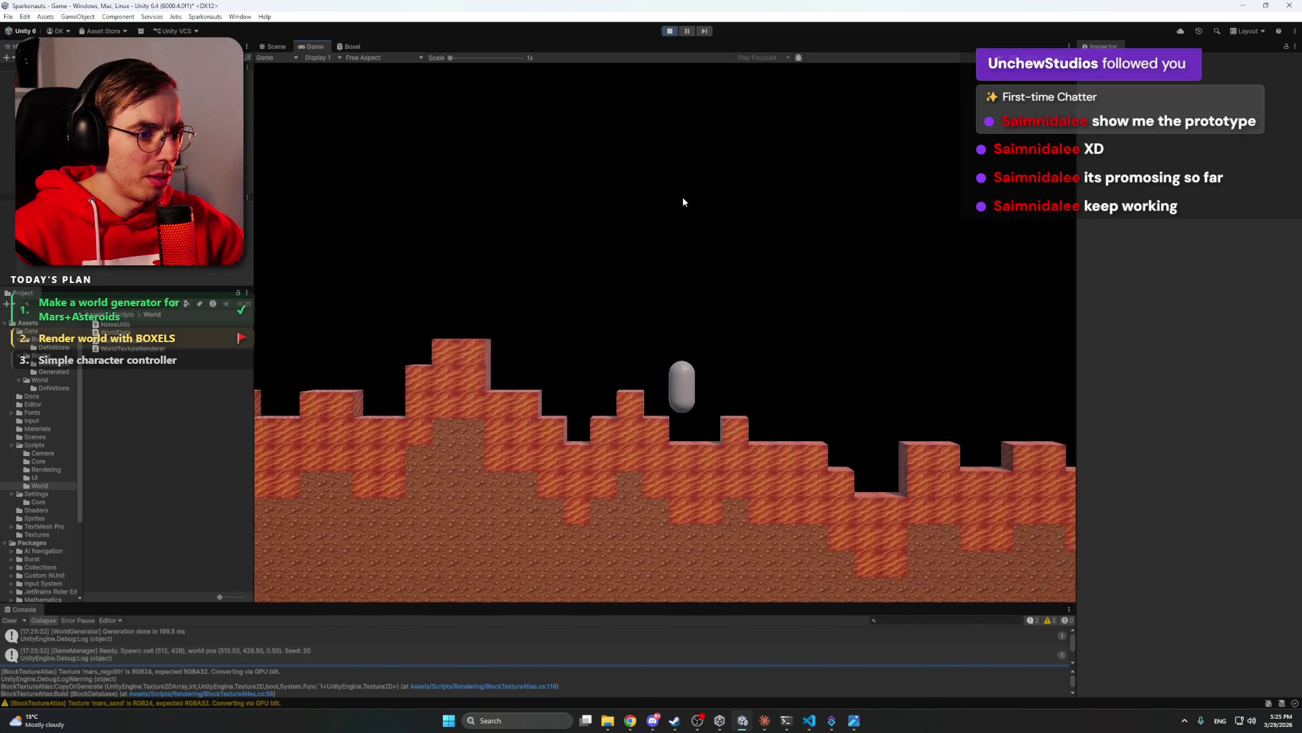
key(d)
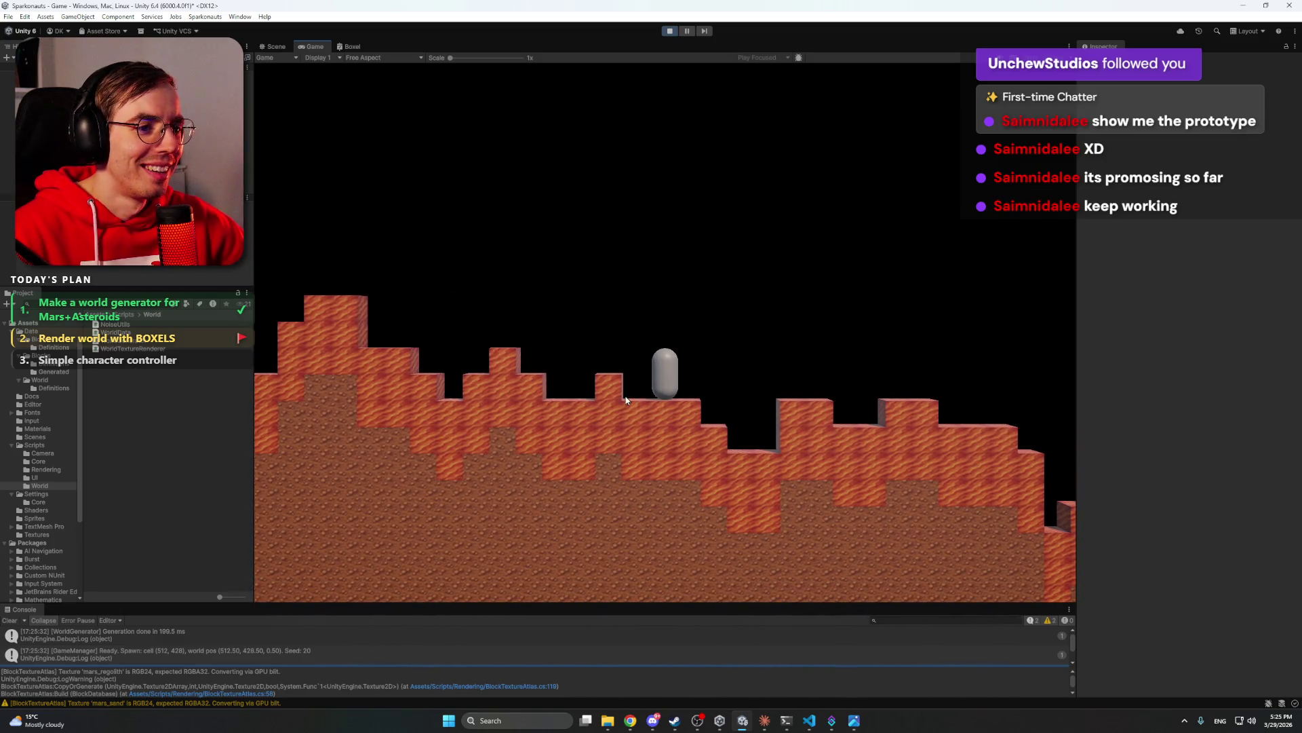
key(d)
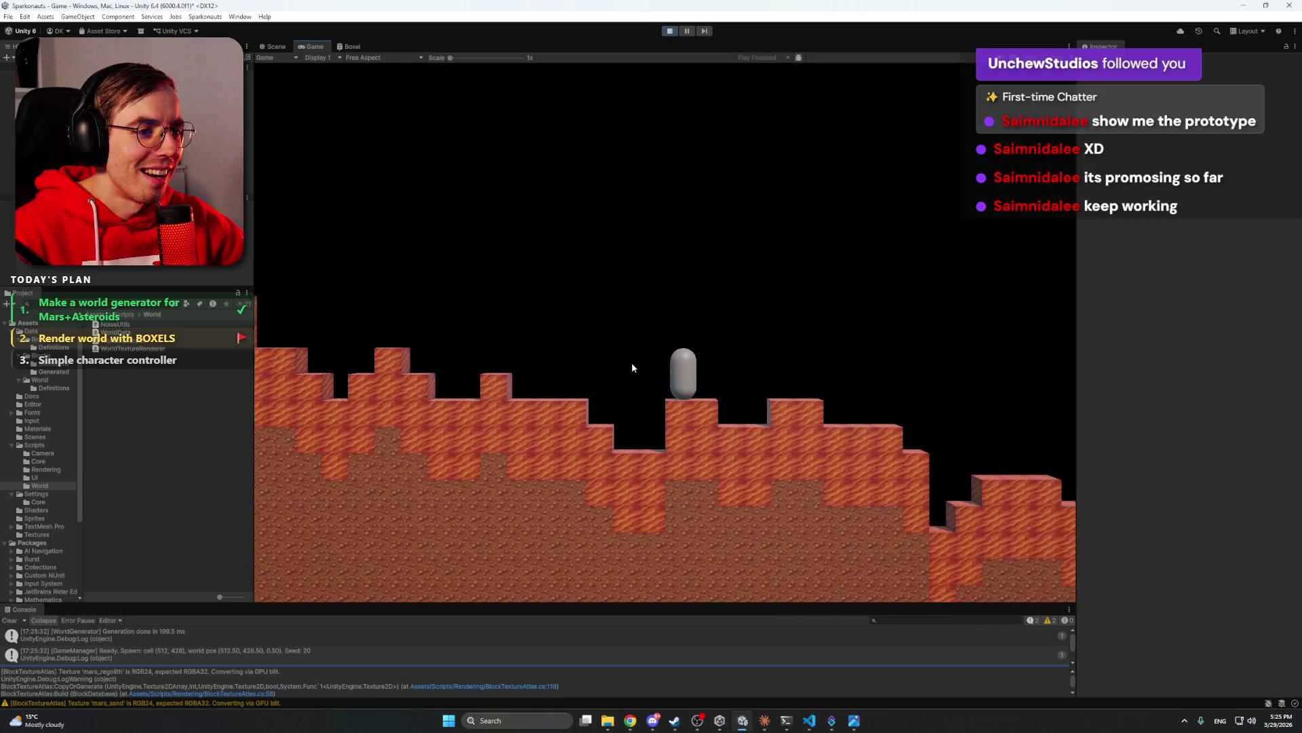
key(d)
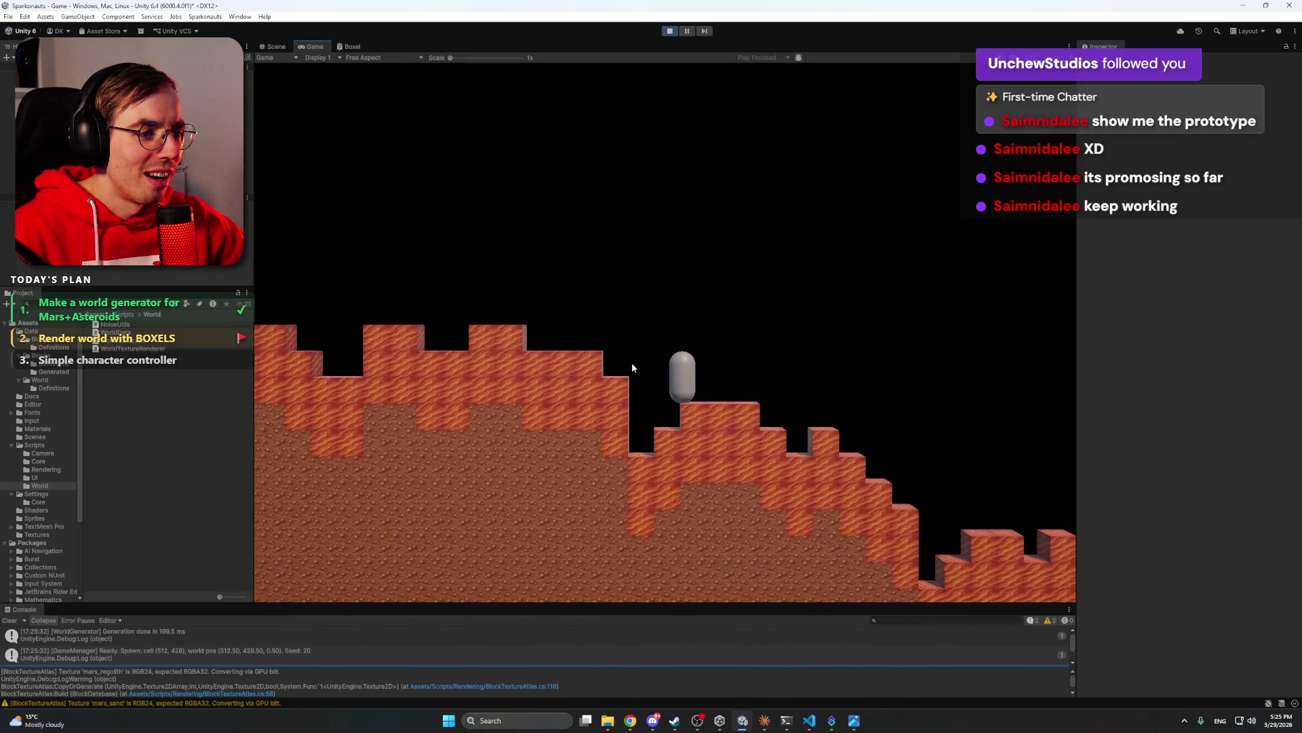
- Walk the capsule back left, dropping off ledges onto lower terrain
key(a)
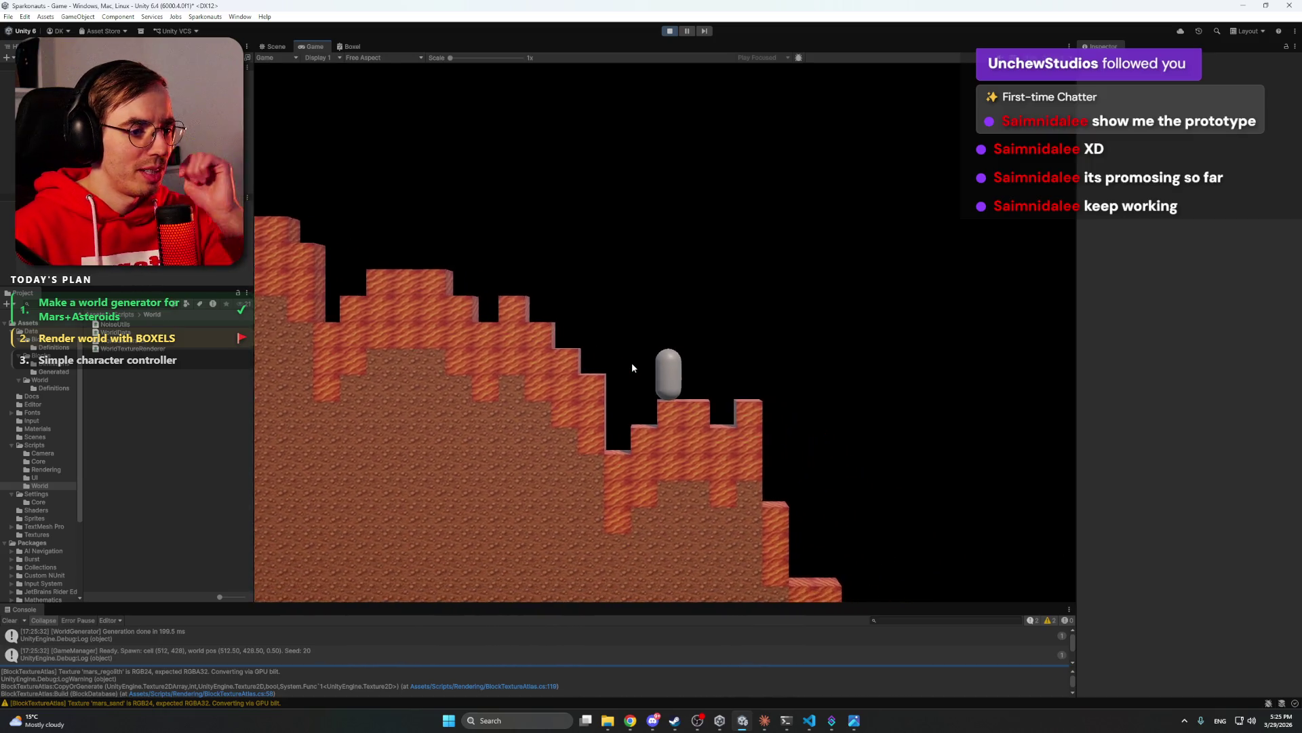
key(d)
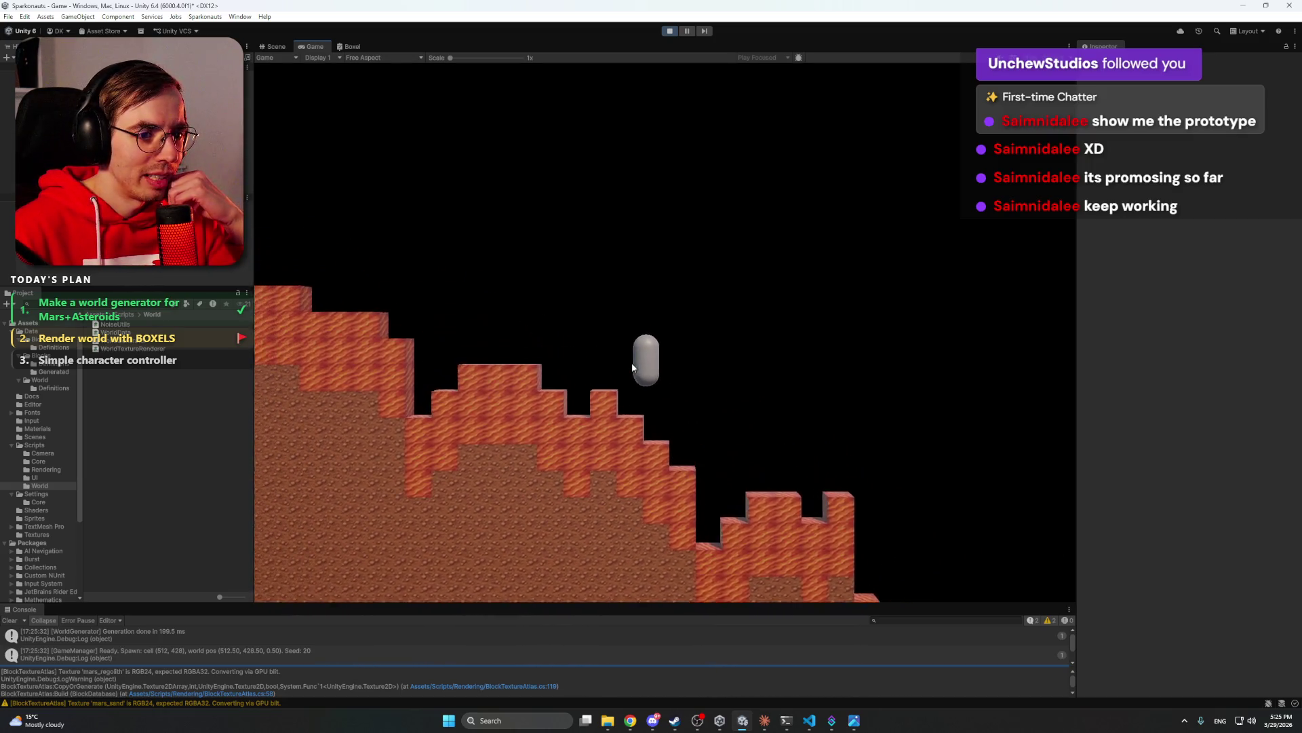
key(a)
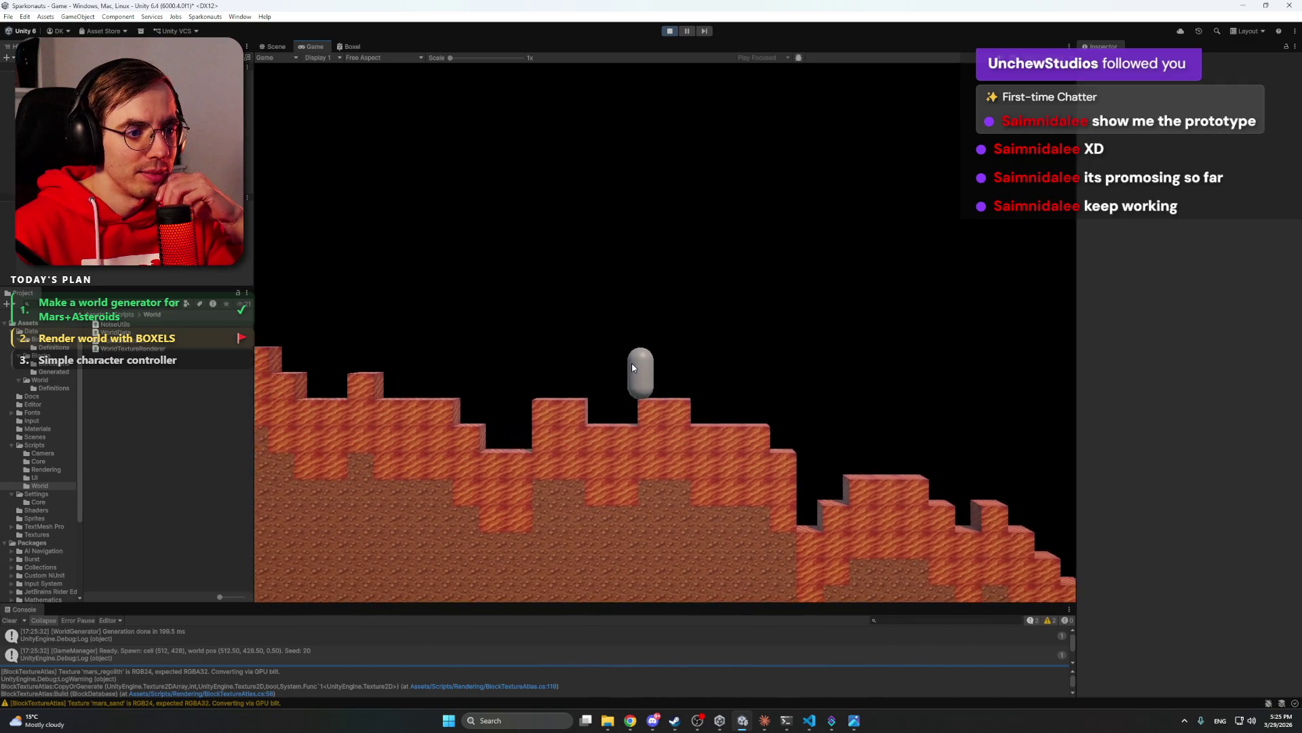
key(a)
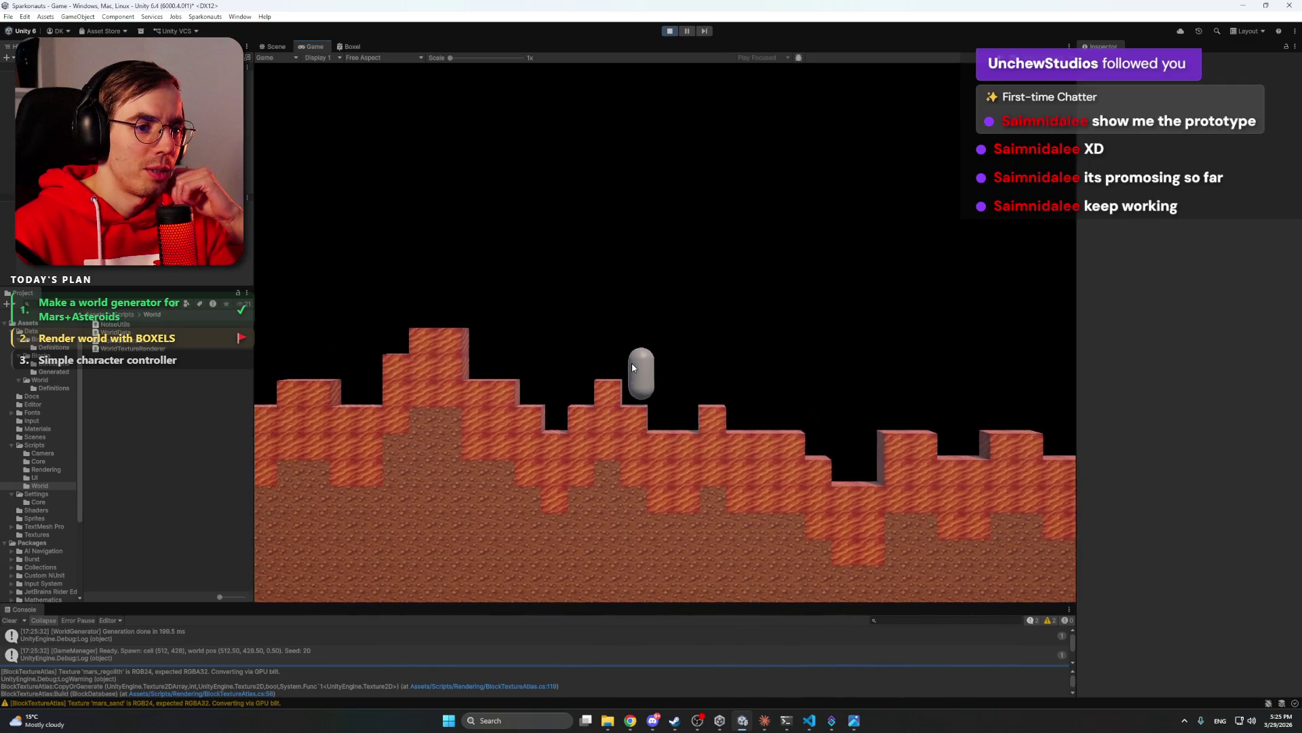
key(a)
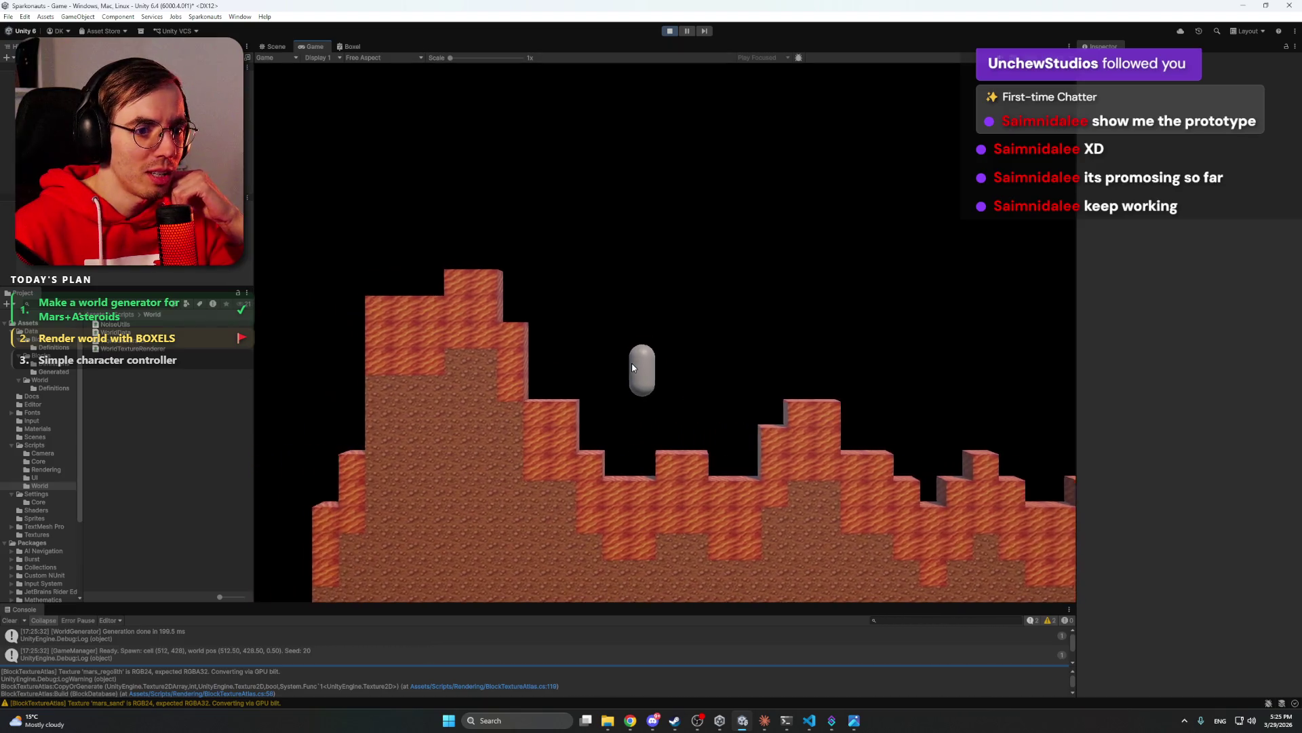
key(a)
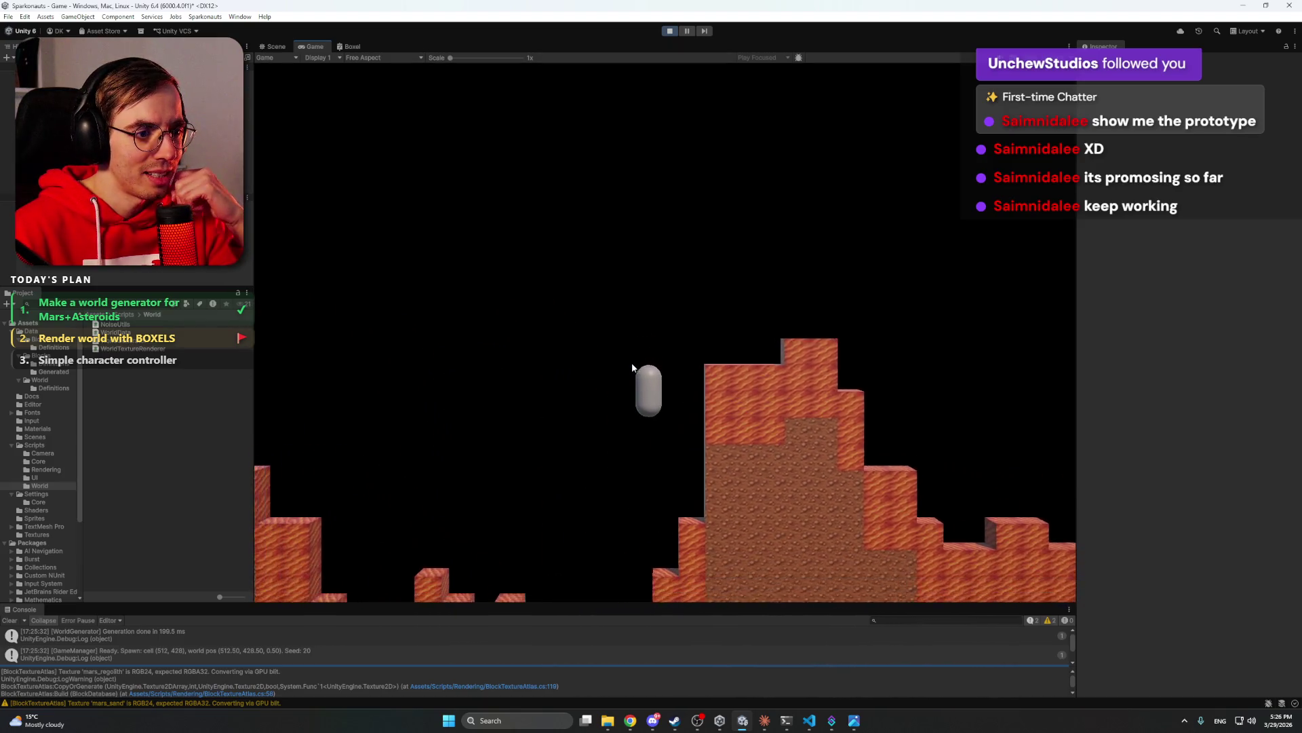
key(a)
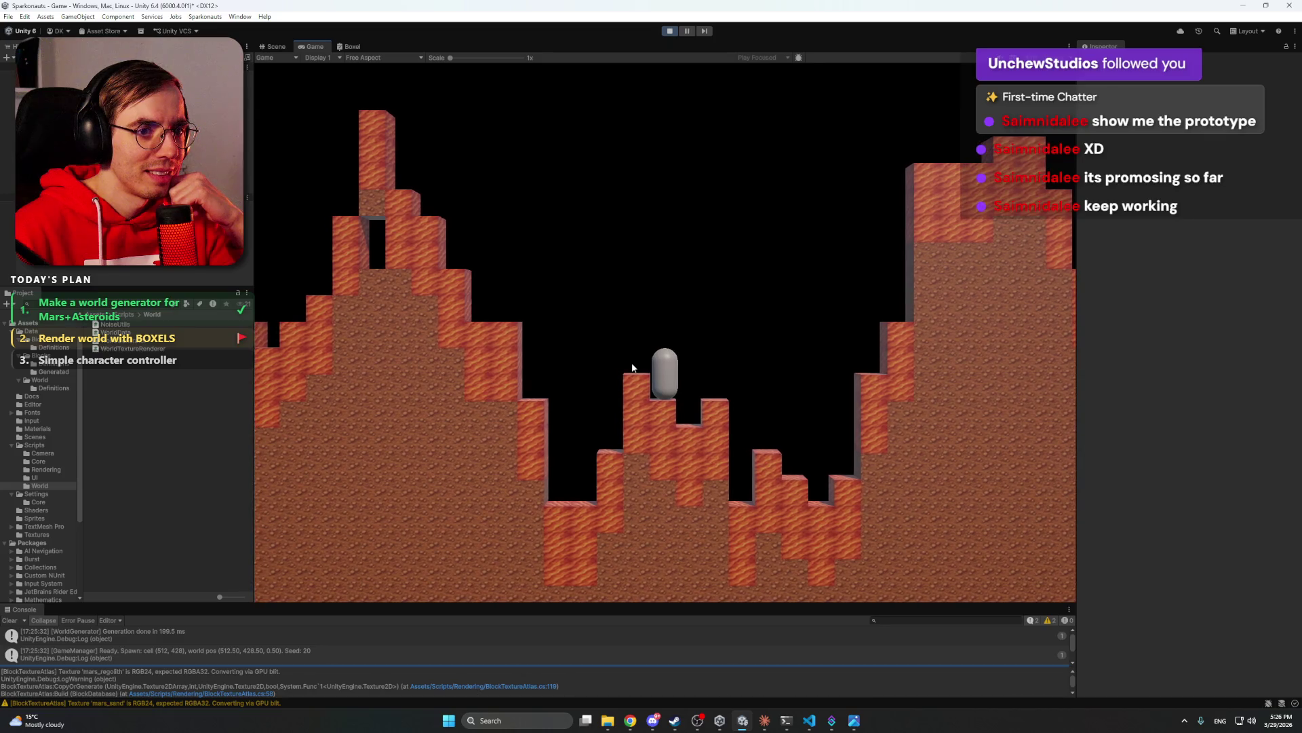
key(a)
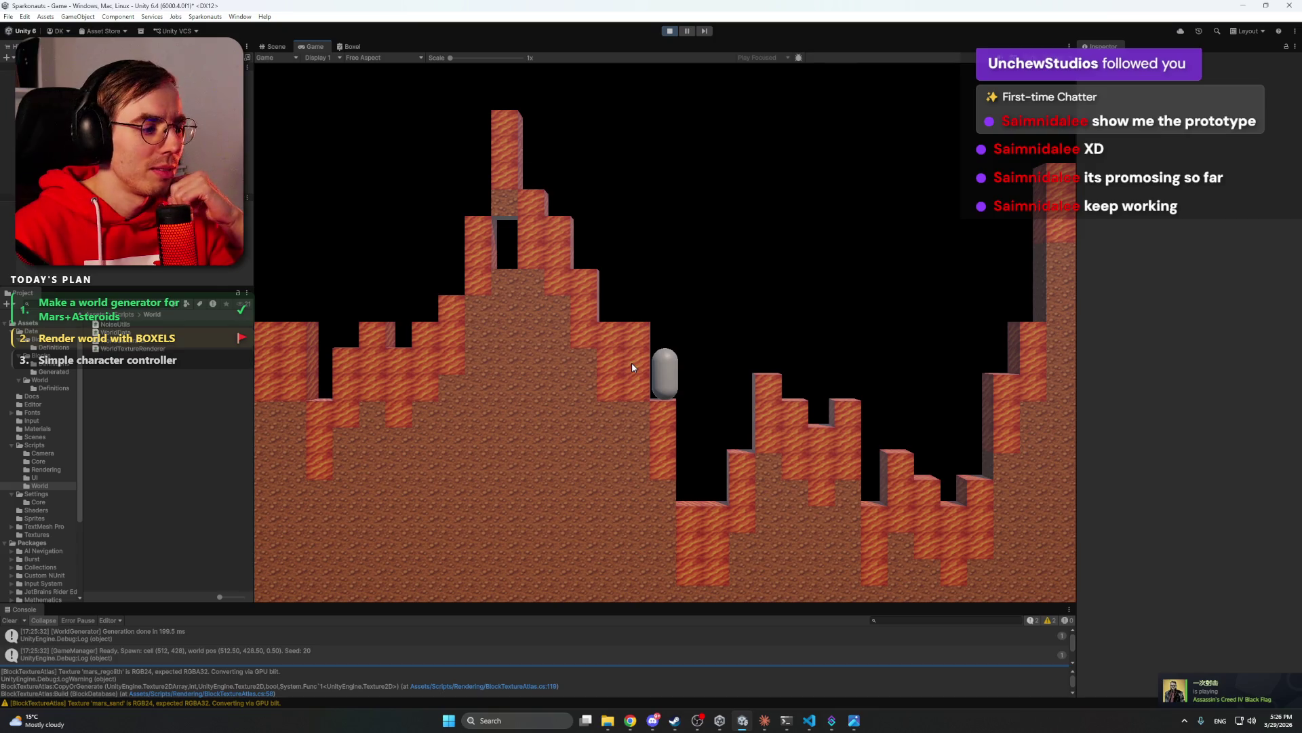
- Jump the capsule rightwards over the blocks, then stop Play mode
key(d)
key(space)
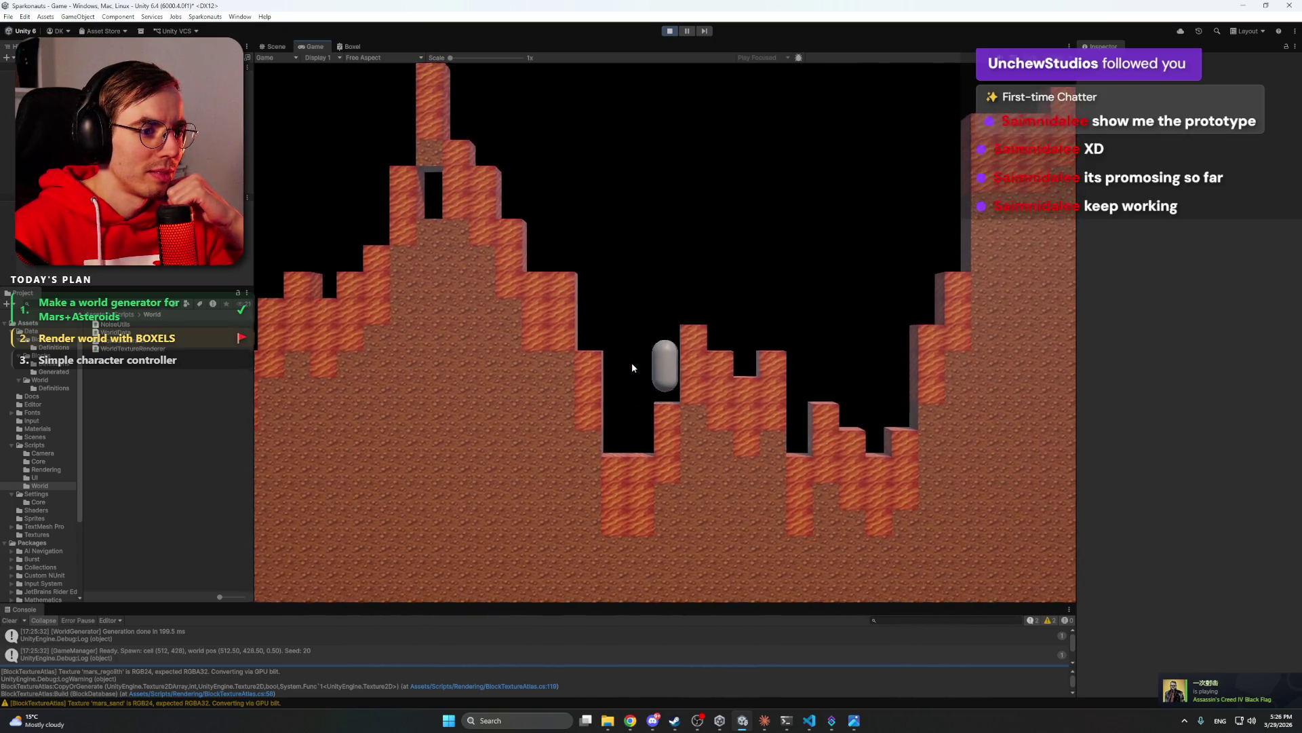
key(d)
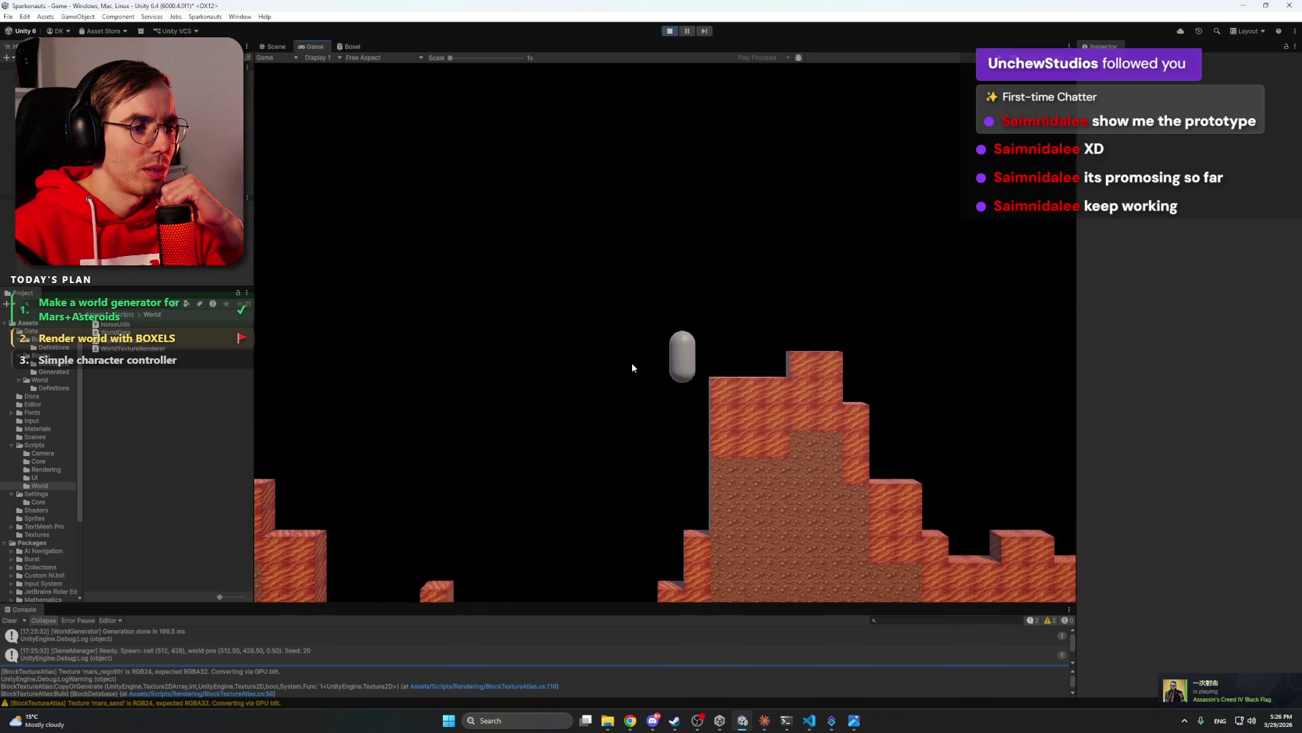
key(d)
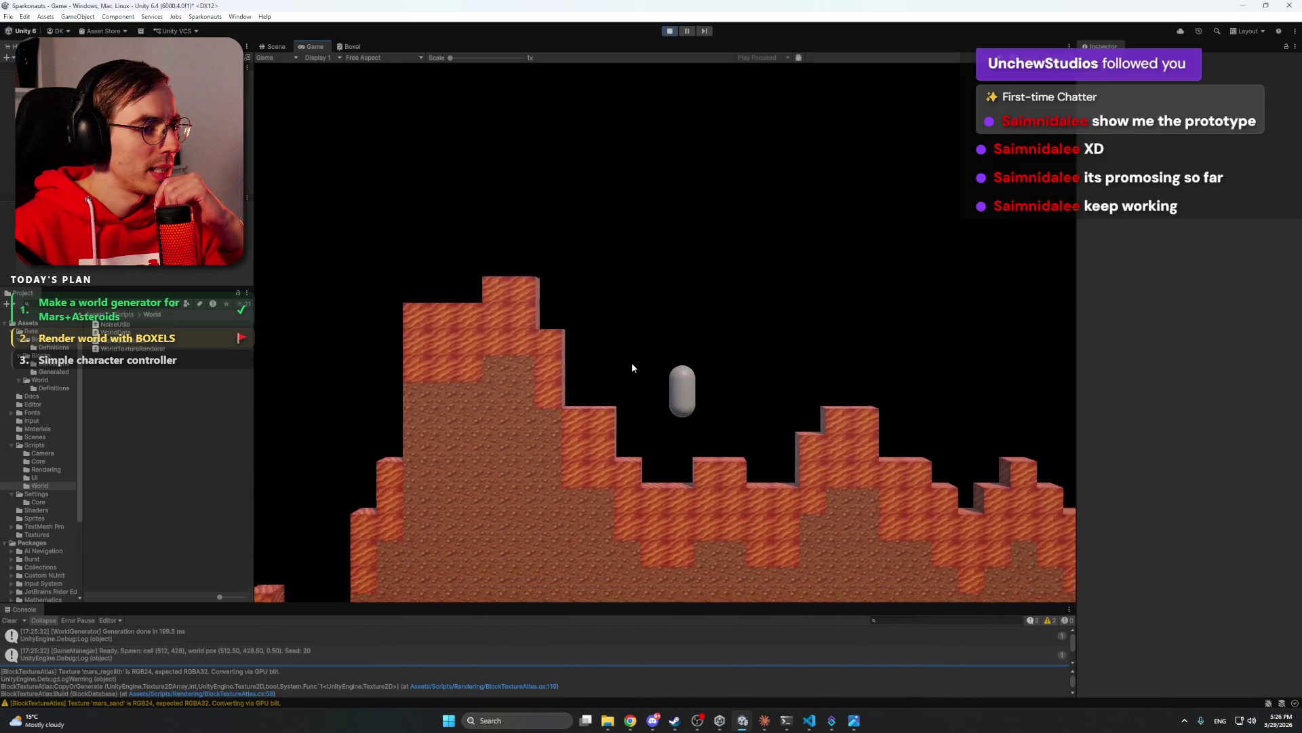
key(d)
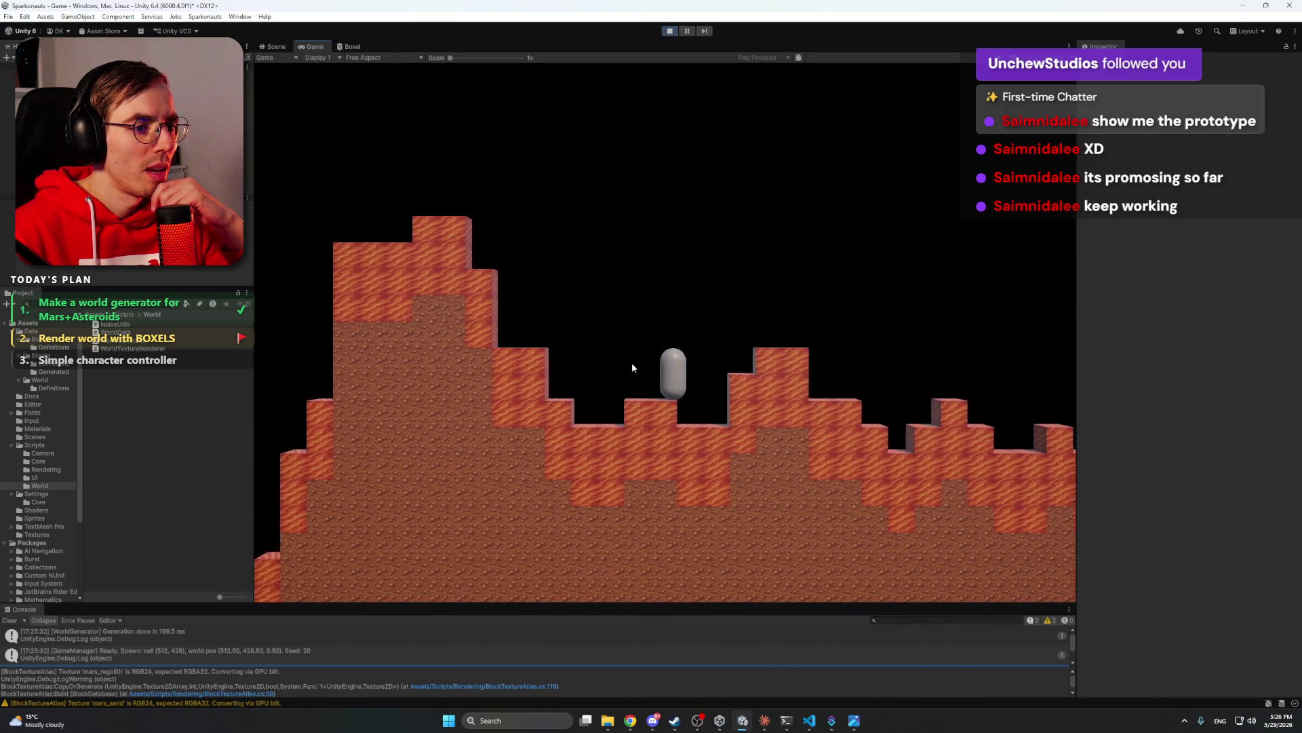
key(space)
key(d)
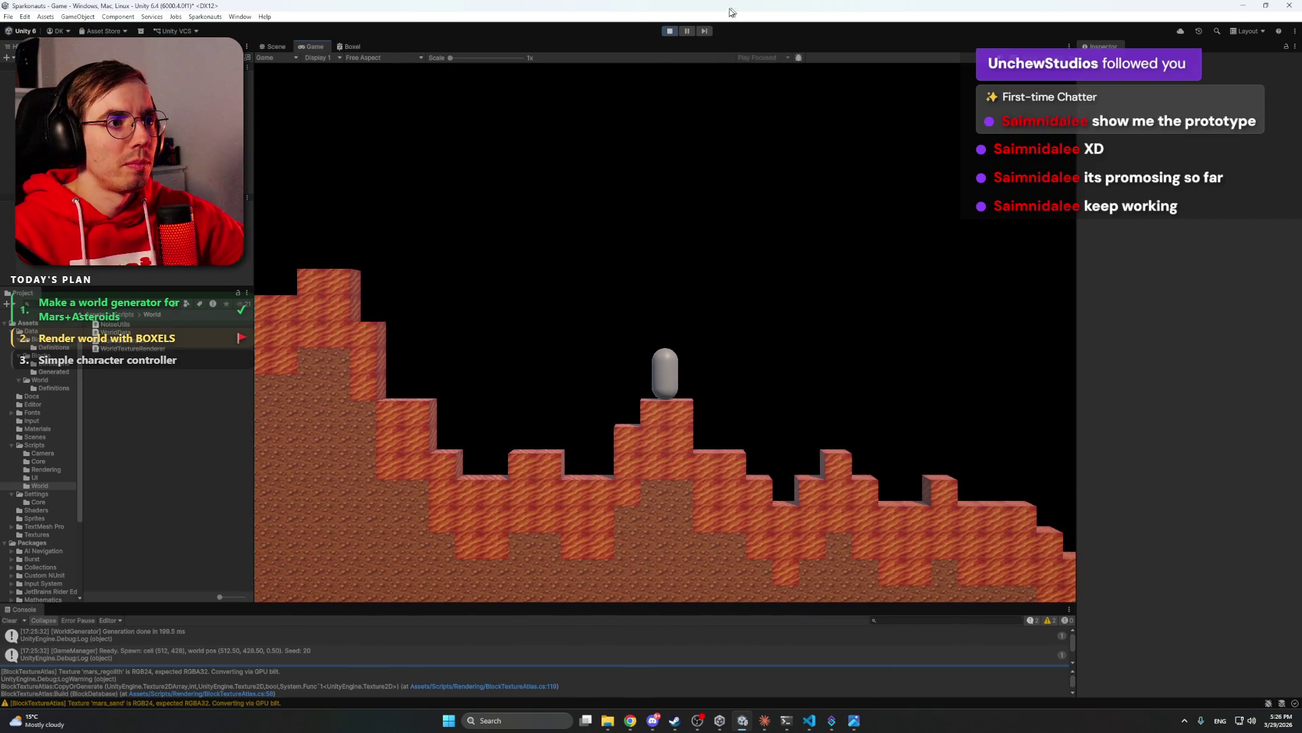
click(670, 31)
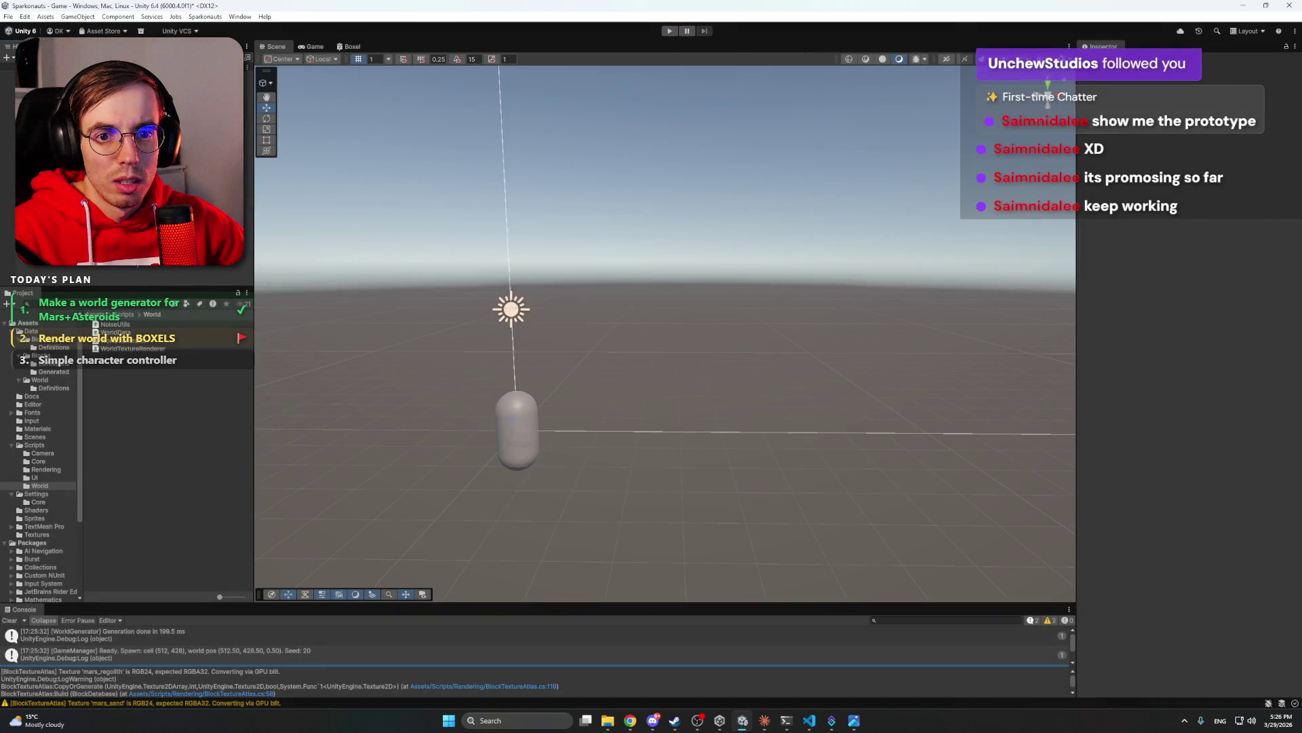
- Open the WorldCreation scene from Assets/Scenes, answering the save prompt
click(35, 437)
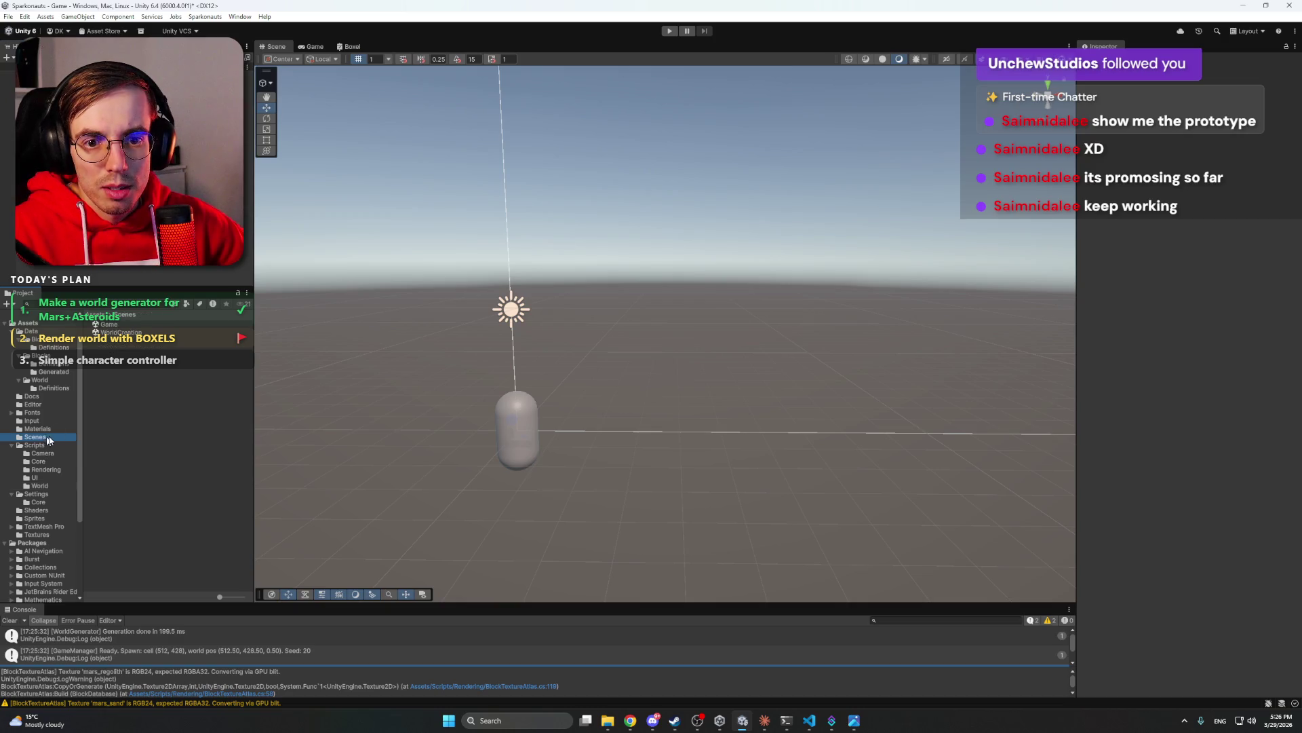
click(117, 333)
double_click(117, 333)
click(625, 380)
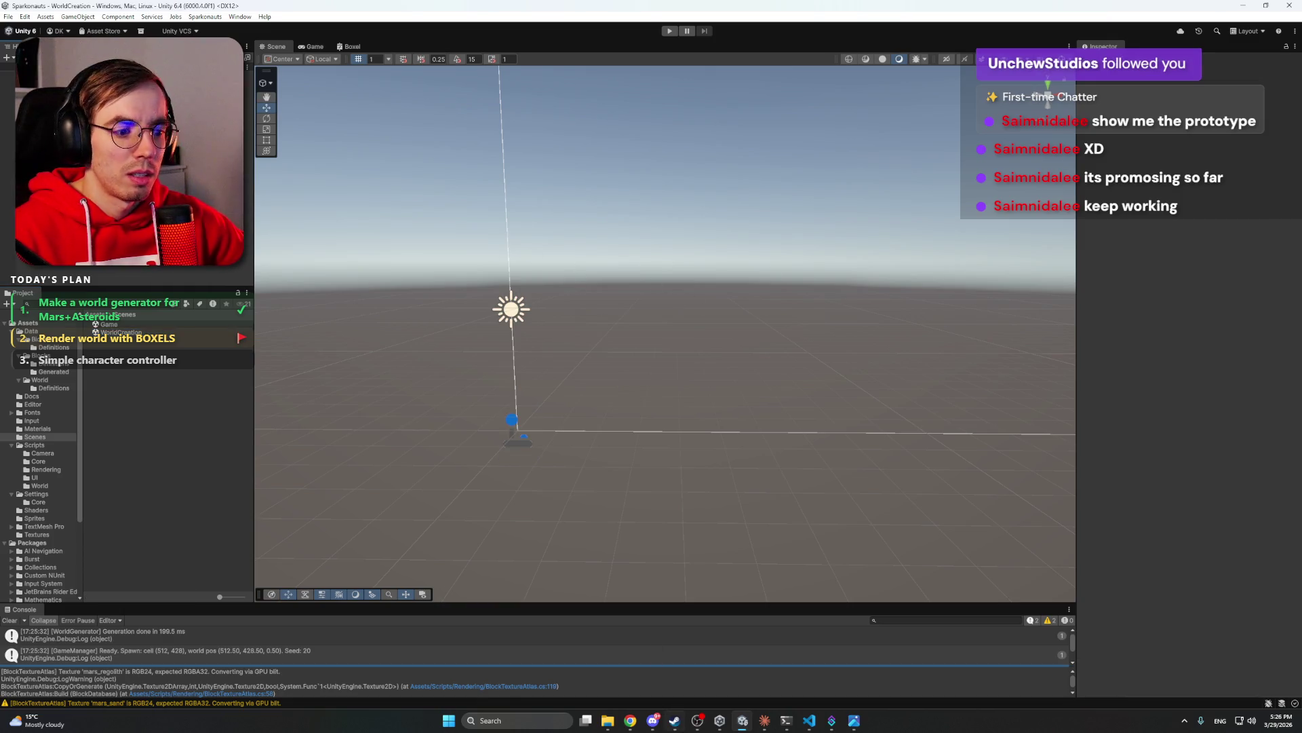
- Run WorldCreation with Ctrl+P to show the layered Mars terrain and floating asteroids
click(652, 720)
click(652, 723)
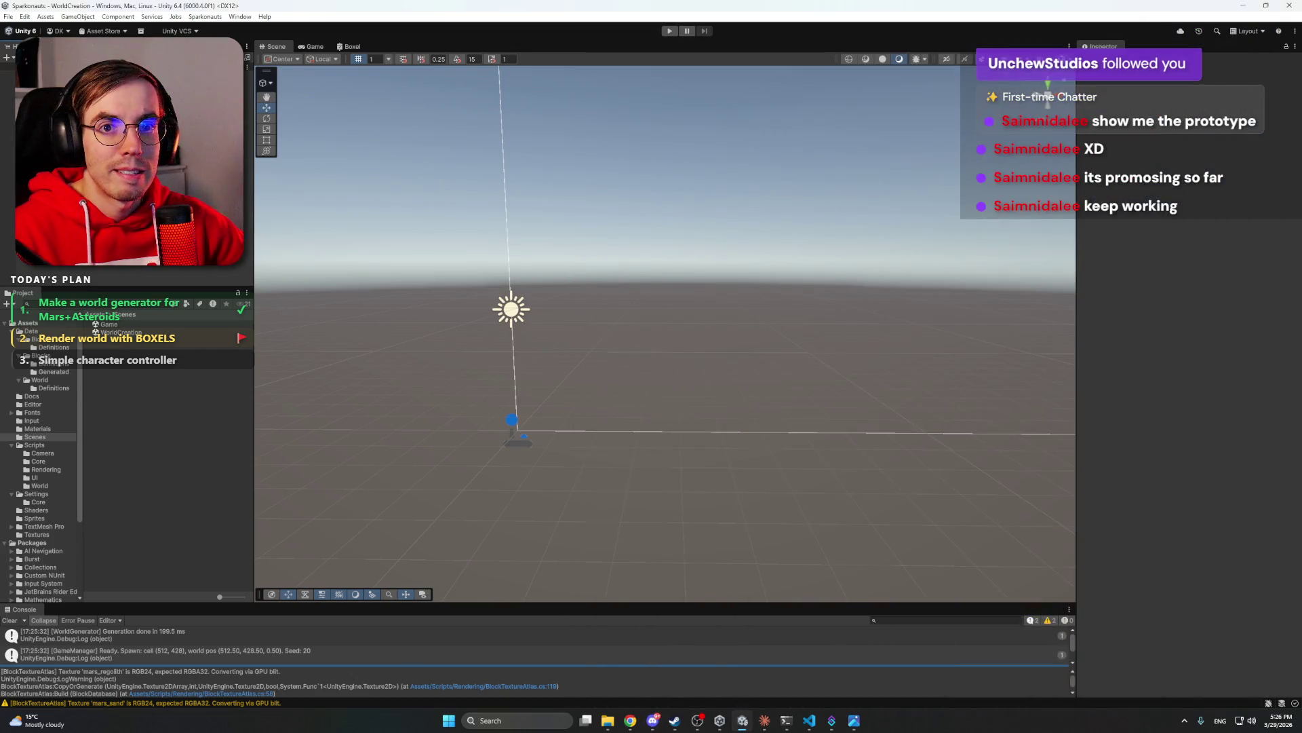
key(ctrl+p)
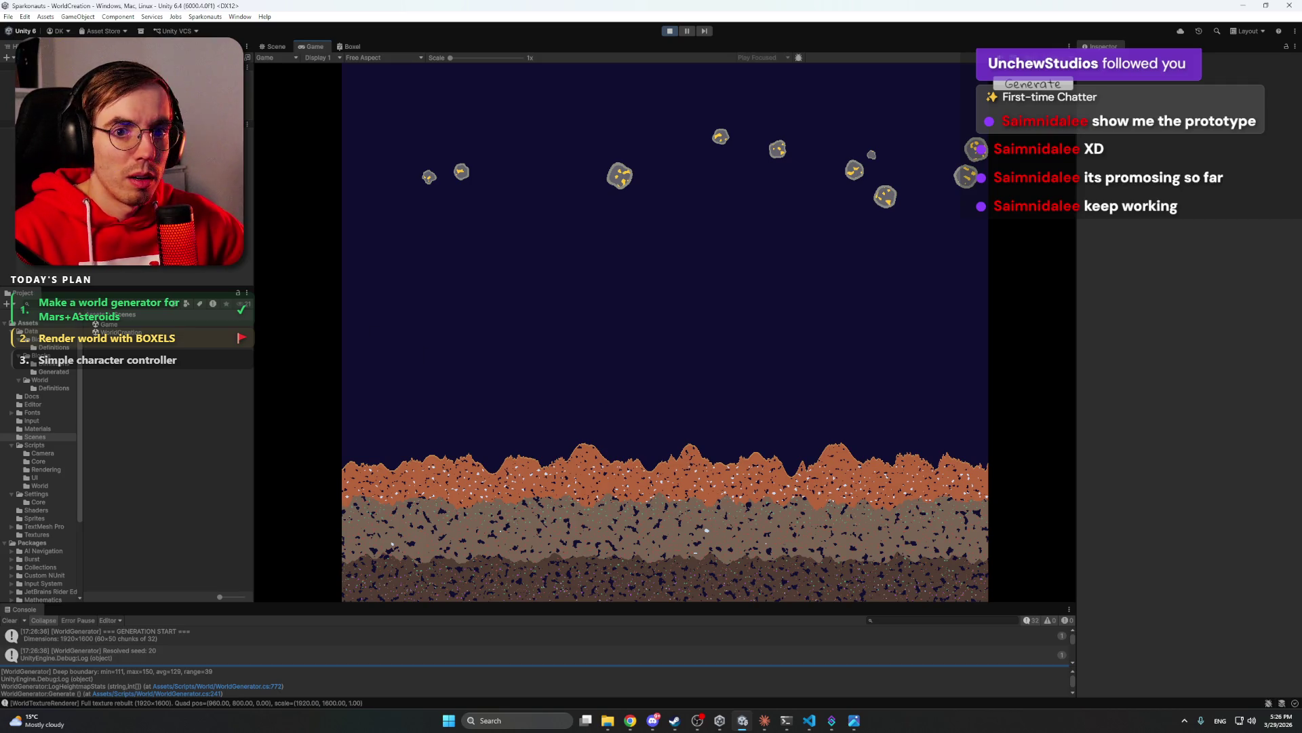
click(48, 392)
- Select DefaultWorld and set Highlands Y to 460 and Lowlands Y to 380
click(119, 324)
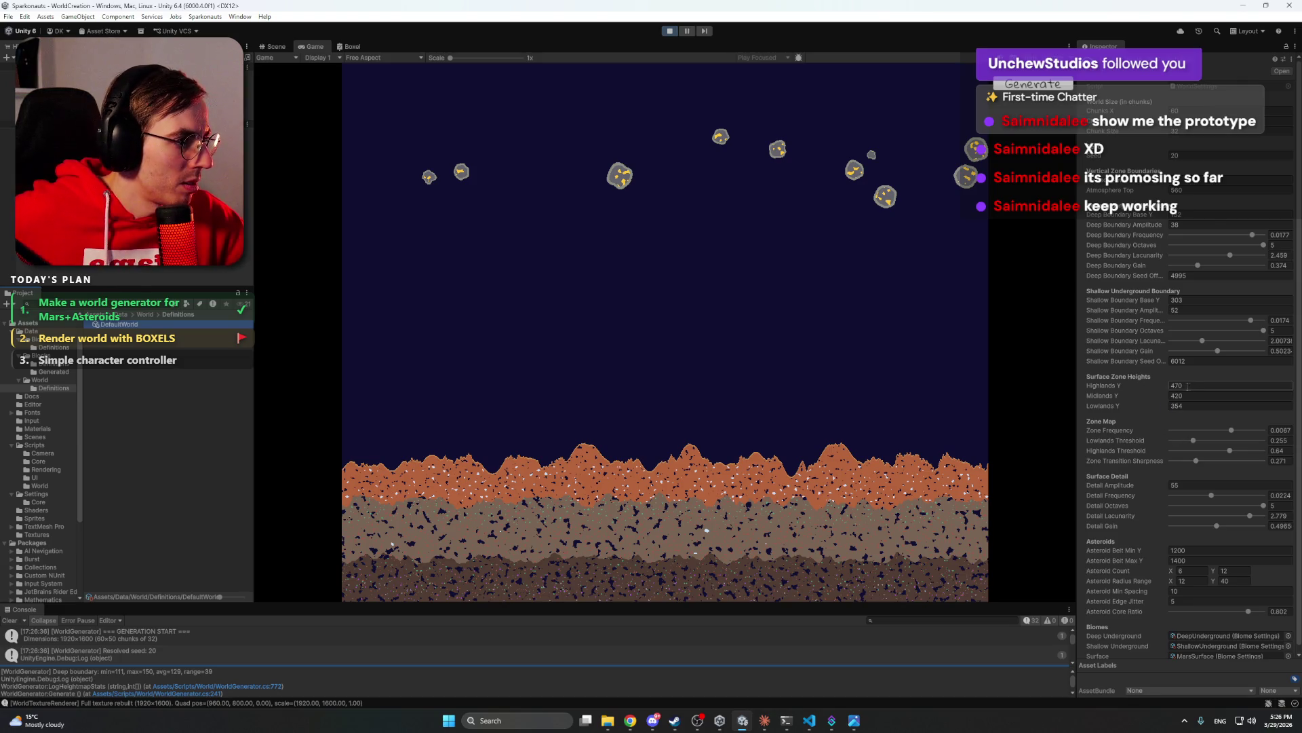
click(1186, 395)
click(1195, 386)
text(470)
drag(1184, 385, 1177, 385)
click(1192, 406)
text(380)
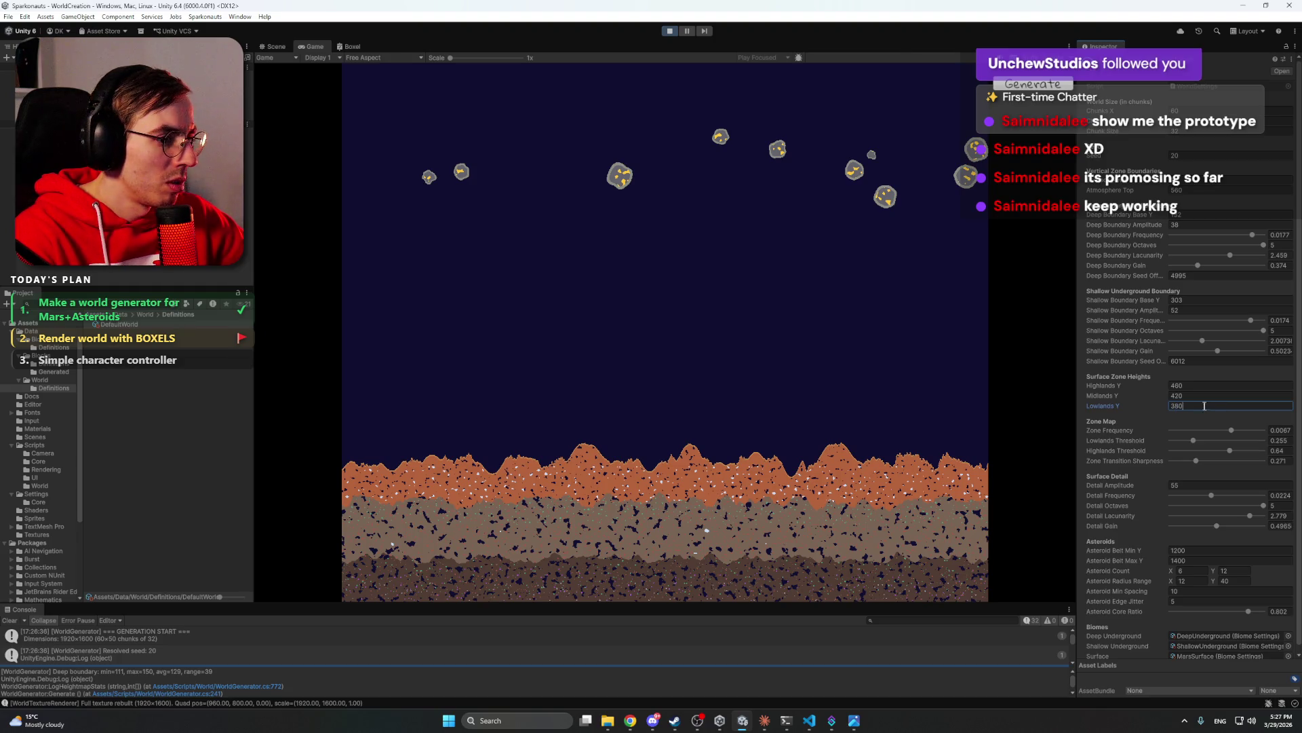
key(Return)
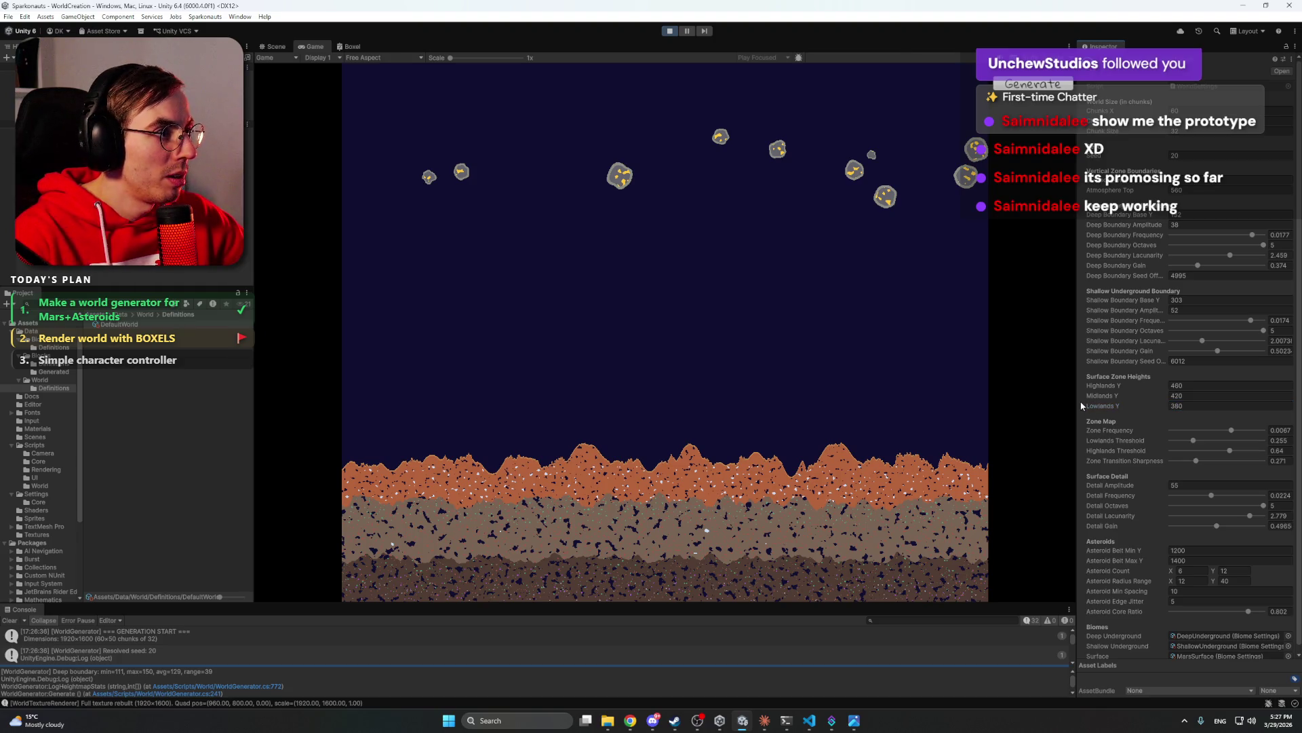
- Regenerate the Mars terrain and asteroids with the new surface heights
click(1019, 87)
click(1019, 87)
click(1020, 87)
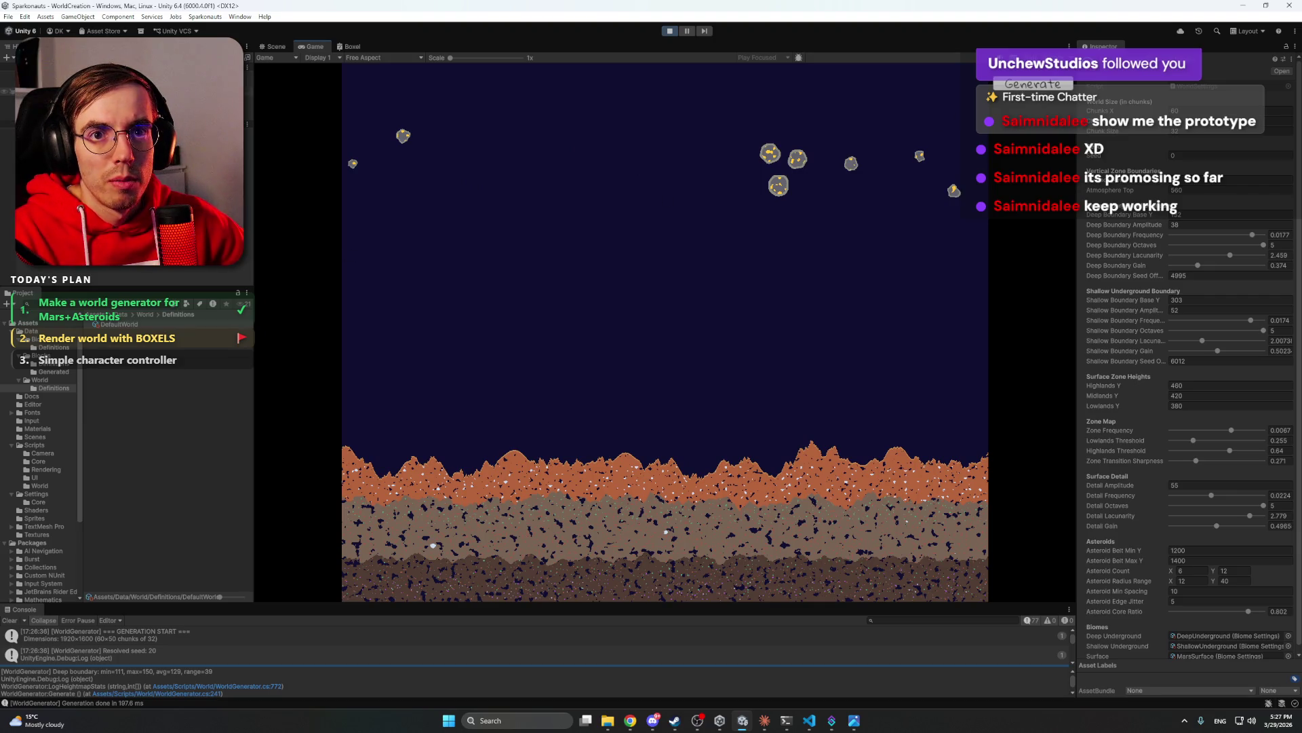
click(54, 90)
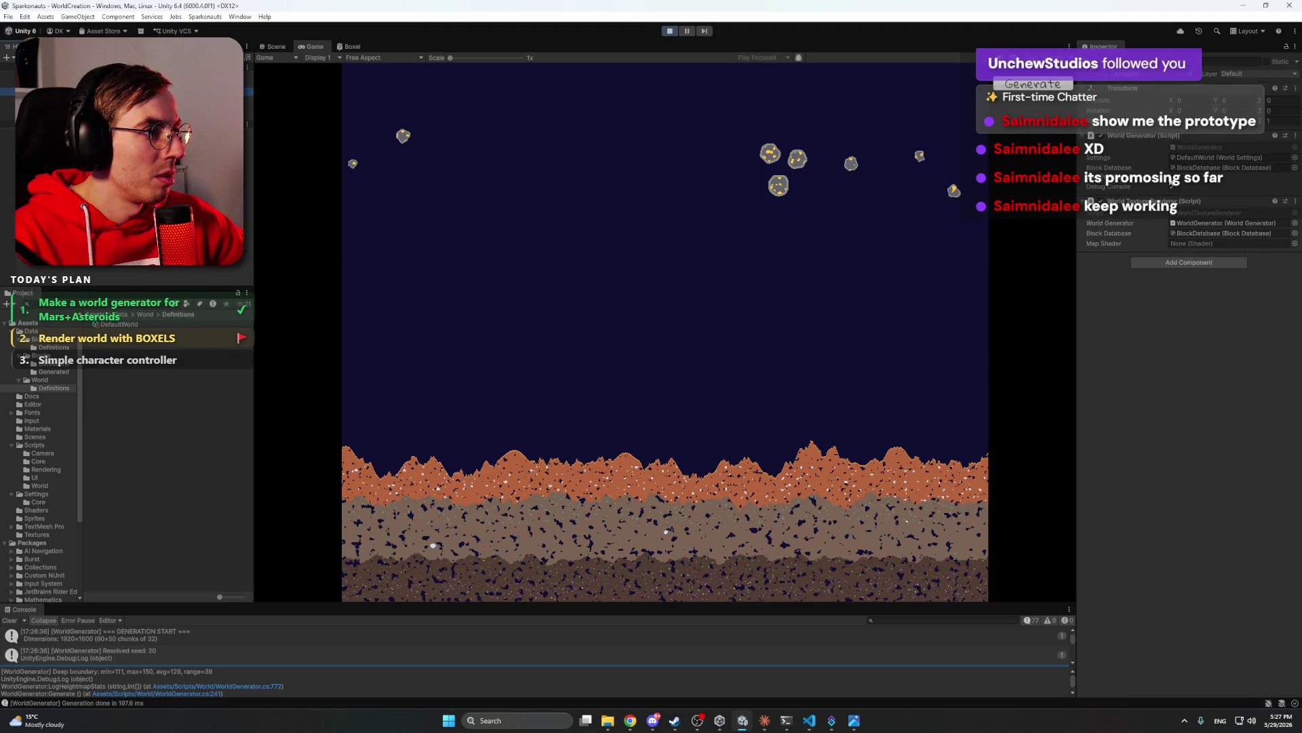
- Save the scene with Ctrl+S and exit Play mode so the world can restart
key(ctrl+s)
click(670, 30)
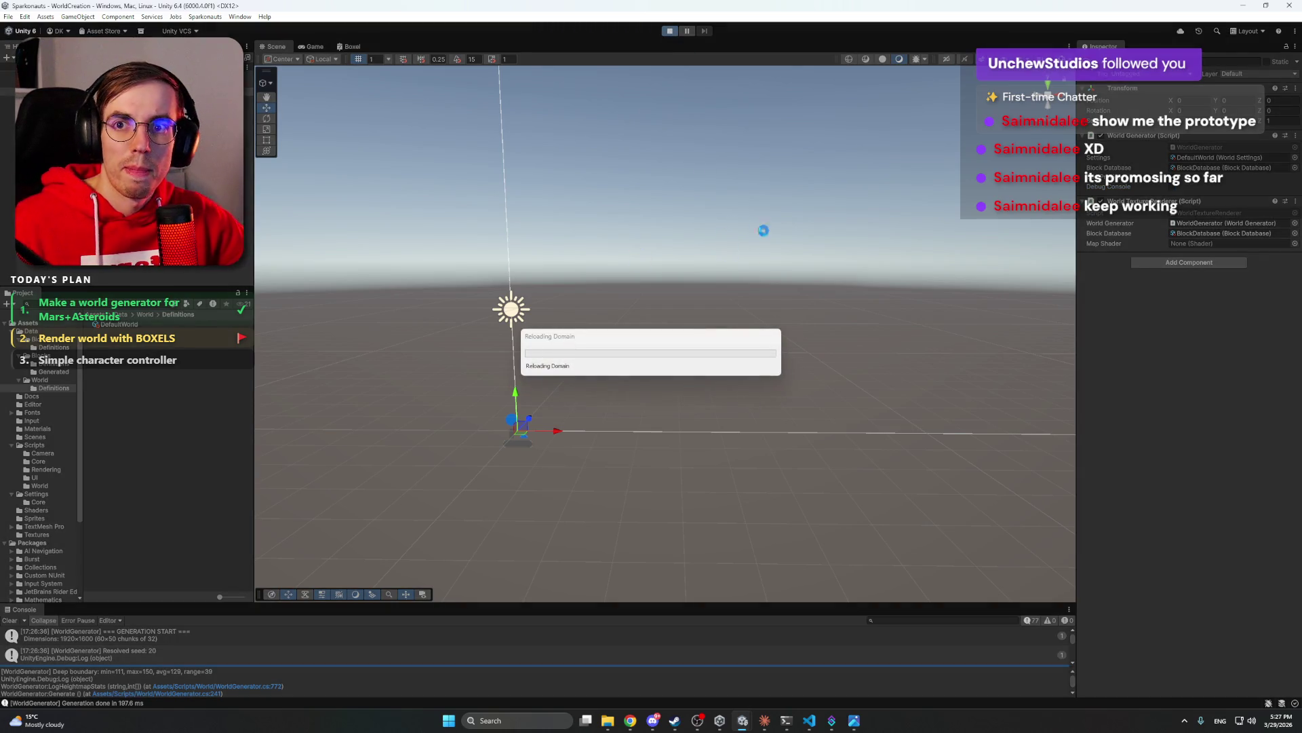
click(652, 720)
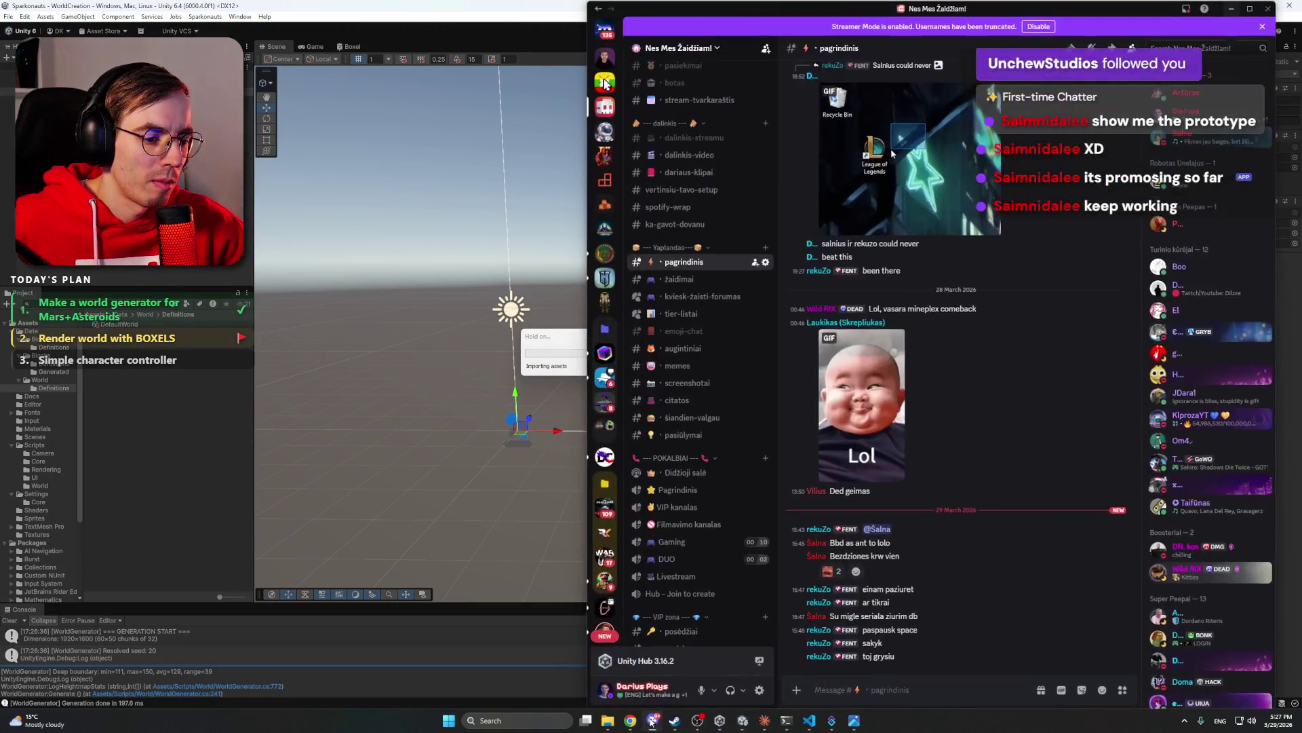
click(653, 720)
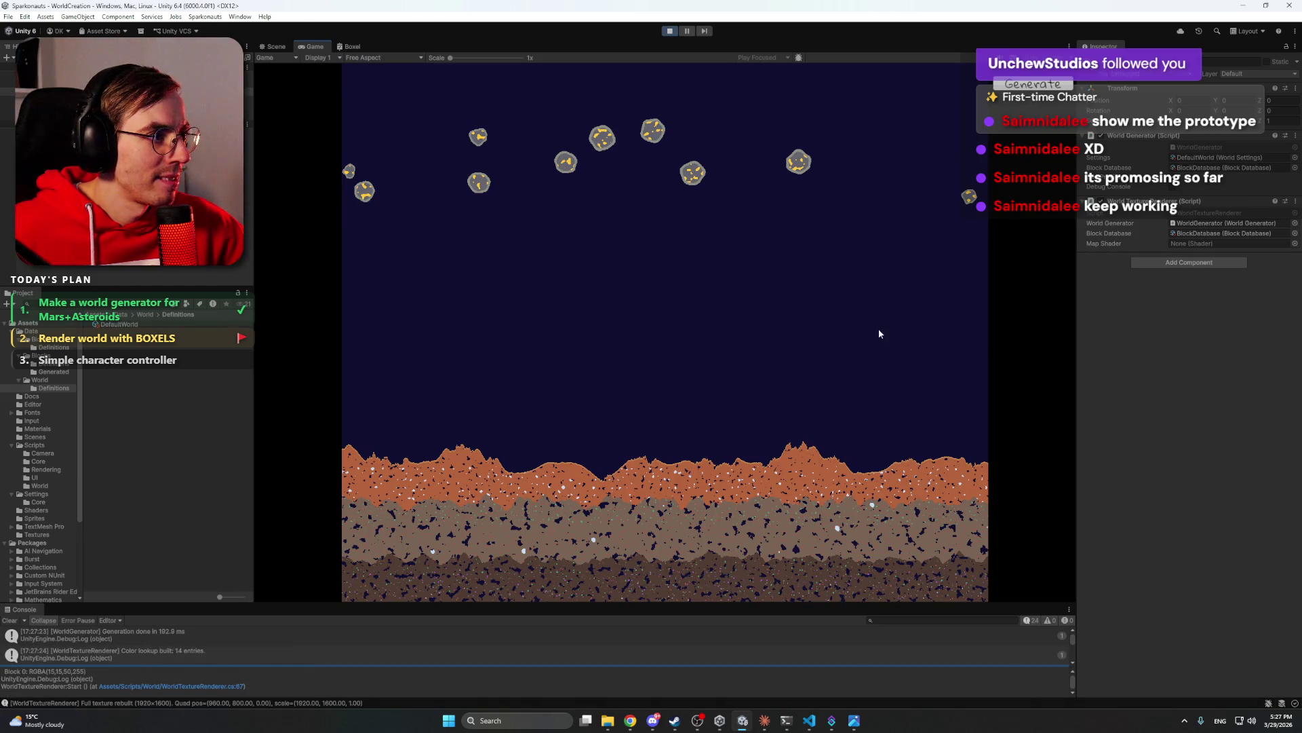
- Select DefaultWorld, keep Lowlands Y at 380 and scrub the world Seed to 66
click(130, 325)
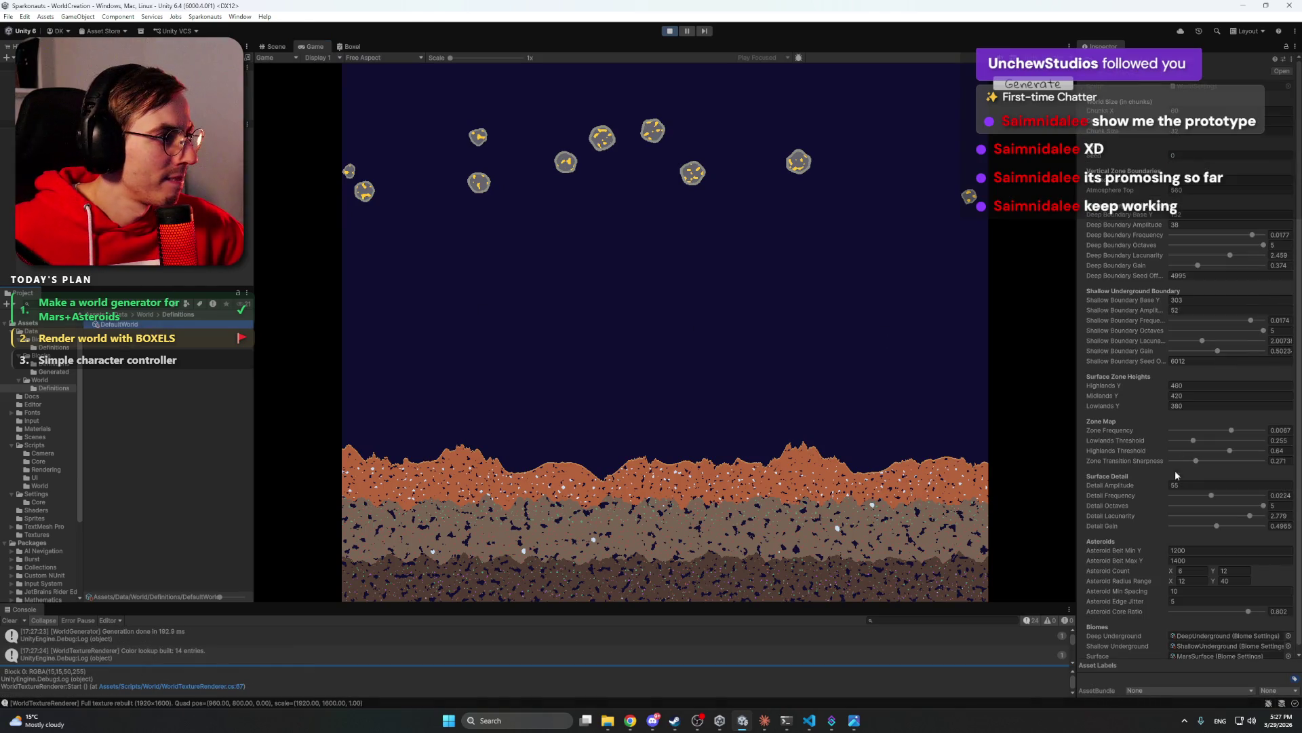
drag(1150, 411, 1129, 411)
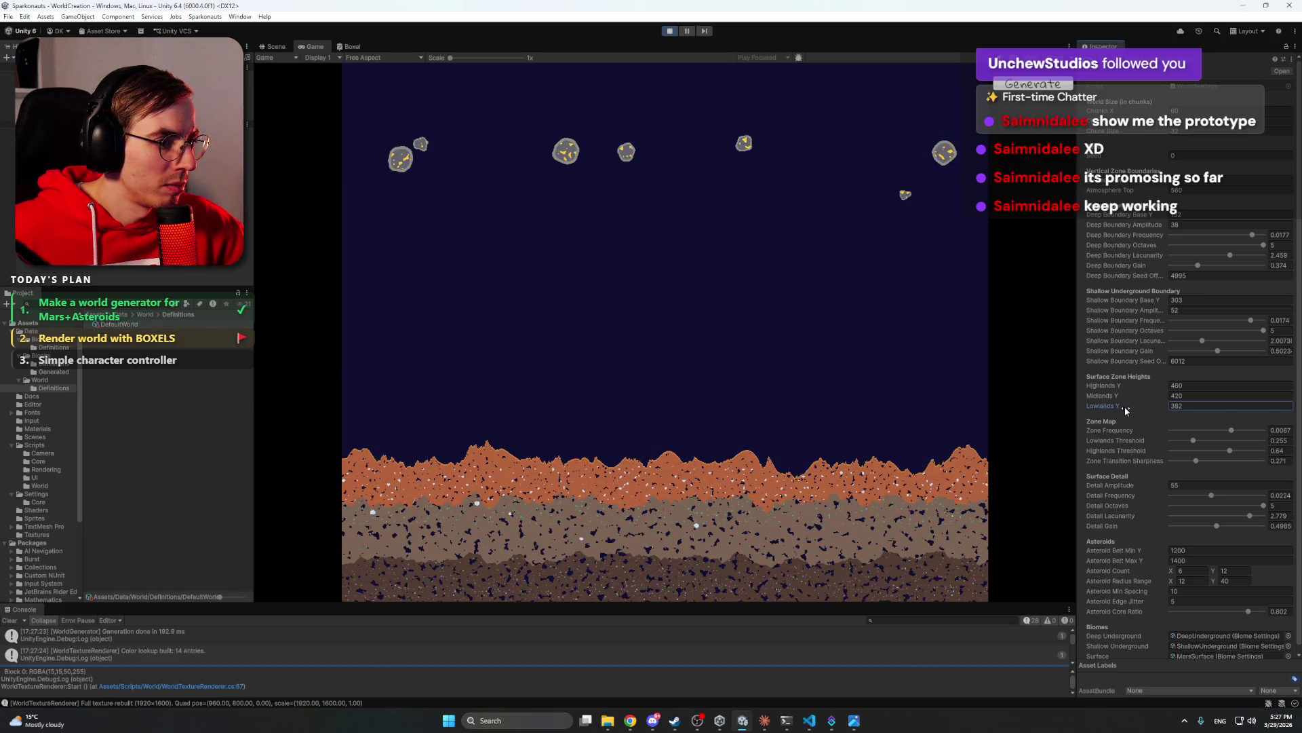
drag(1125, 411, 1125, 410)
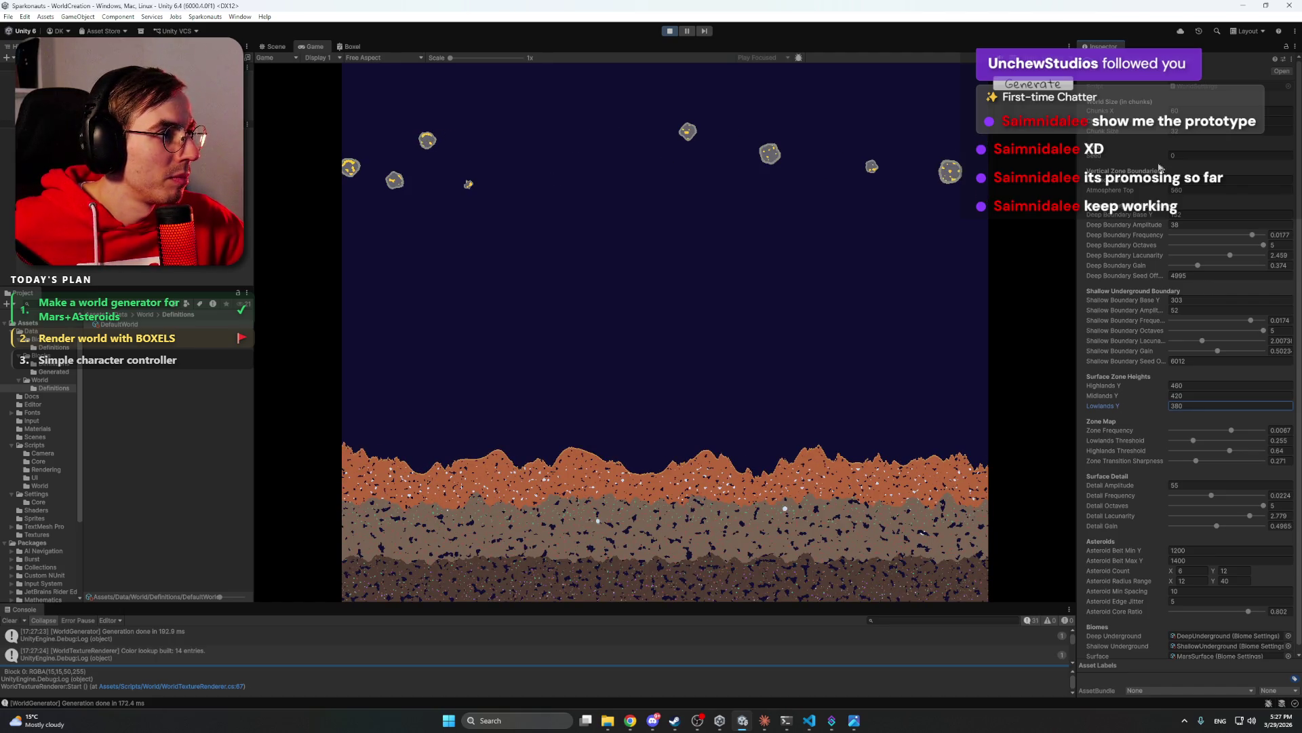
click(1110, 163)
drag(1111, 163, 1133, 162)
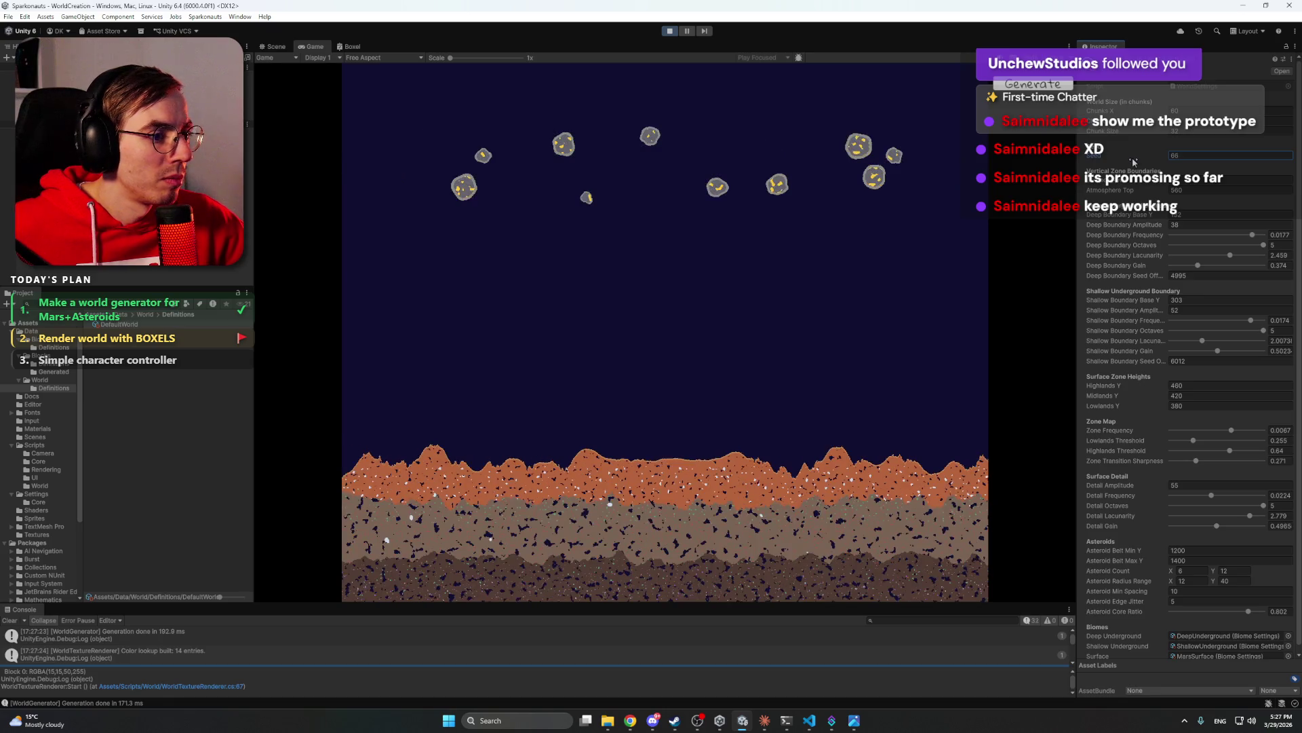
click(764, 370)
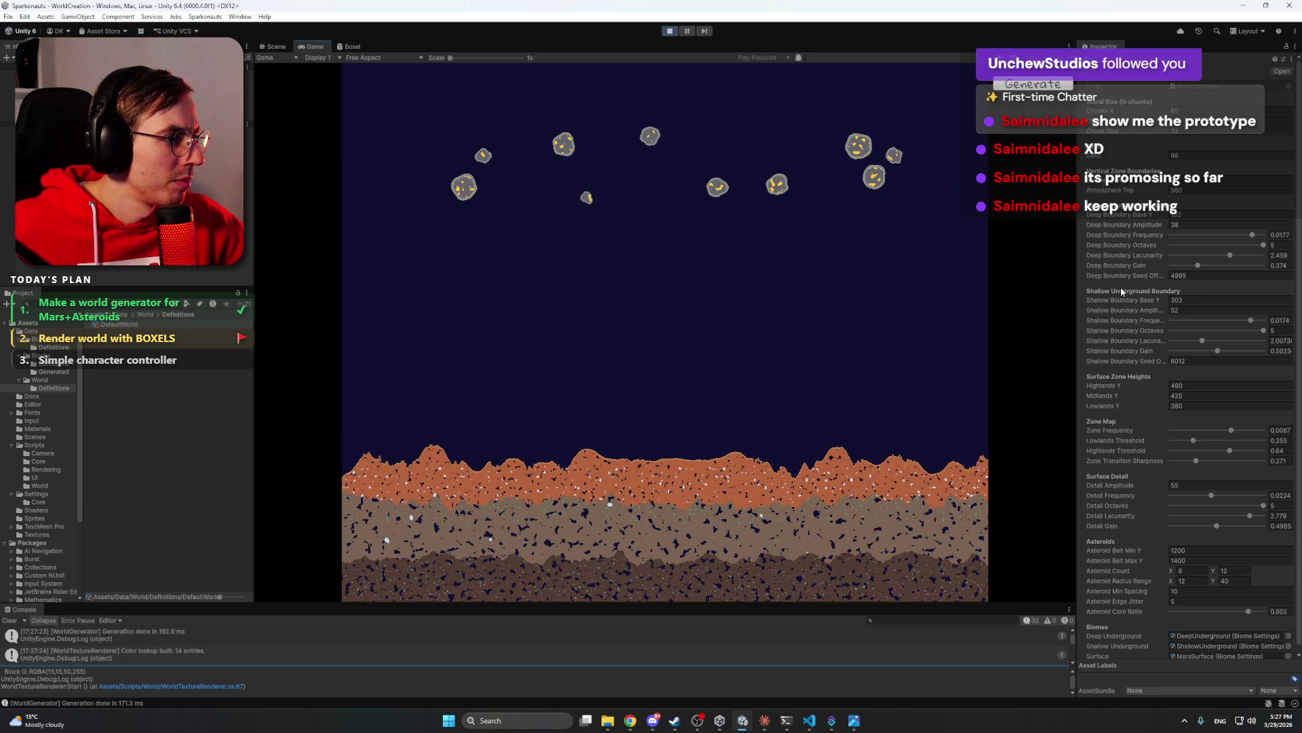
- Adjust Surface Detail sliders toward frequency 0.0368, lacunarity 3 and gain 0.5
click(1108, 197)
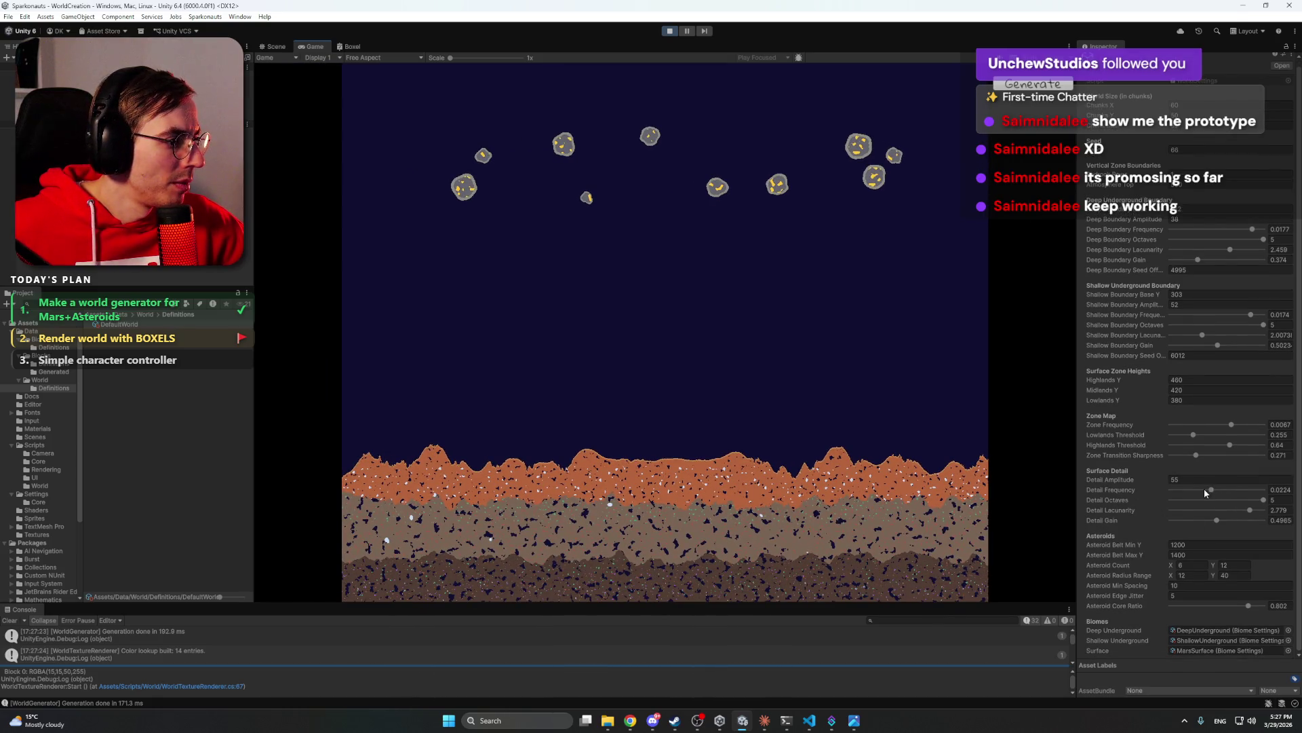
mouse_move(1208, 488)
mouse_down()
mouse_move(1185, 493)
mouse_move(1253, 492)
mouse_move(1188, 524)
mouse_move(1154, 485)
mouse_move(1129, 484)
mouse_up()
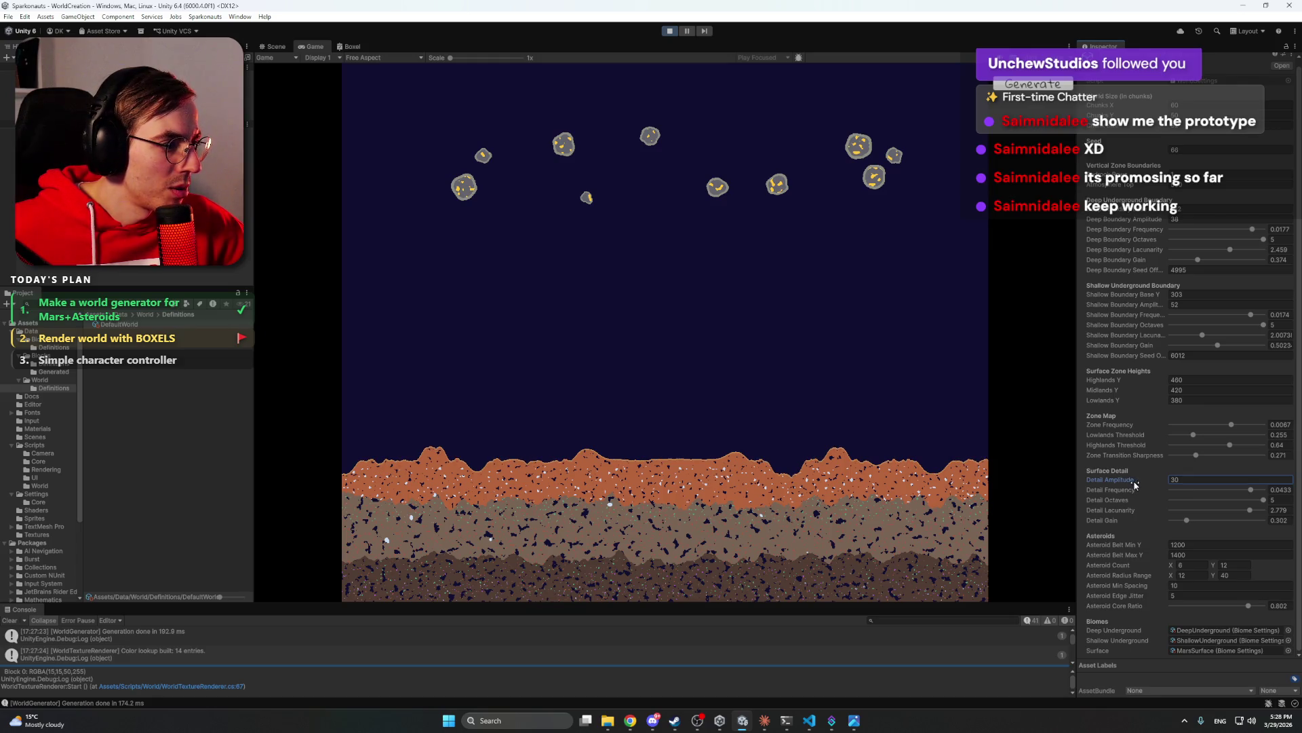
mouse_move(1257, 491)
mouse_down()
mouse_move(1191, 493)
mouse_move(1266, 491)
mouse_move(1266, 510)
mouse_move(1279, 510)
mouse_up()
mouse_move(1187, 520)
mouse_down()
mouse_move(1266, 522)
mouse_move(1225, 524)
mouse_up()
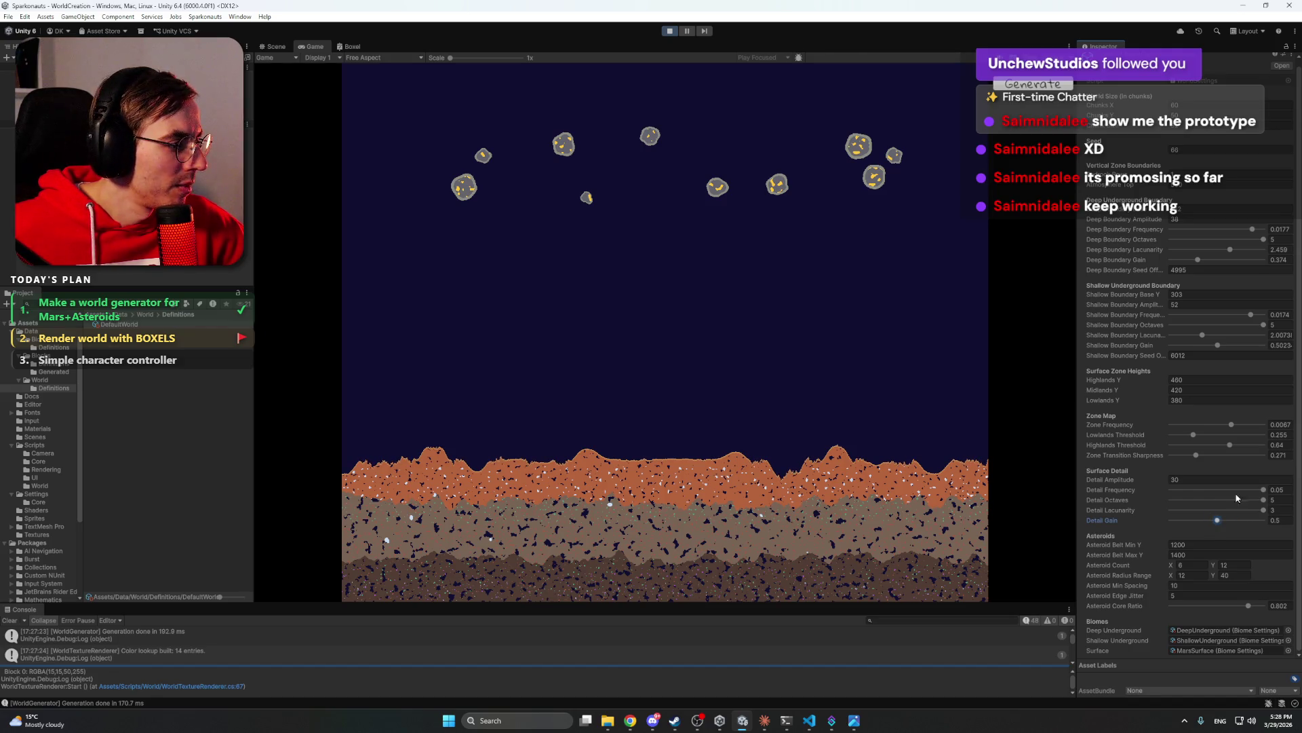
drag(1261, 495, 1240, 496)
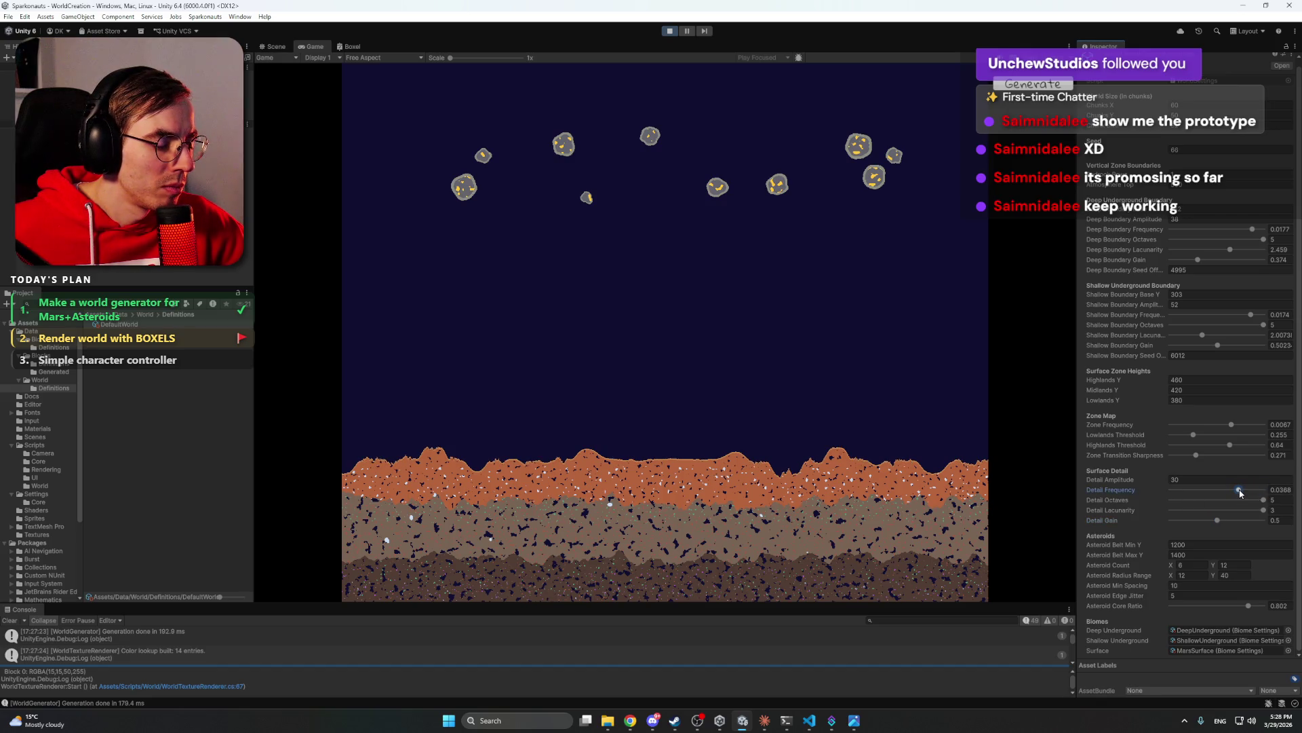
scroll(685, 466, up, 5)
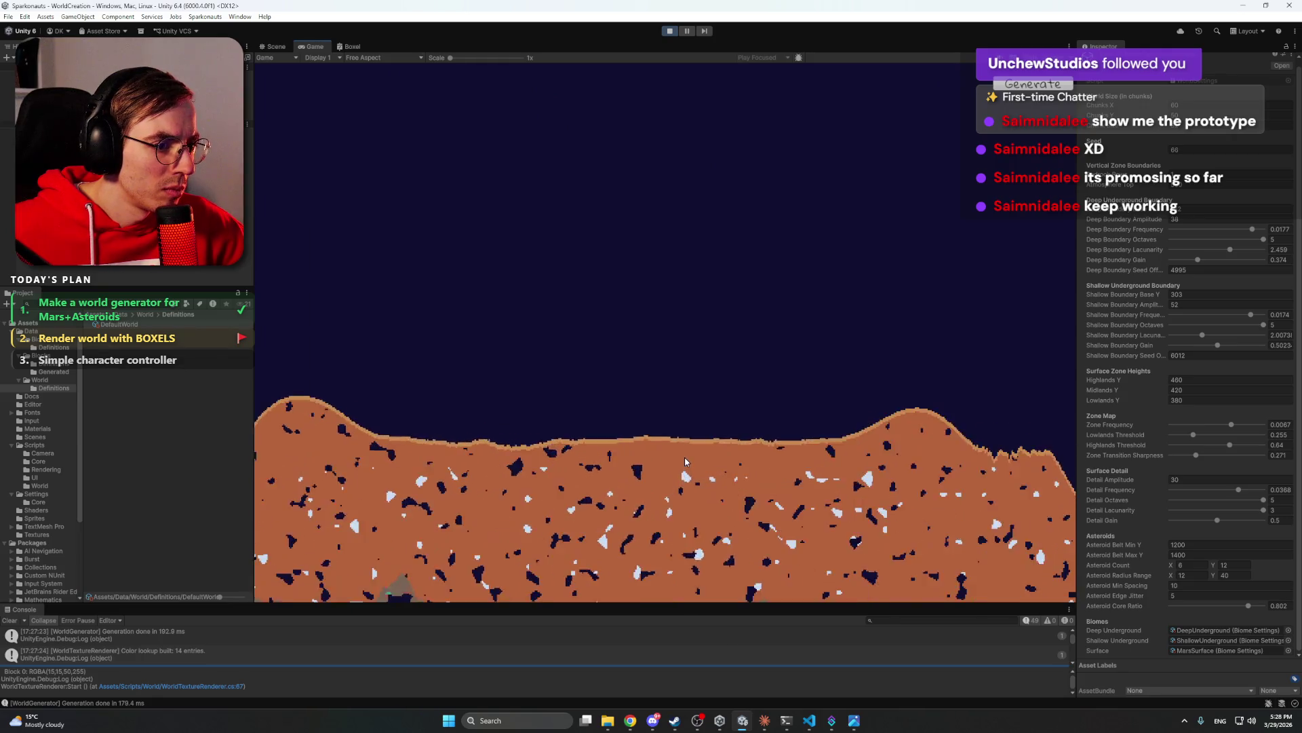
scroll(686, 458, down, 5)
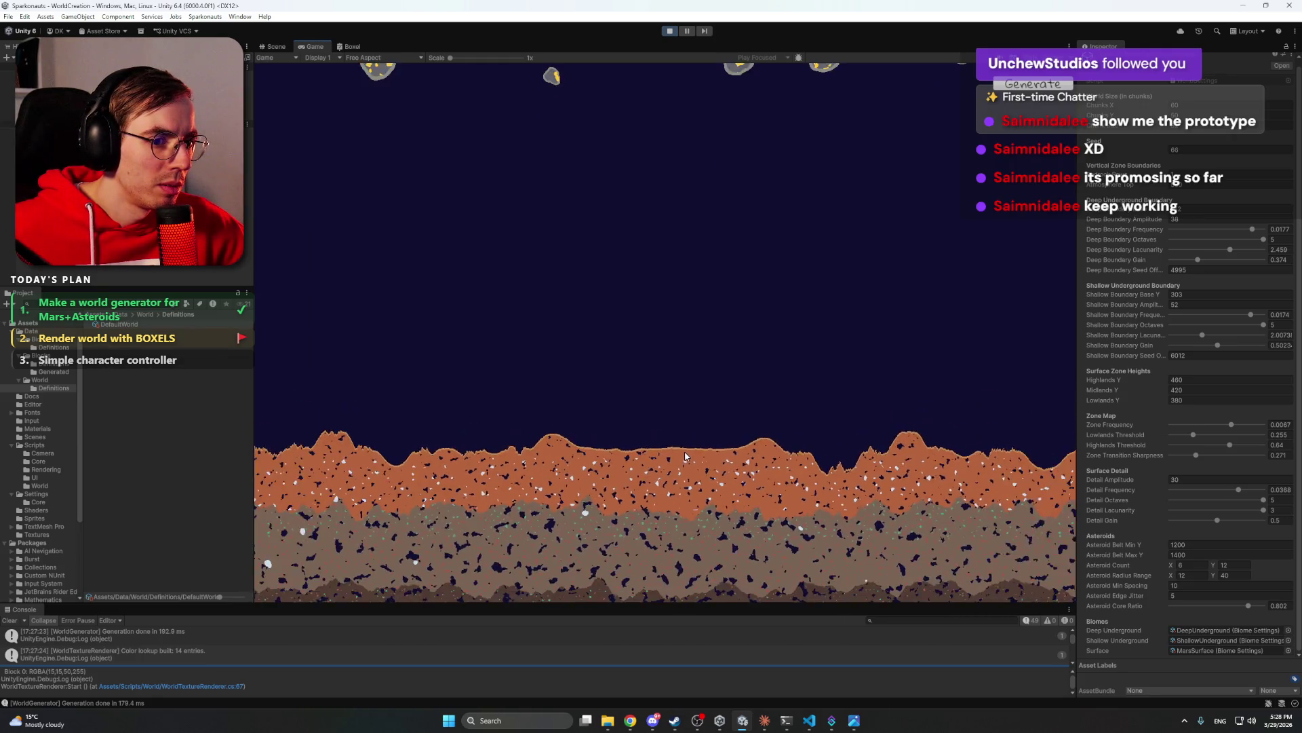
scroll(685, 456, down, 2)
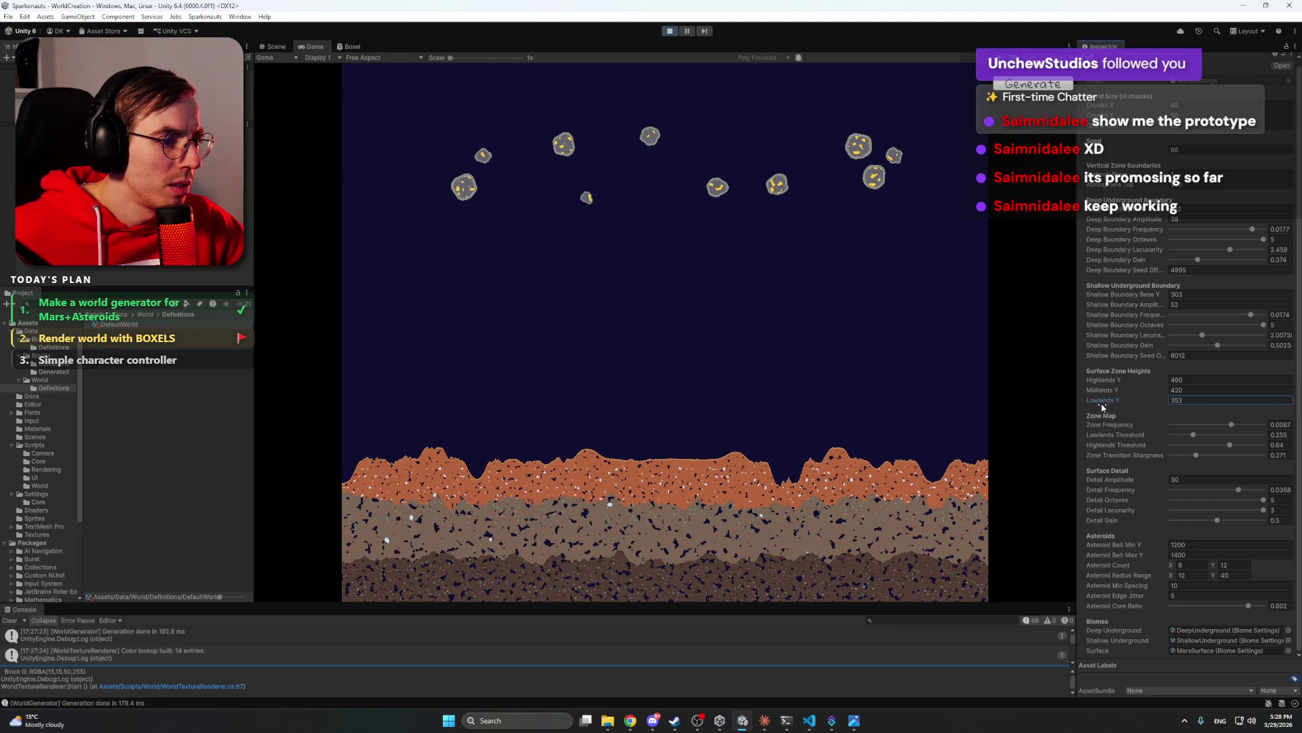
- Set Lowlands Y to 387 and Highlands Y to about 485, Zone Transition Sharpness to 0, and lower the Highlands Threshold
drag(1102, 399, 1107, 404)
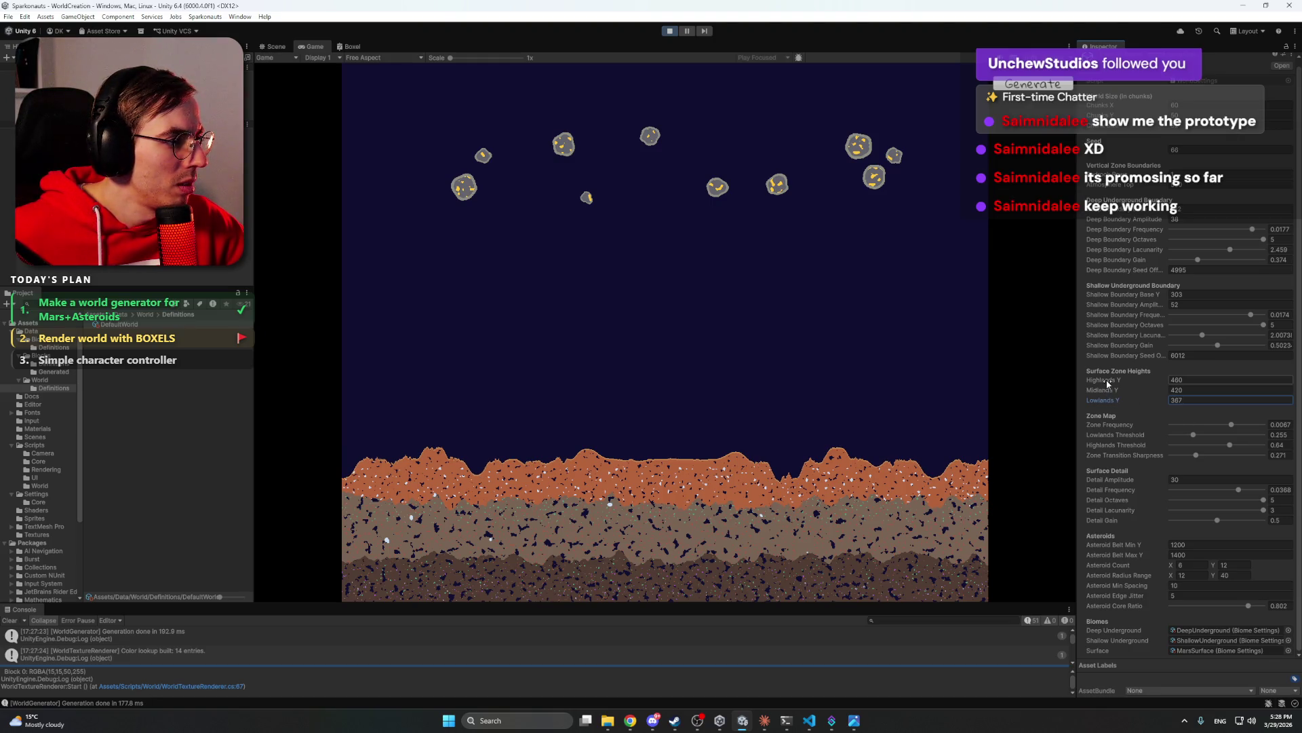
drag(1108, 382, 1122, 384)
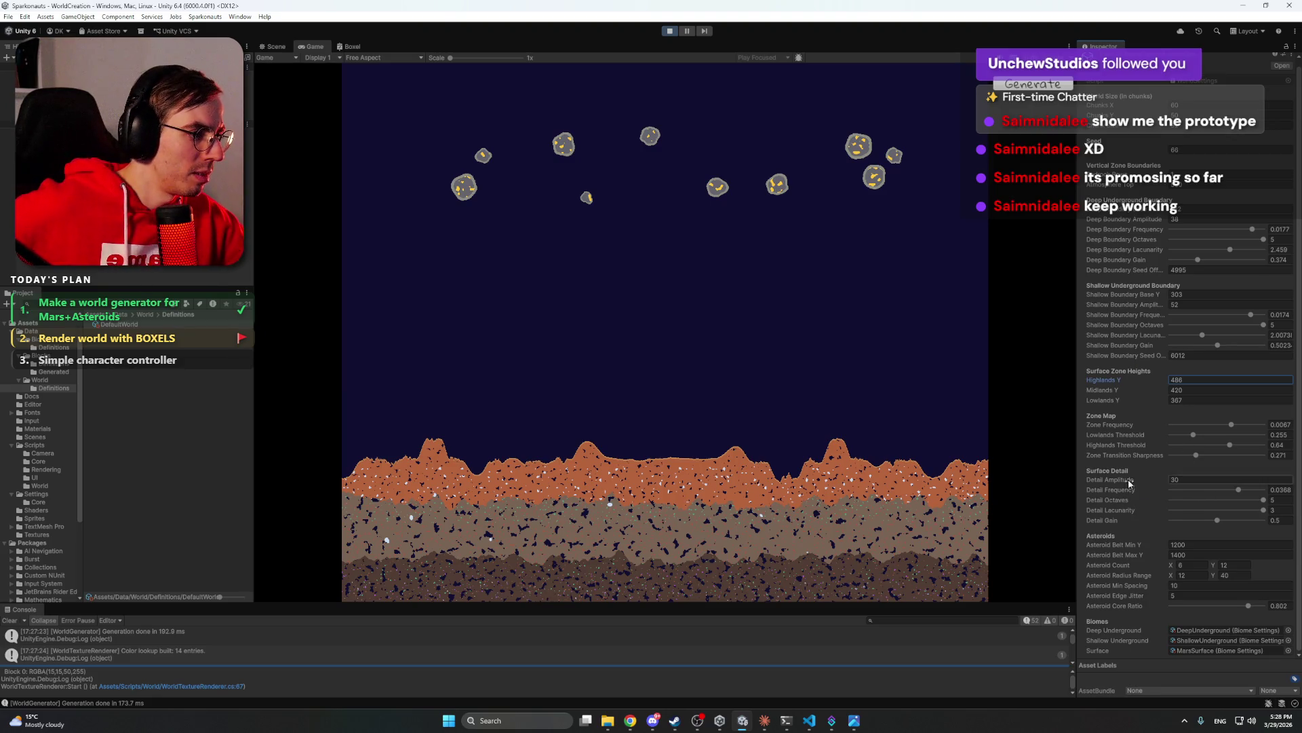
click(1193, 459)
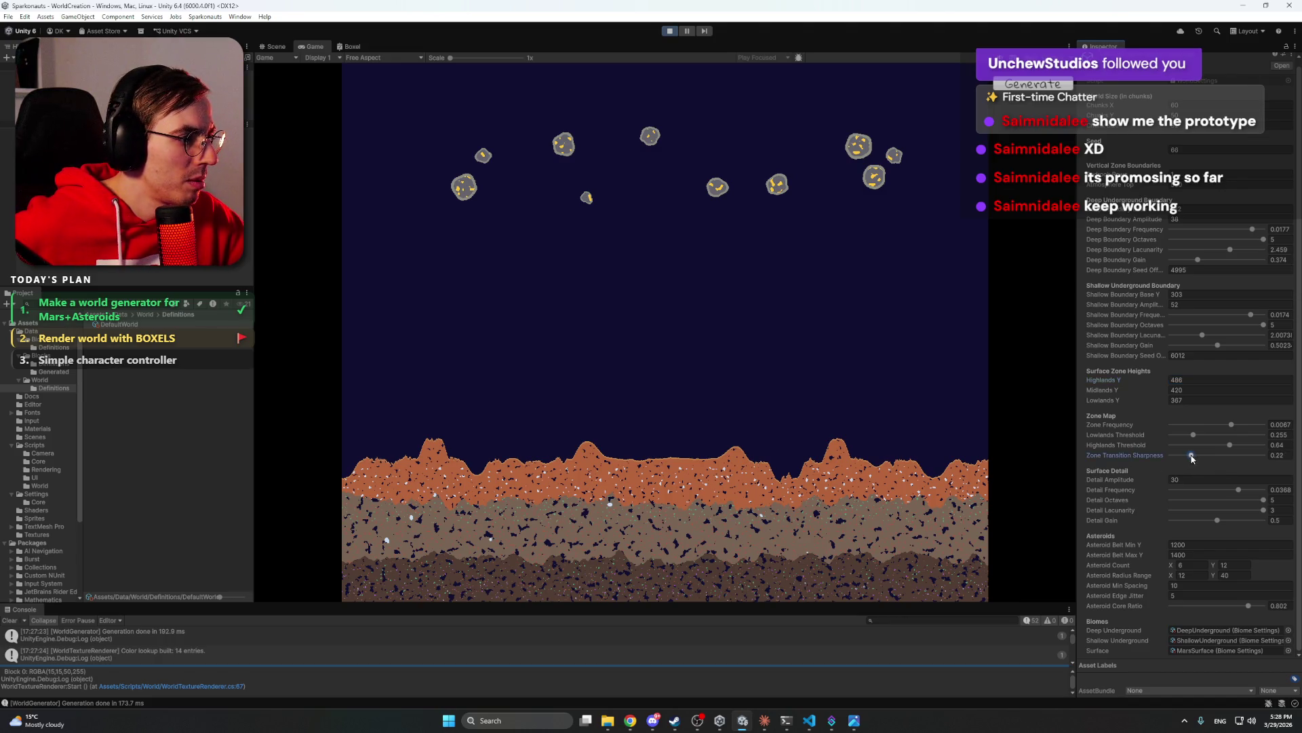
drag(1186, 459, 1241, 458)
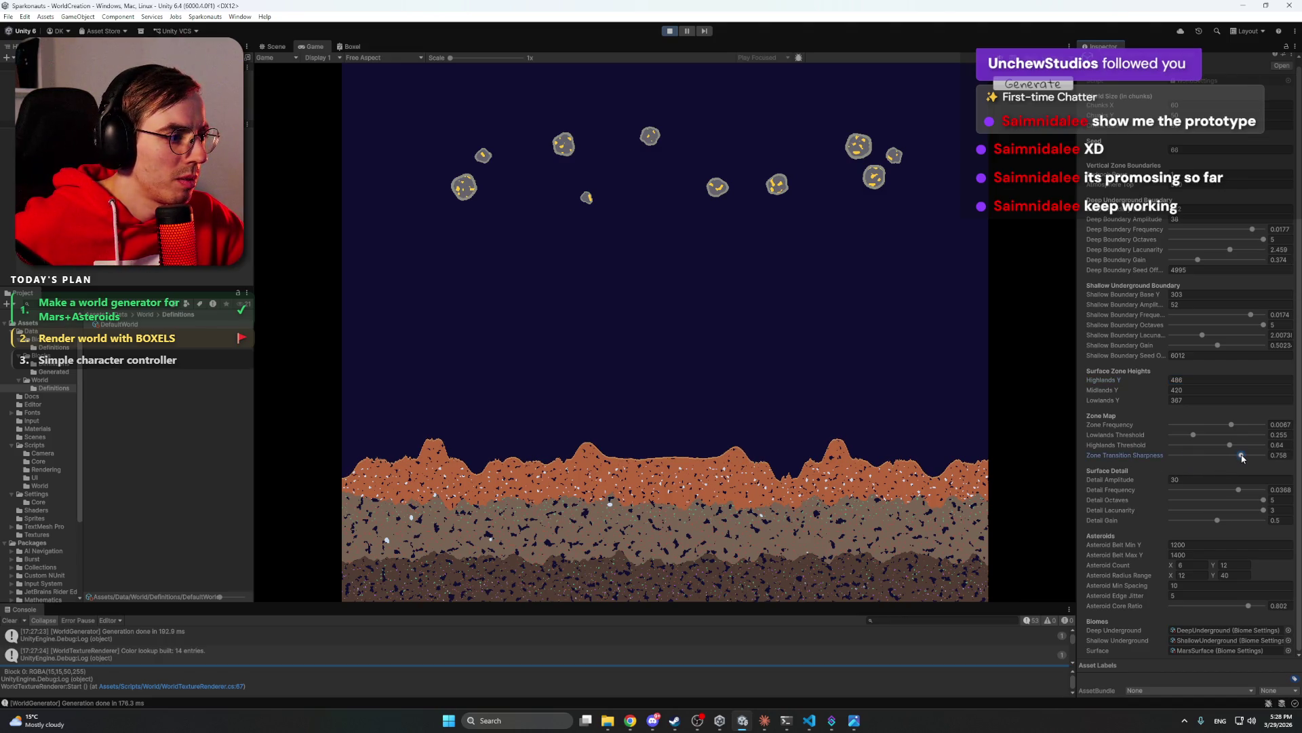
drag(1242, 459, 1132, 458)
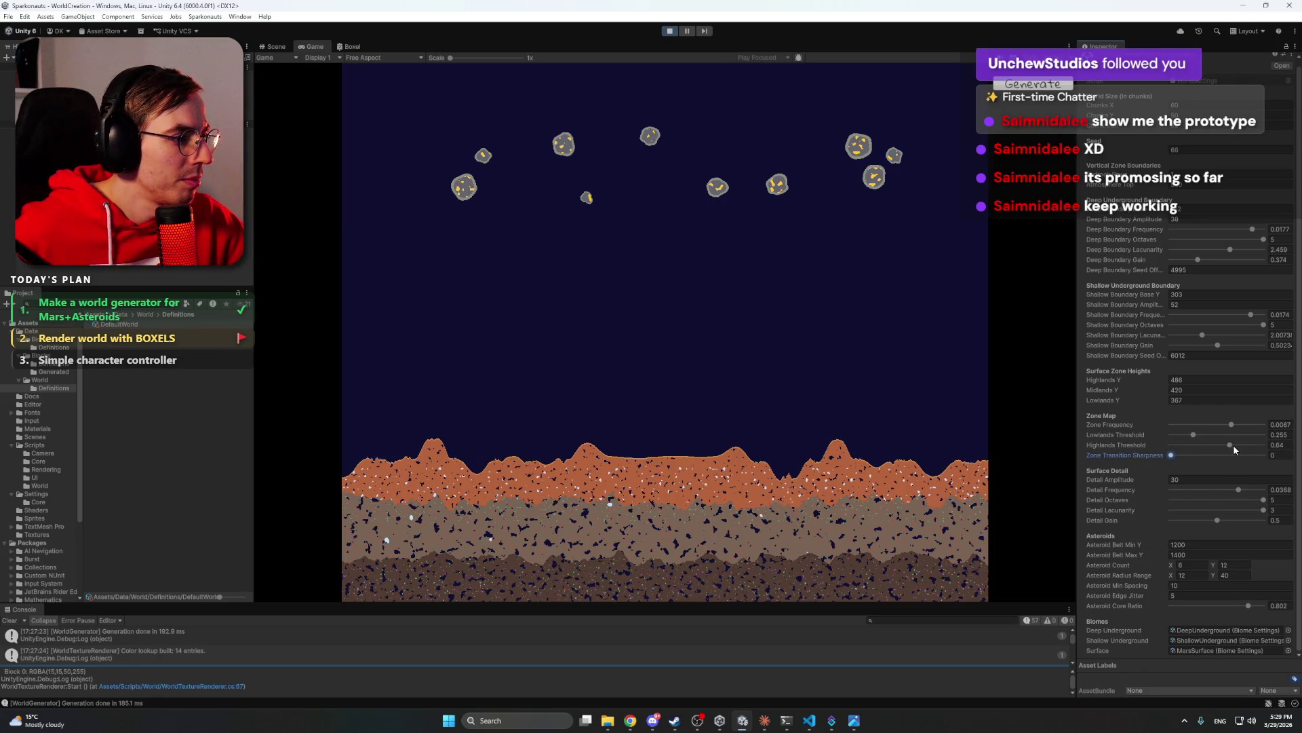
mouse_move(1233, 445)
mouse_down()
mouse_move(1213, 448)
mouse_move(1251, 448)
mouse_move(1229, 448)
mouse_up()
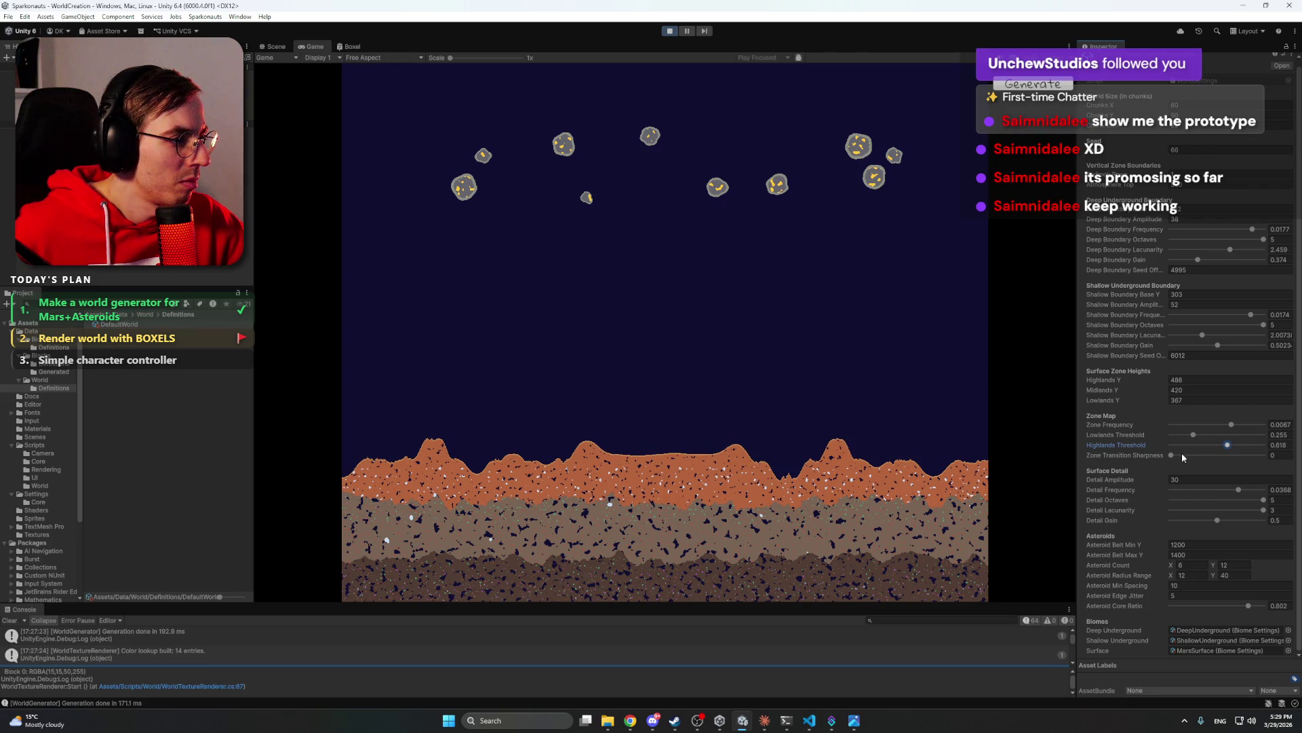
- Play the 'Lofi Girl x The Sims' video in the browser's YouTube tab, then minimise the browser
mouse_move(630, 720)
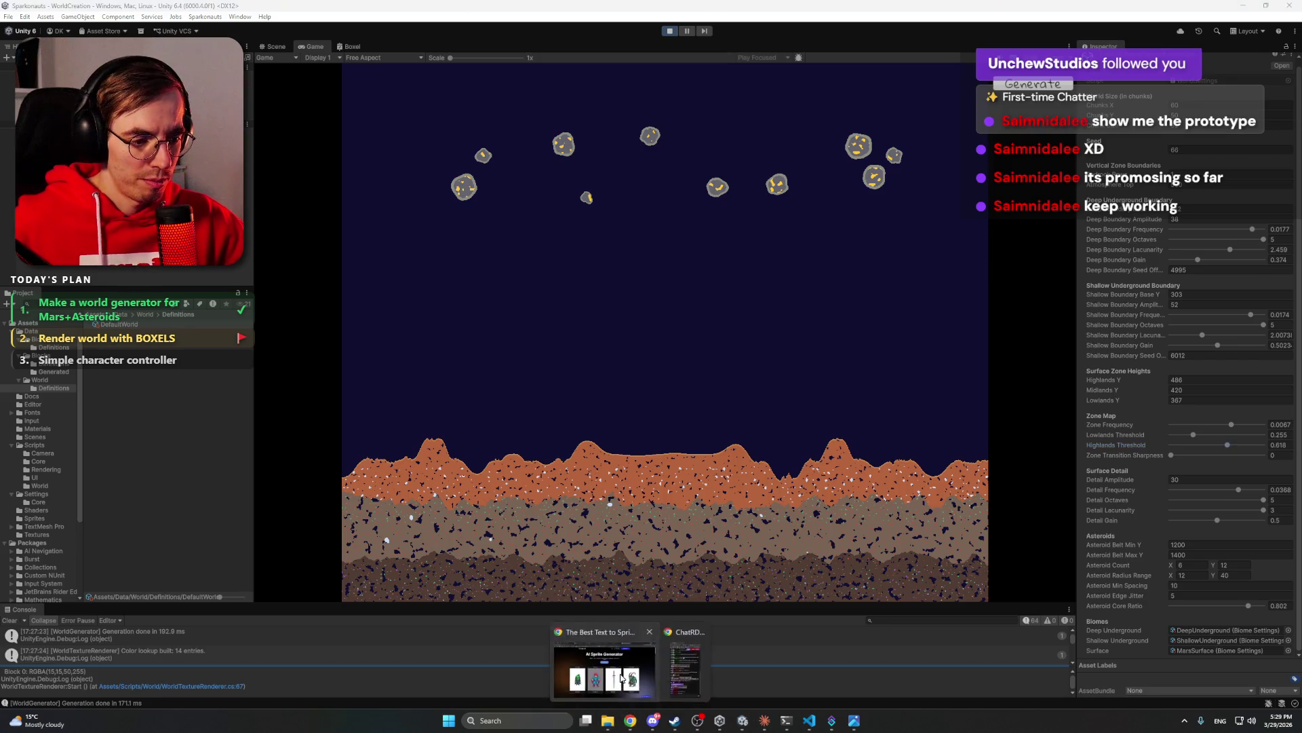
click(610, 668)
key(ctrl+1)
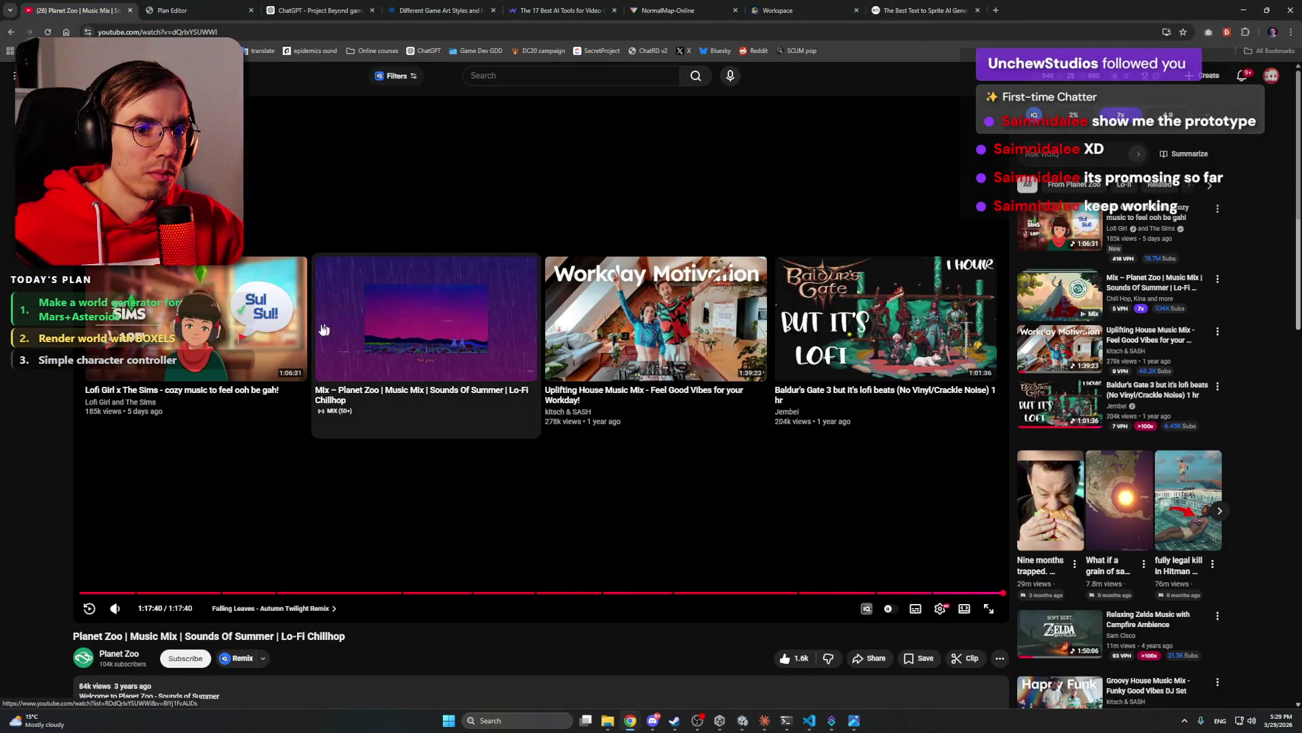
click(223, 330)
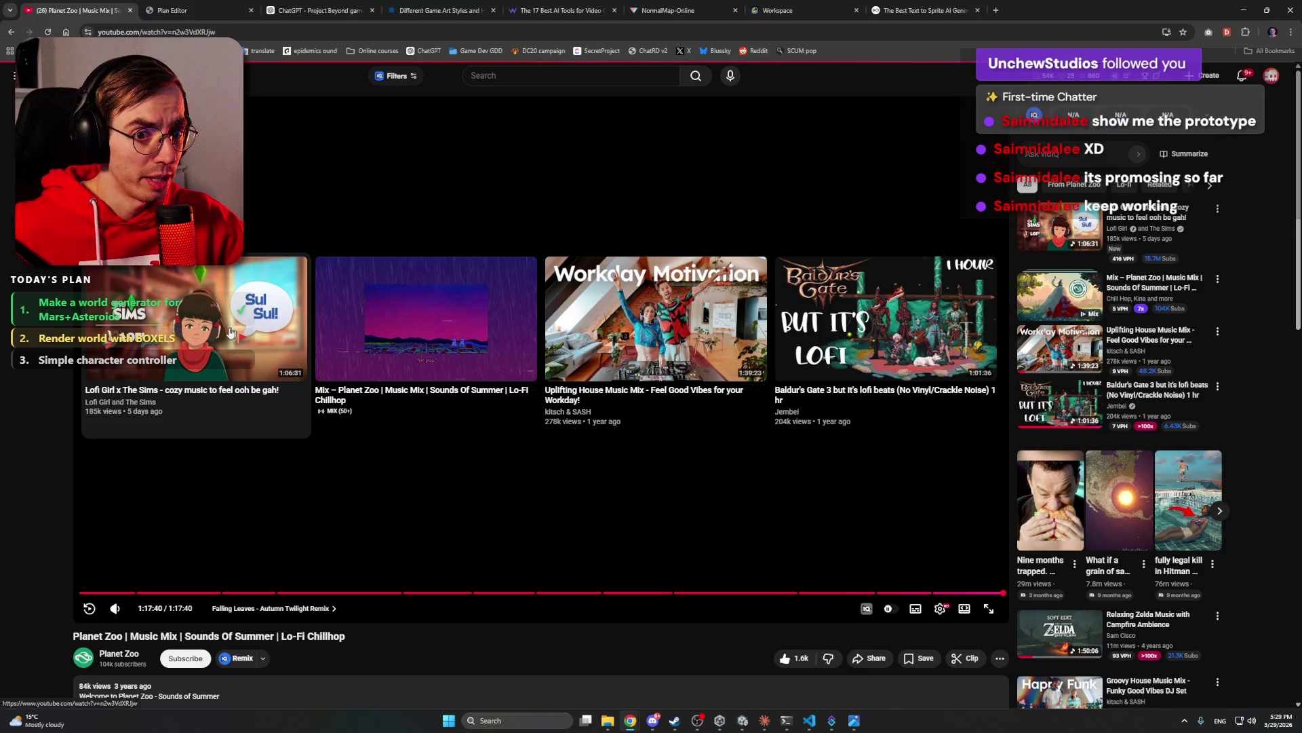
click(1243, 10)
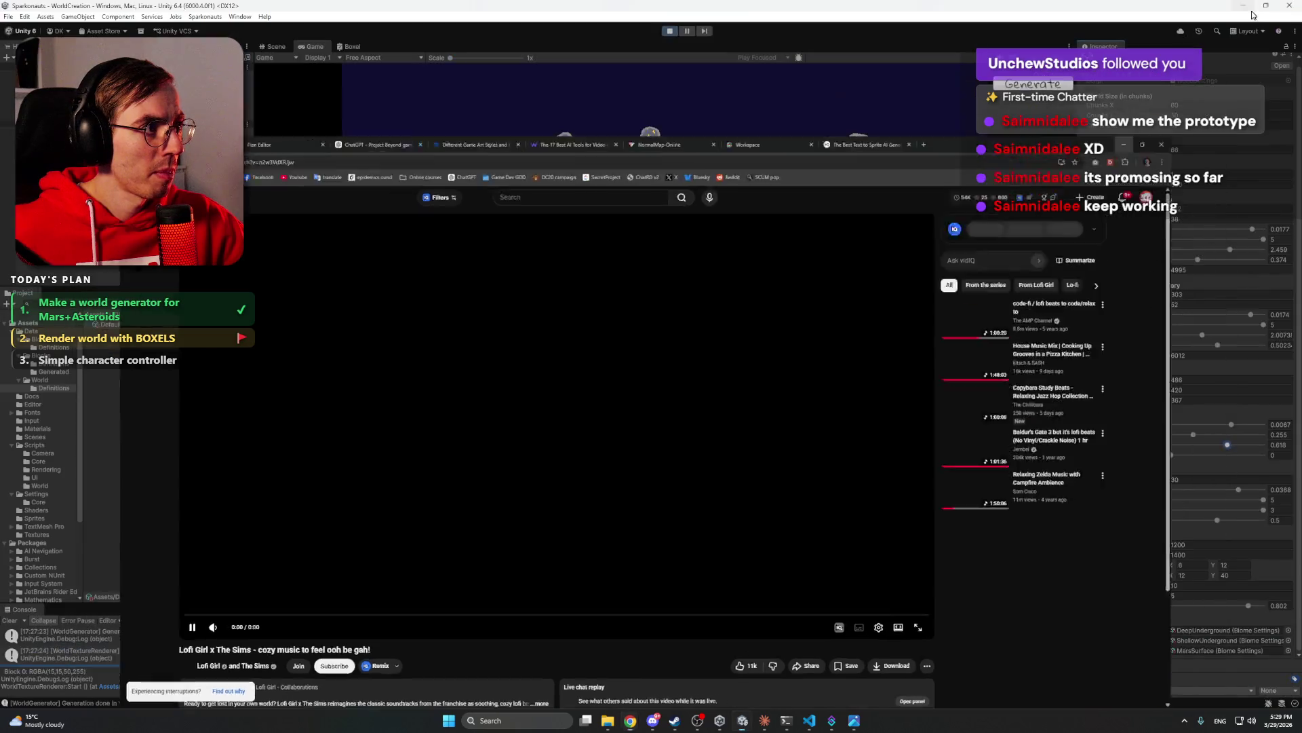
- Lower the Zone Frequency, stop play mode, and open the Game scene from Assets/Scenes
mouse_move(1233, 429)
mouse_down()
mouse_move(1175, 427)
mouse_move(1263, 427)
mouse_move(1233, 427)
mouse_up()
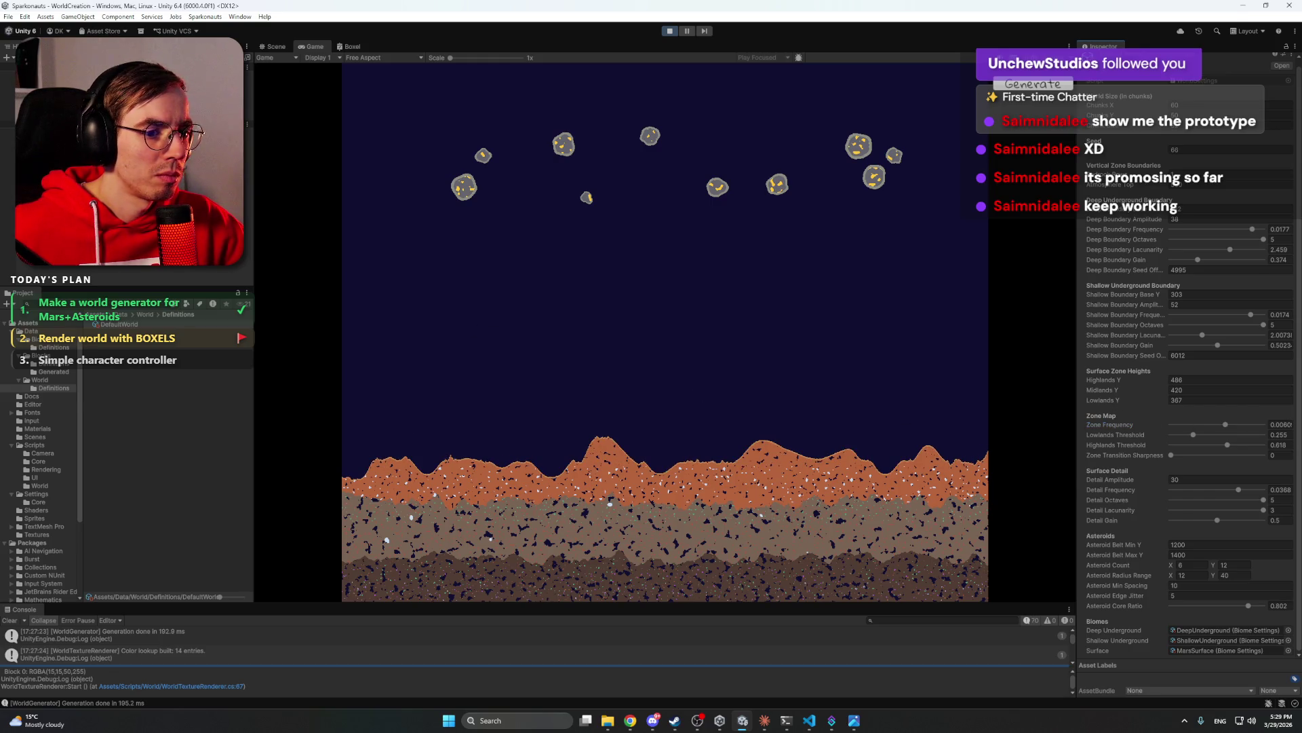
click(670, 31)
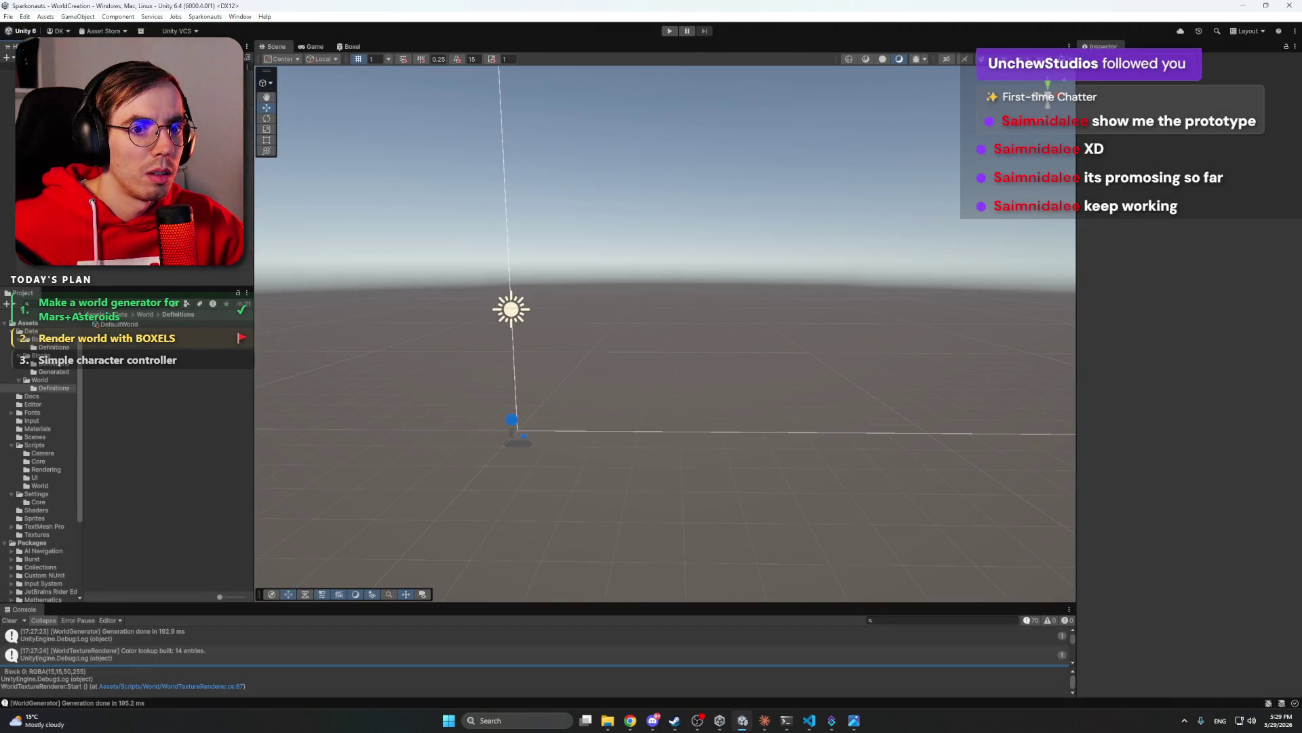
click(39, 437)
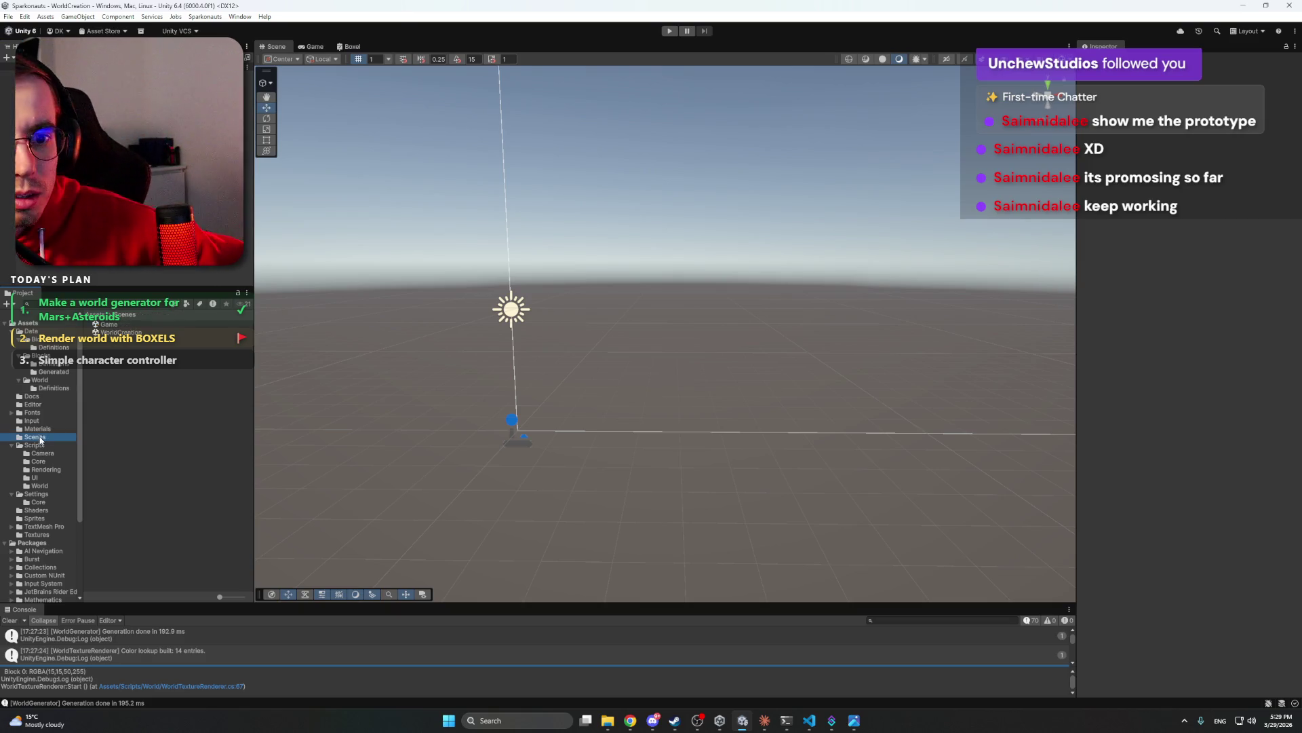
double_click(107, 324)
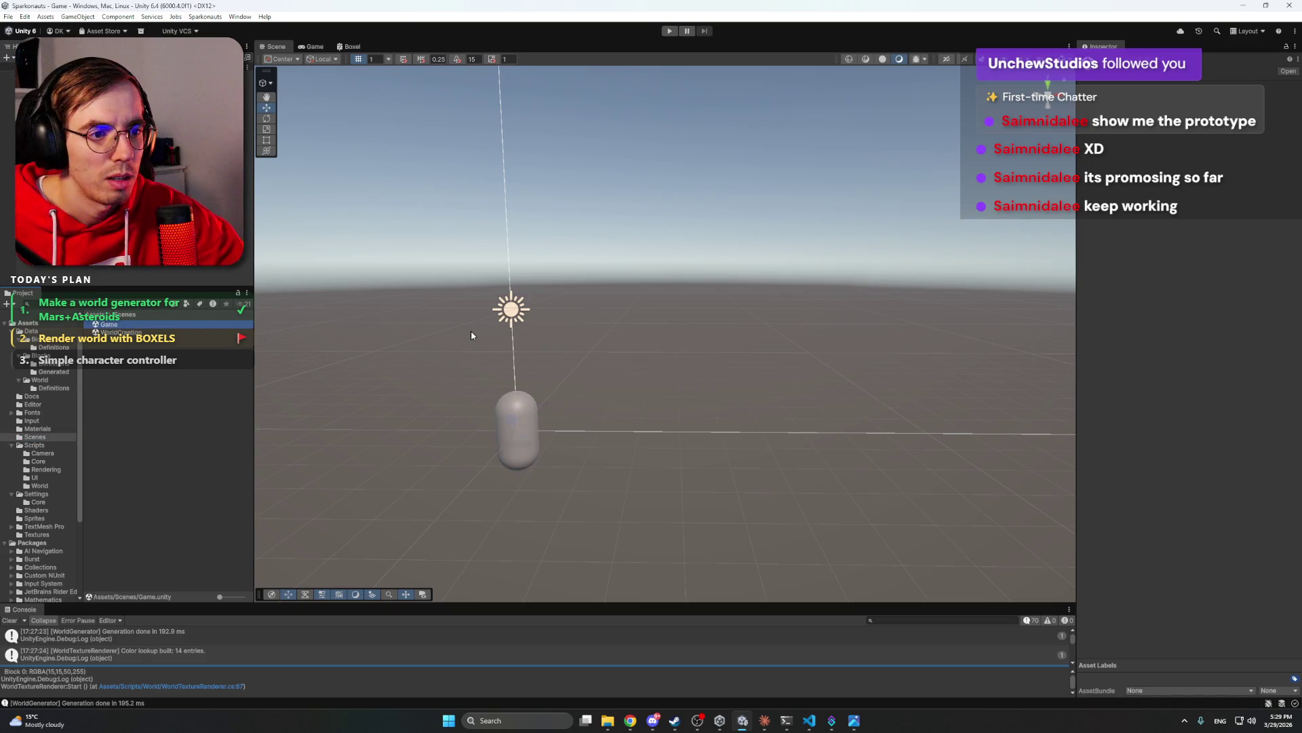
- Run the Game scene in play mode, with the capsule on seed-66 Mars block terrain
key(ctrl+p)
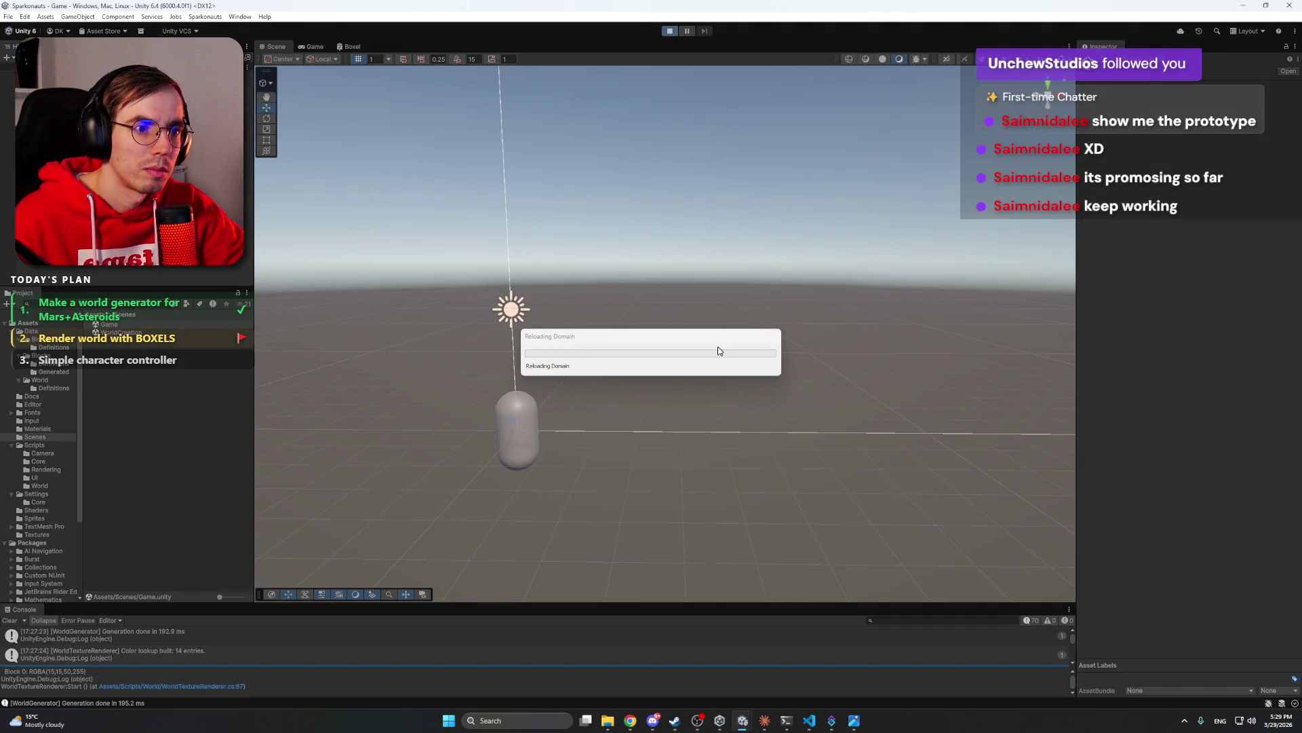
click(653, 721)
click(652, 722)
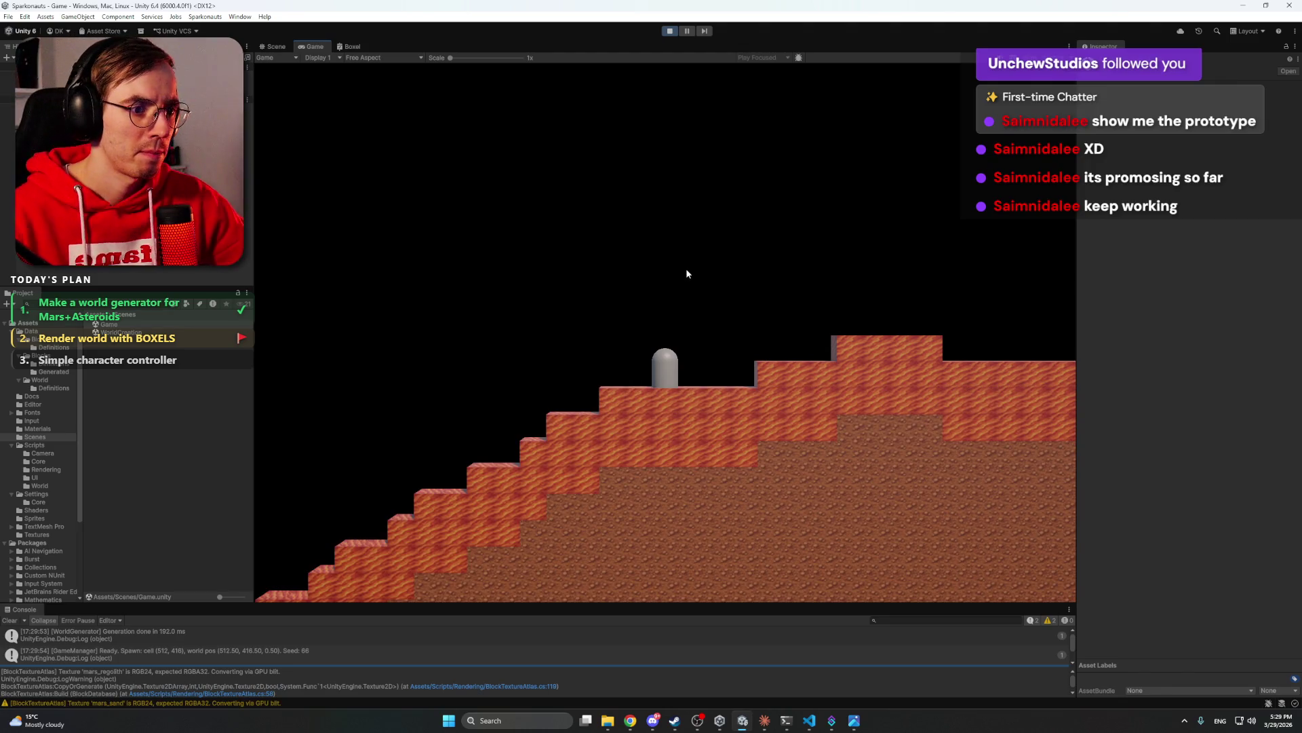
- Walk the capsule left downhill, back right past the two peaks, then left again and jump
key(a)
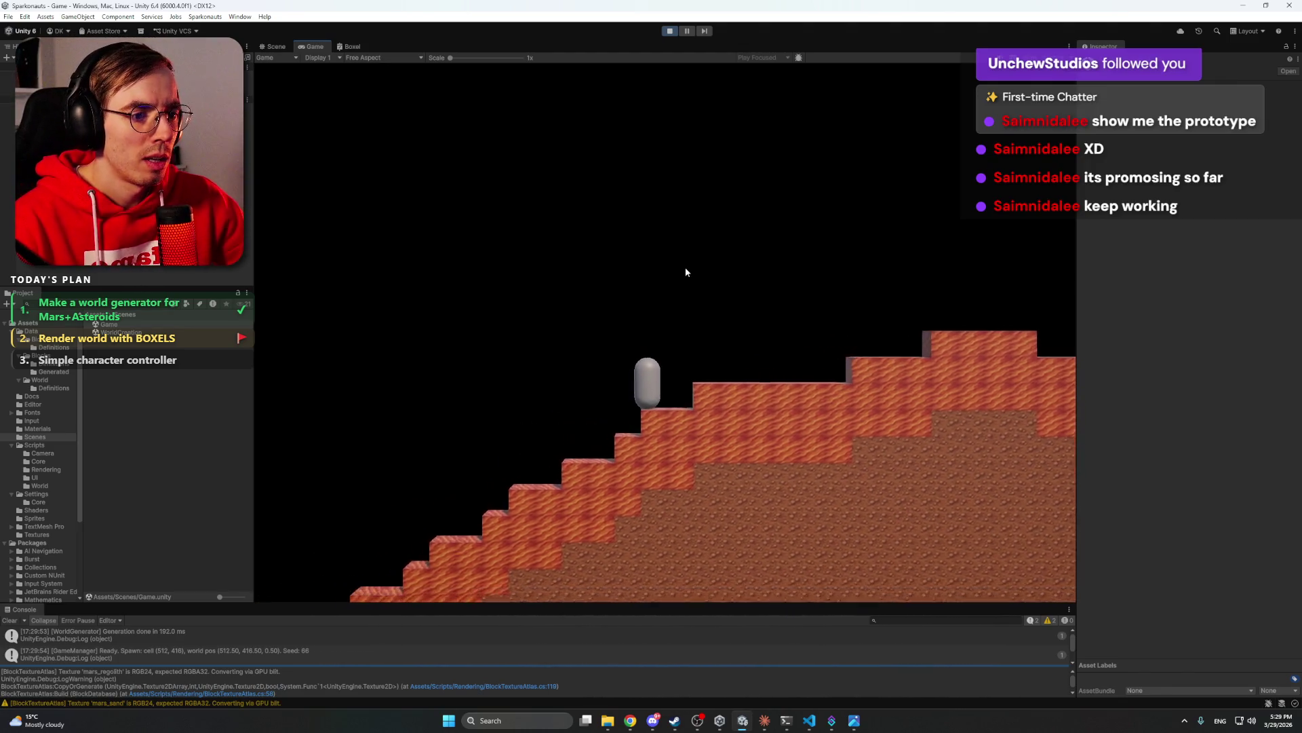
key(a)
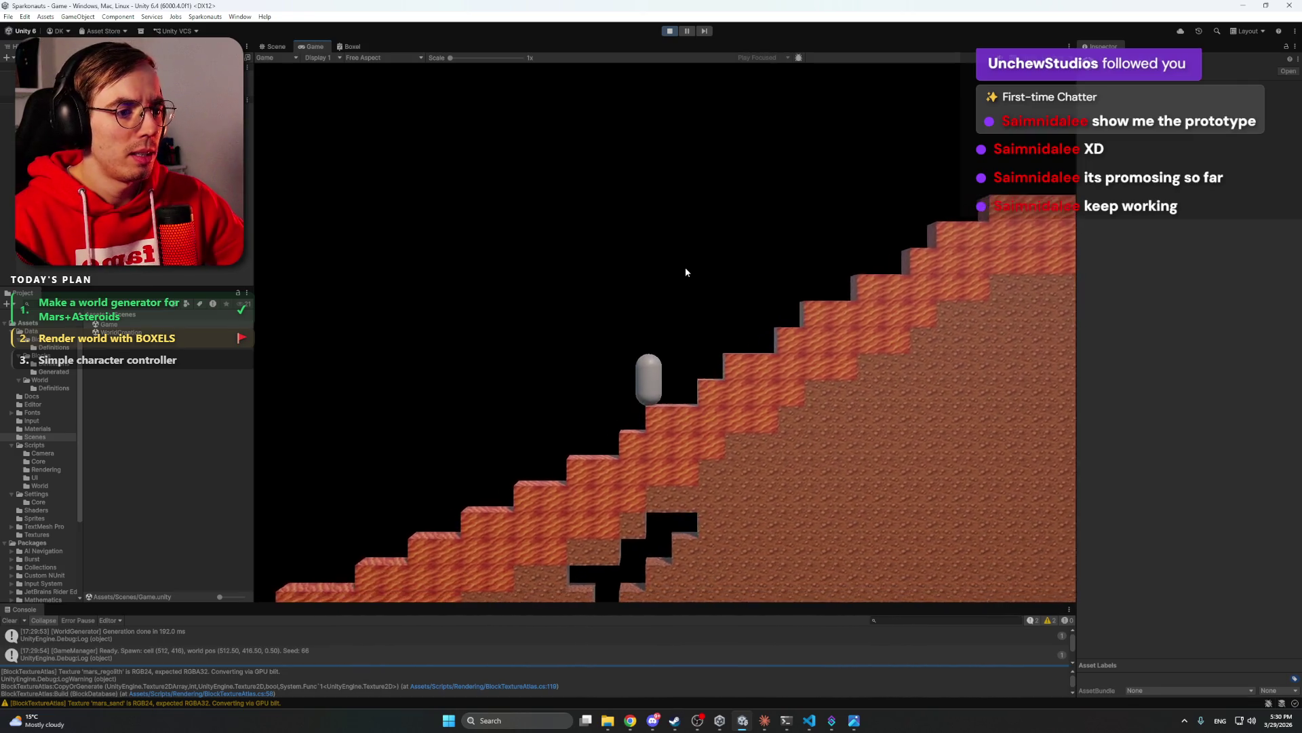
key(a)
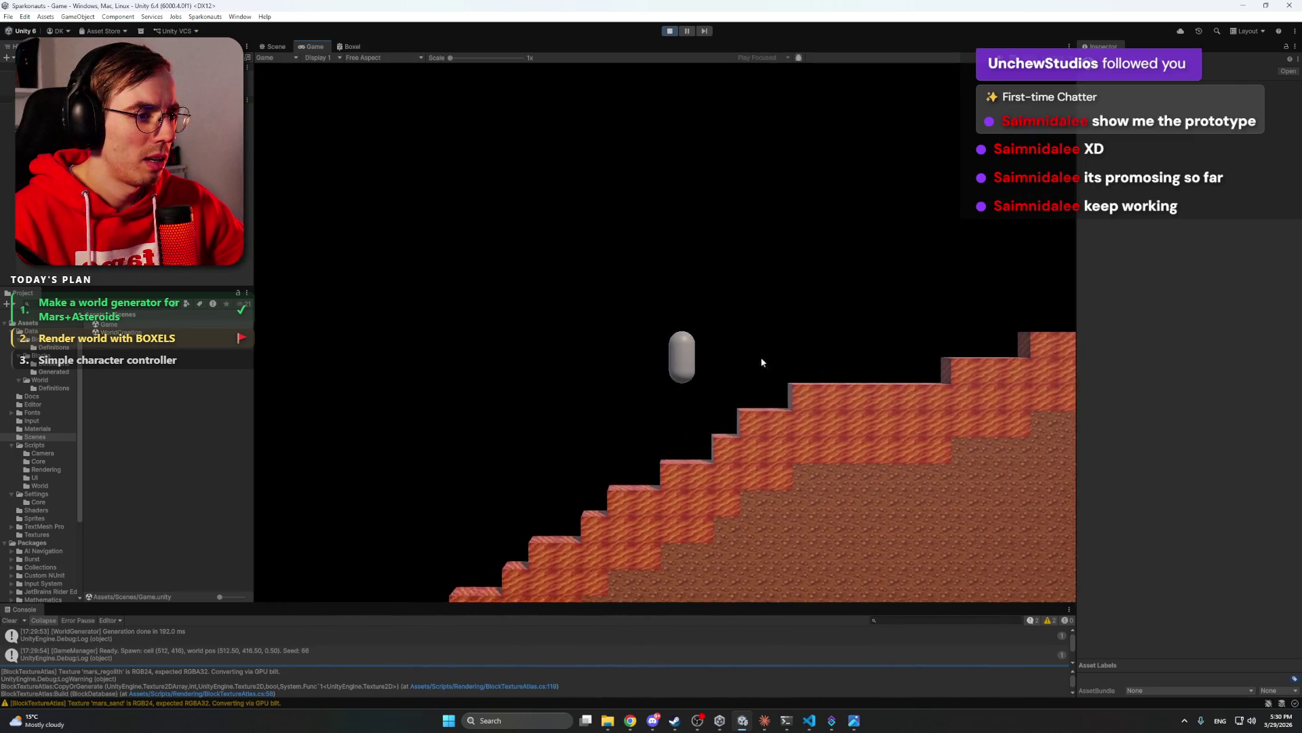
key(a)
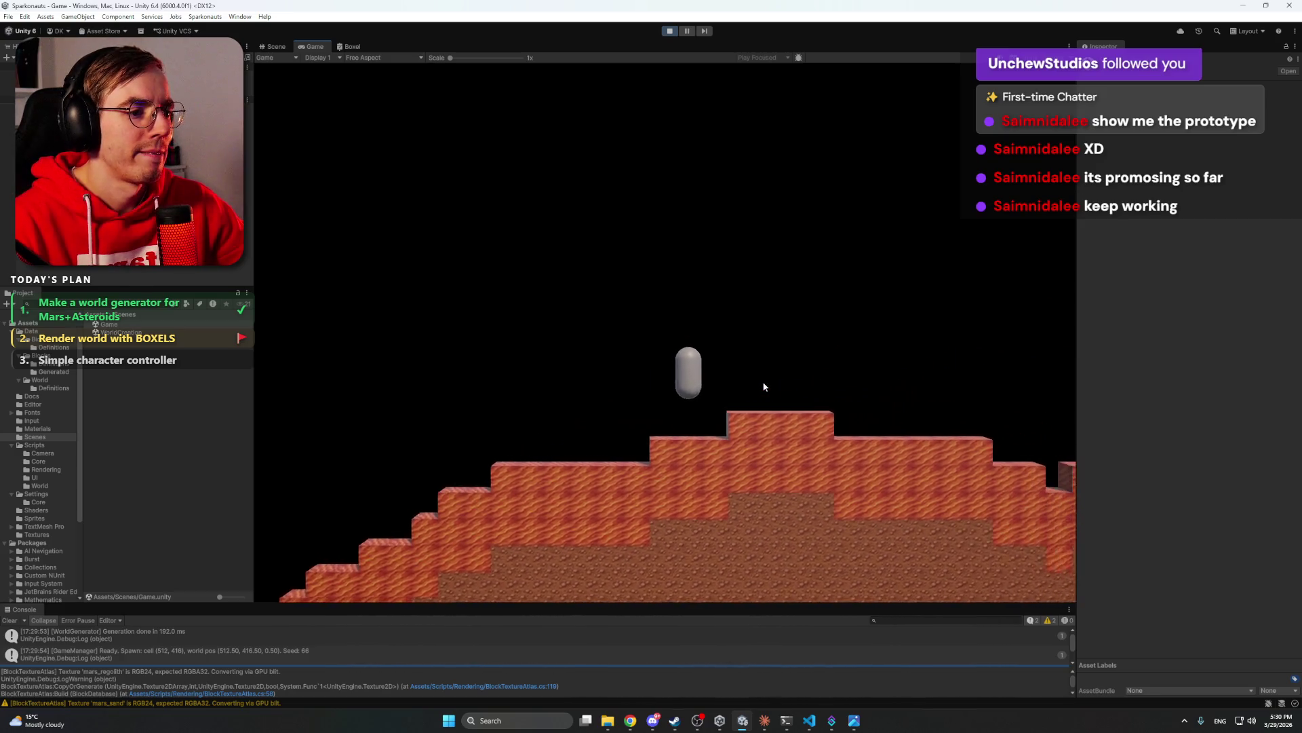
key(a)
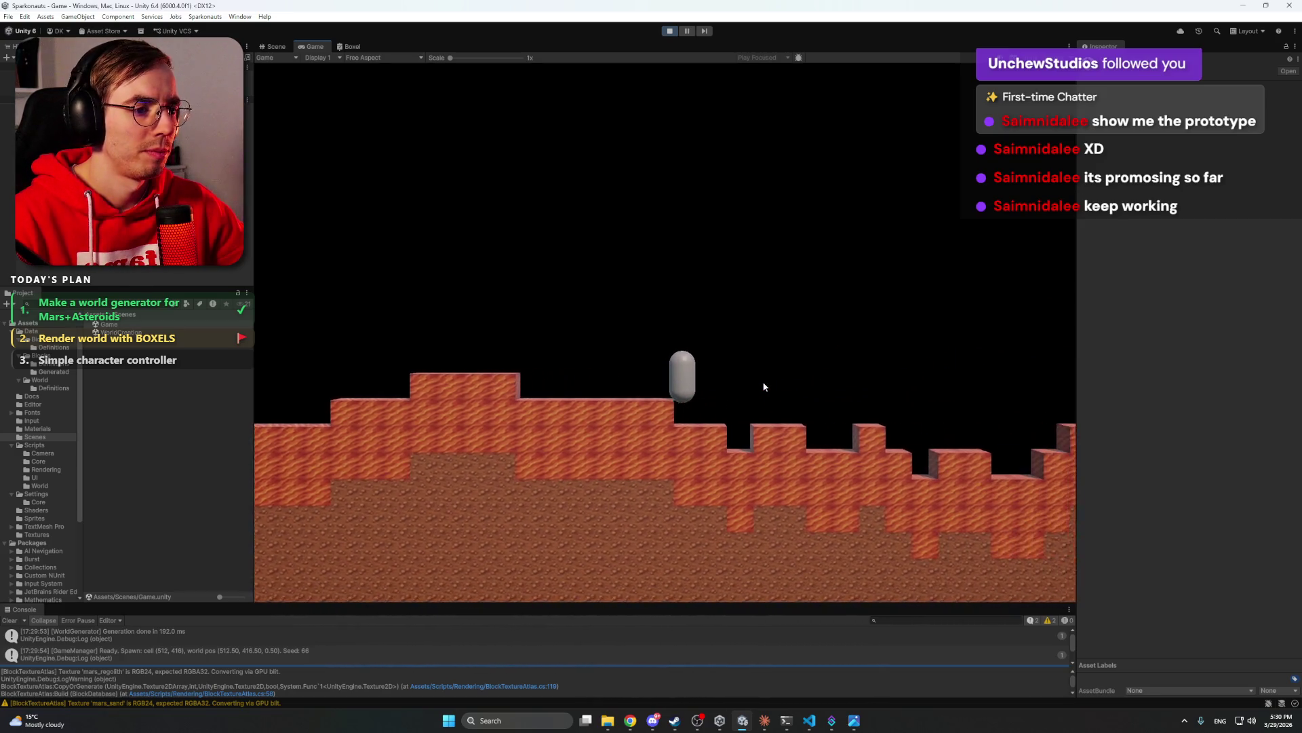
key(d)
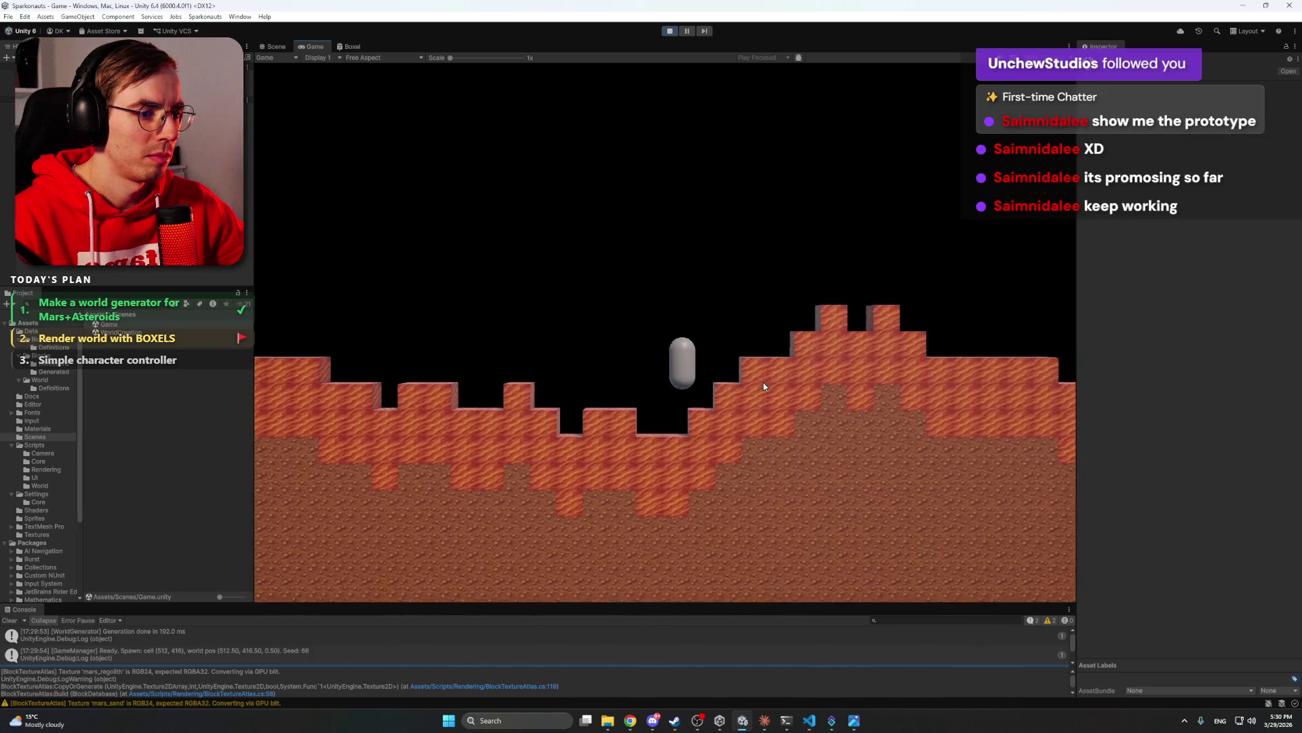
key(d)
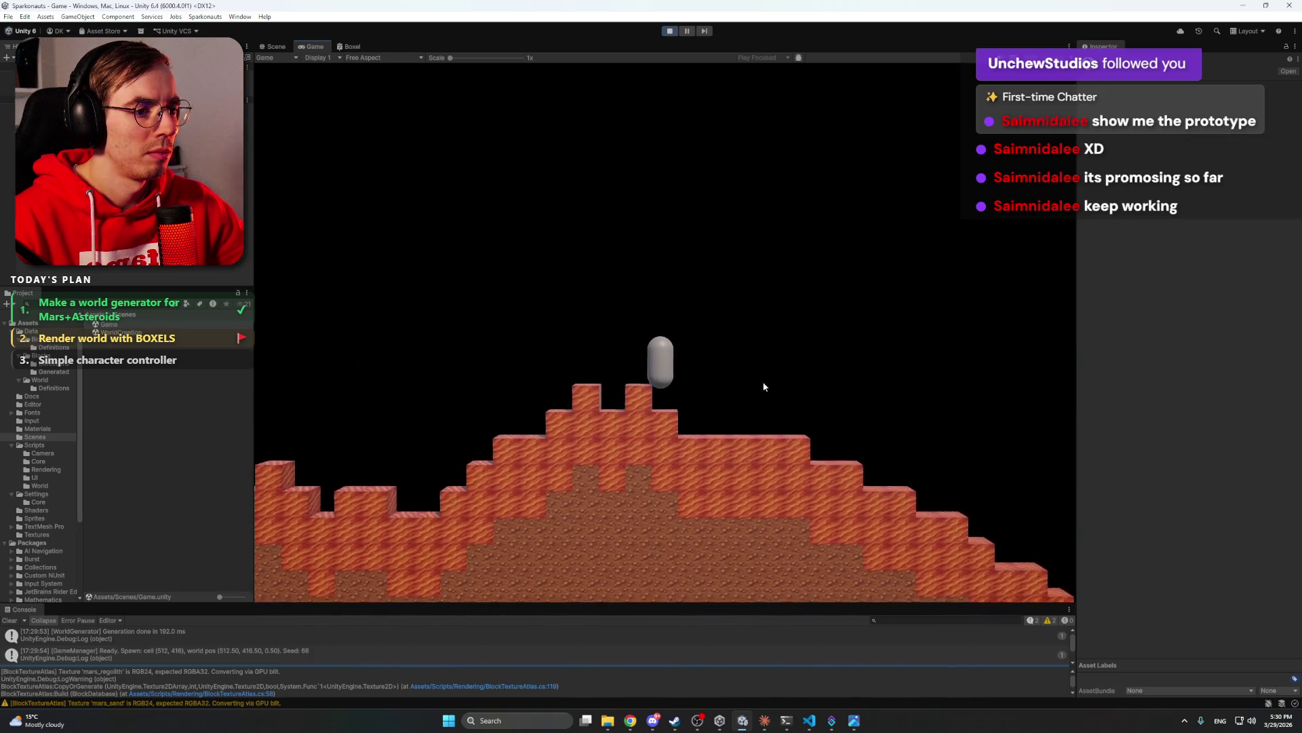
key(a)
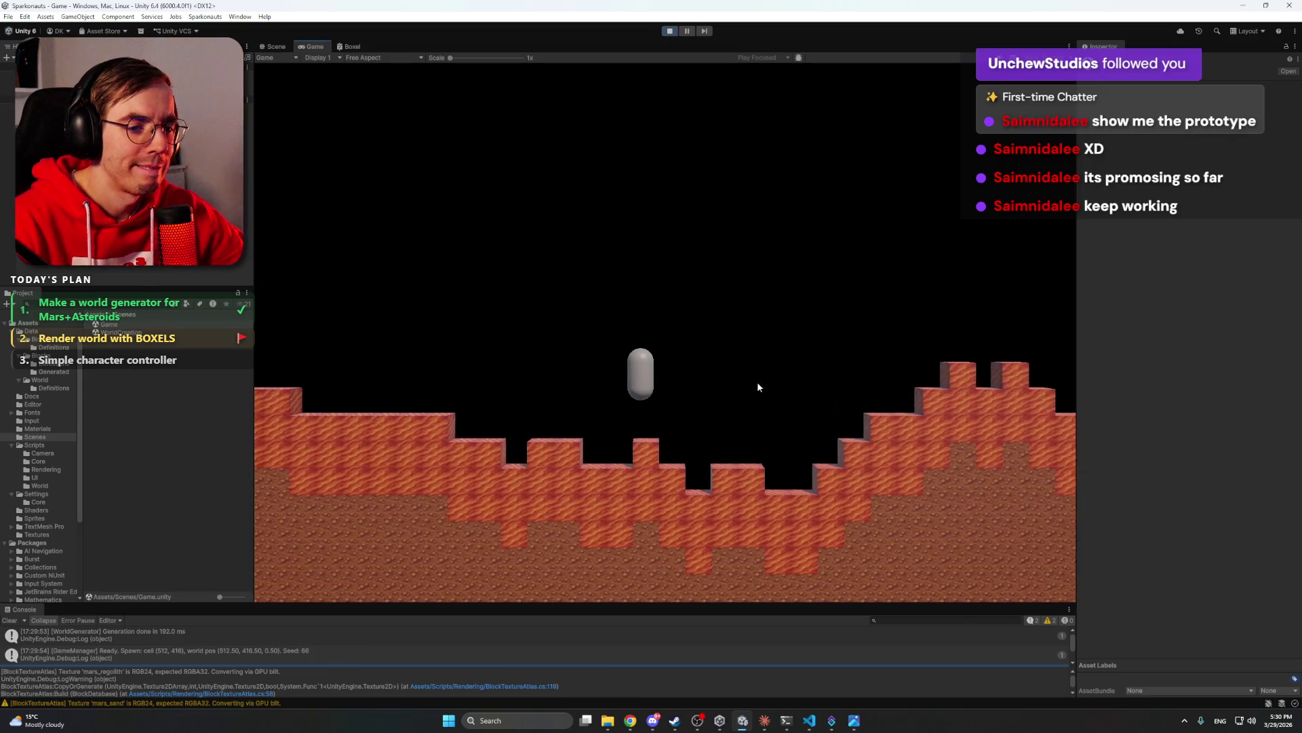
key(a)
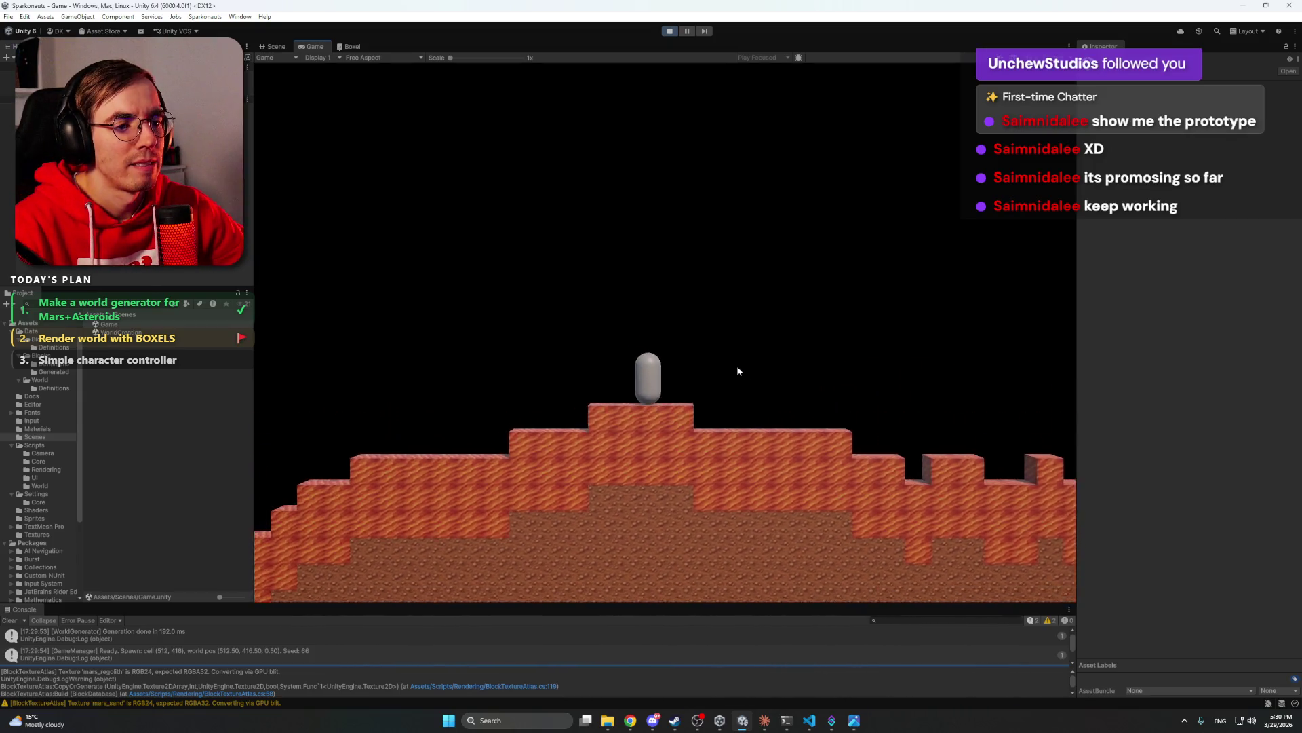
key(a)
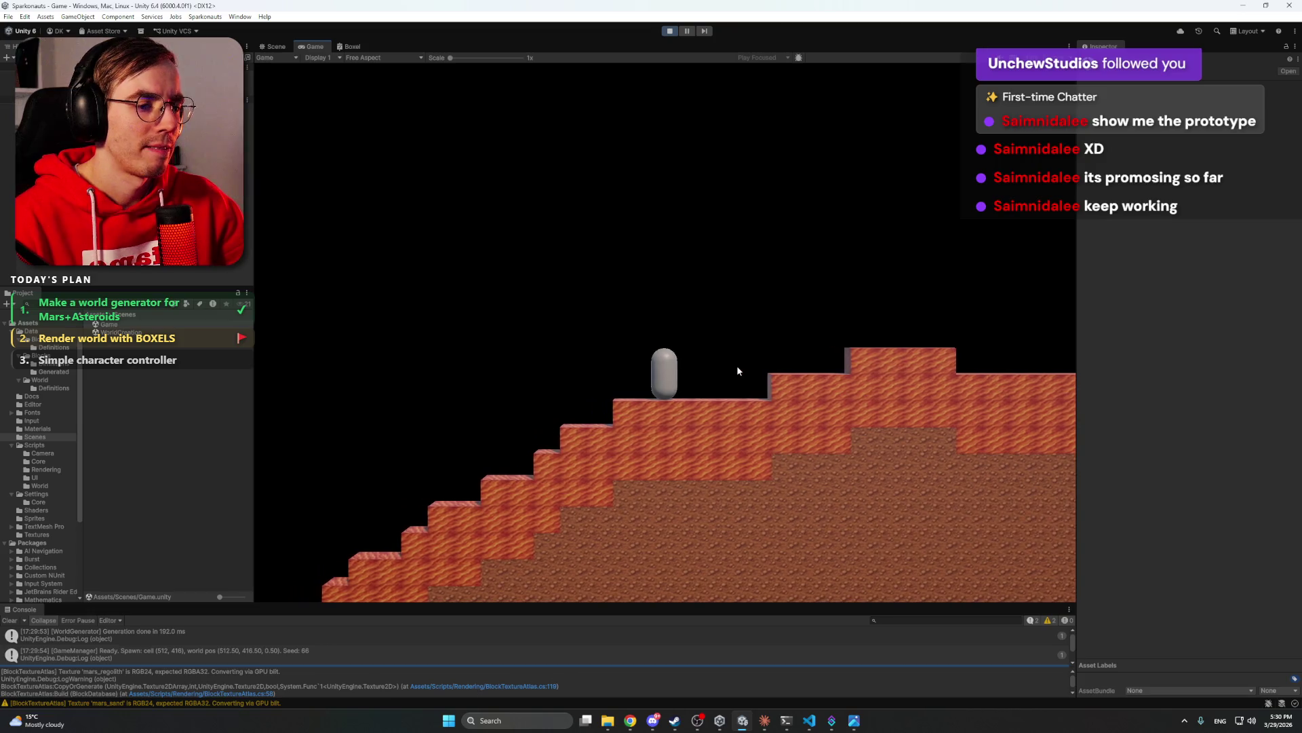
key(a)
key(d)
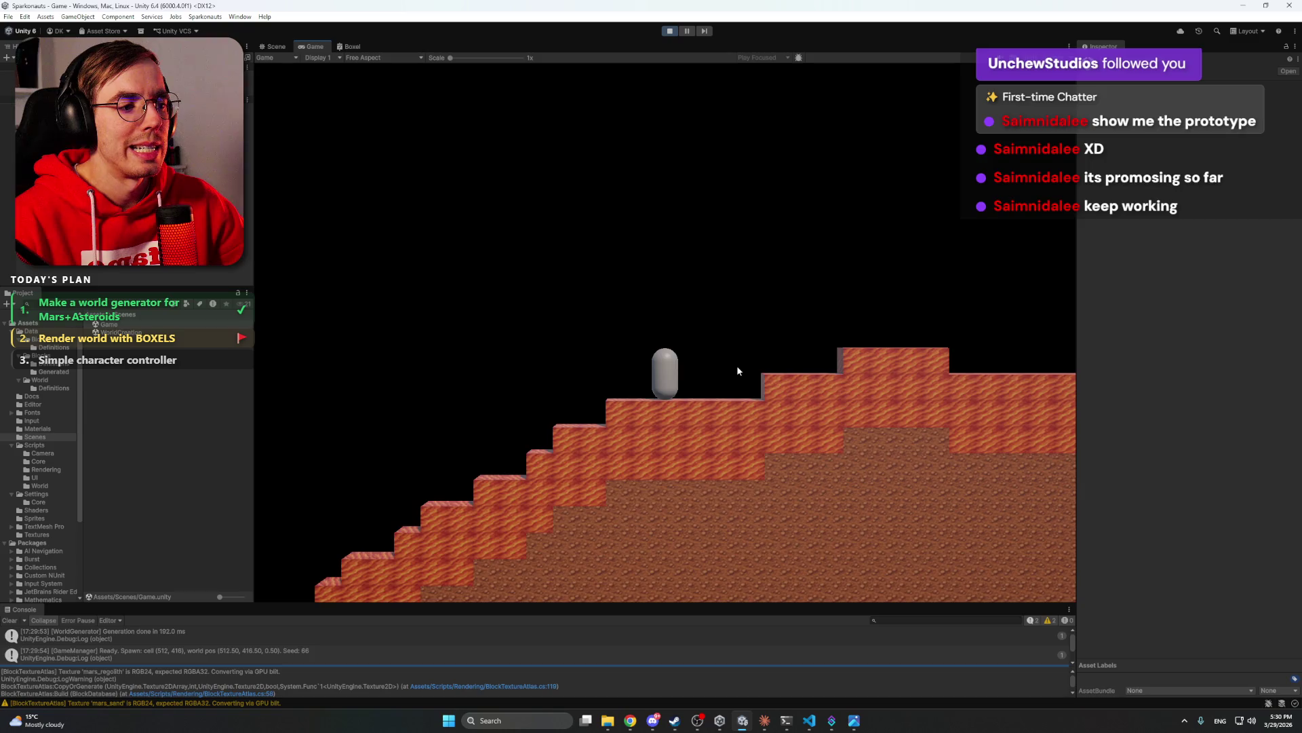
key(space)
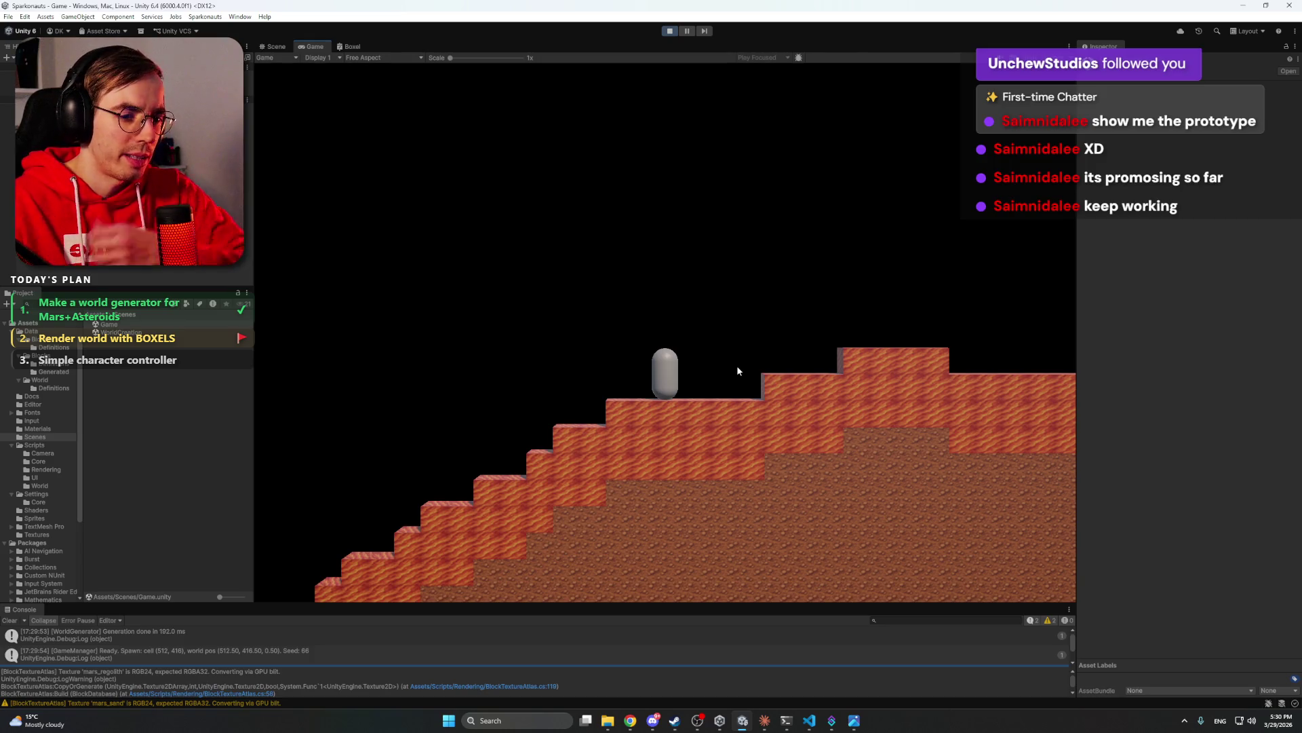
- Jump left, walk the capsule left across the slopes, then stop the game
key(a)
key(space)
key(d)
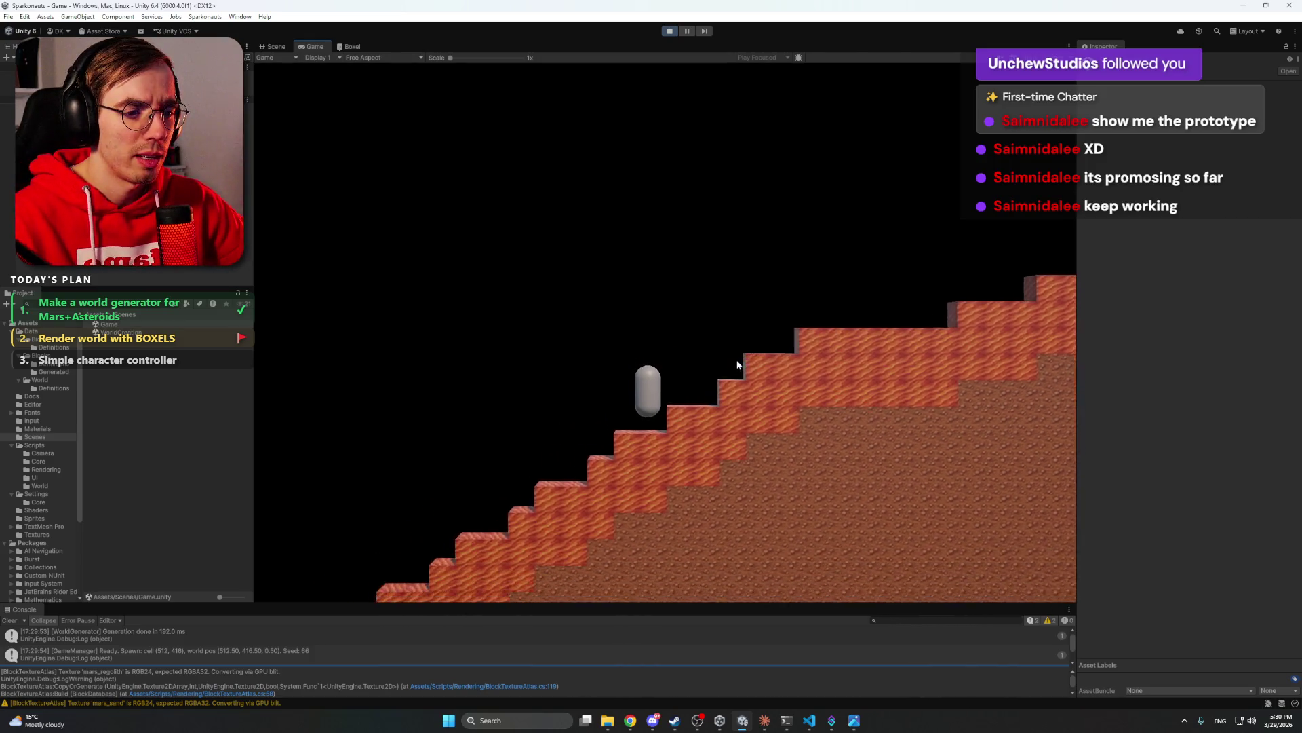
key(a)
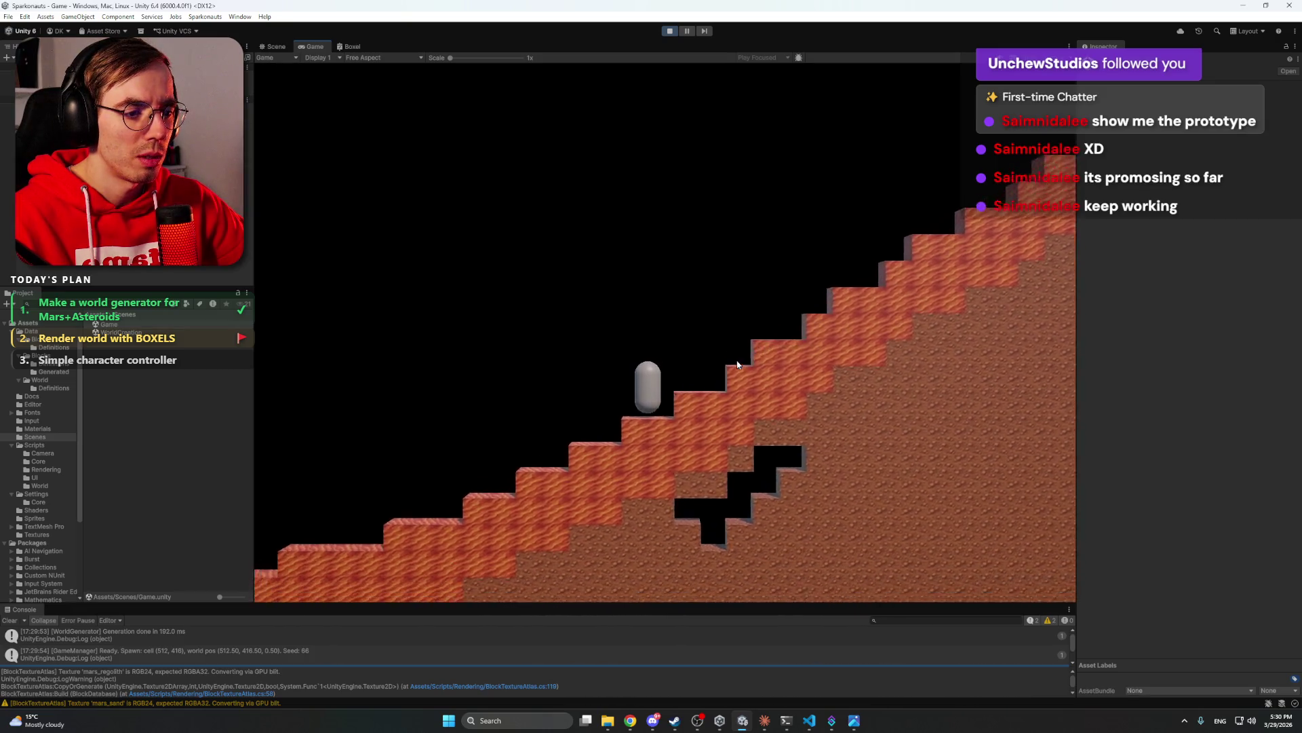
key(a)
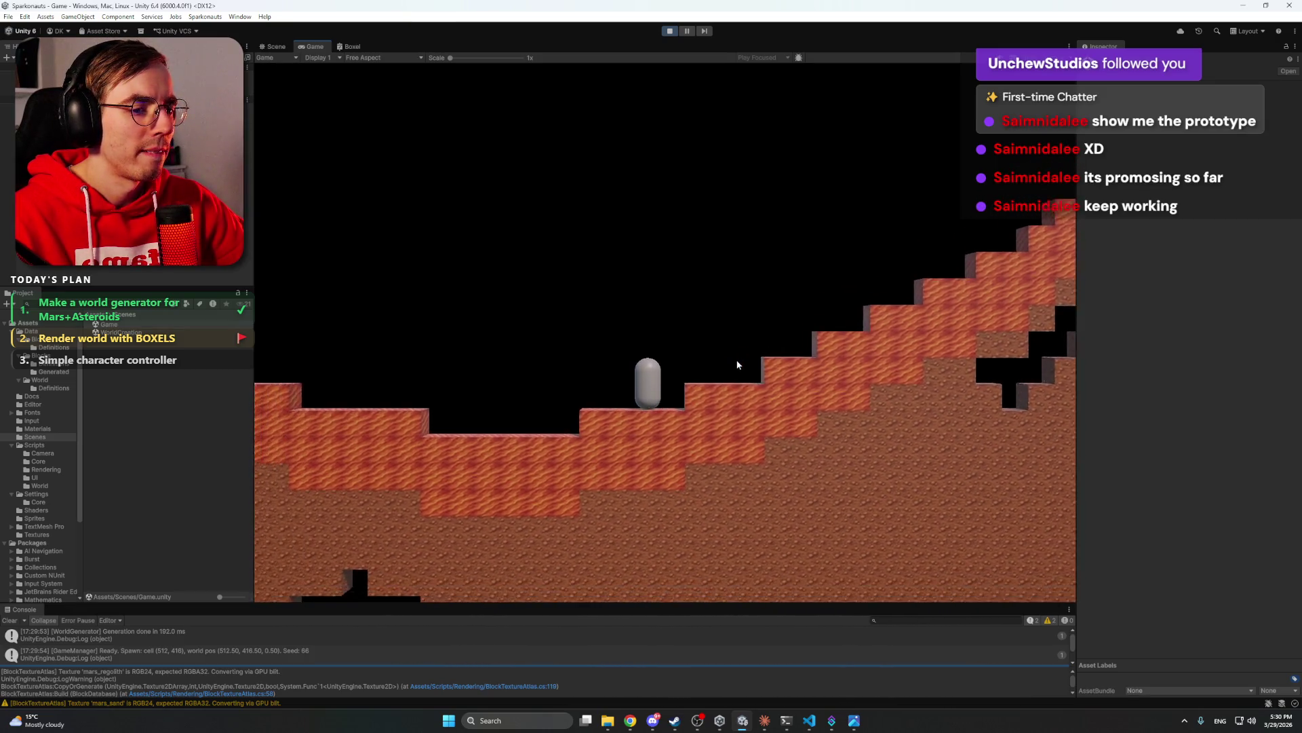
key(a)
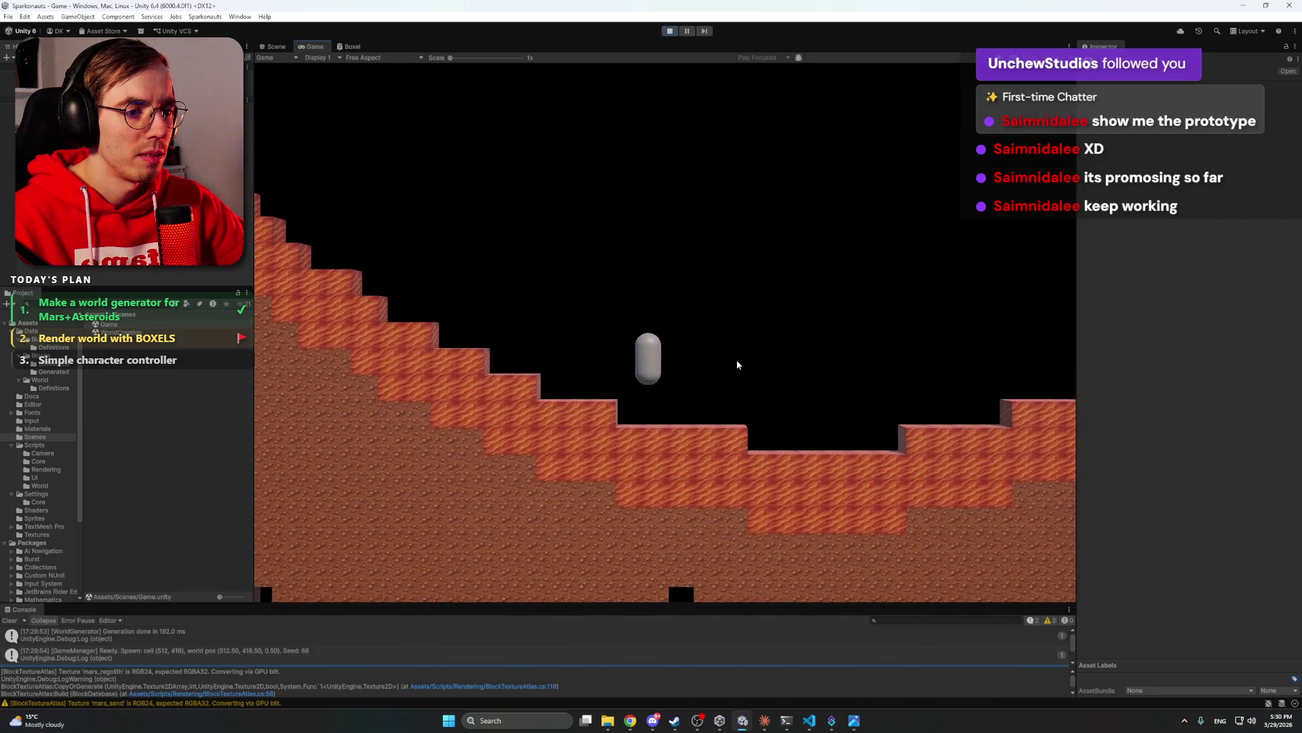
key(a)
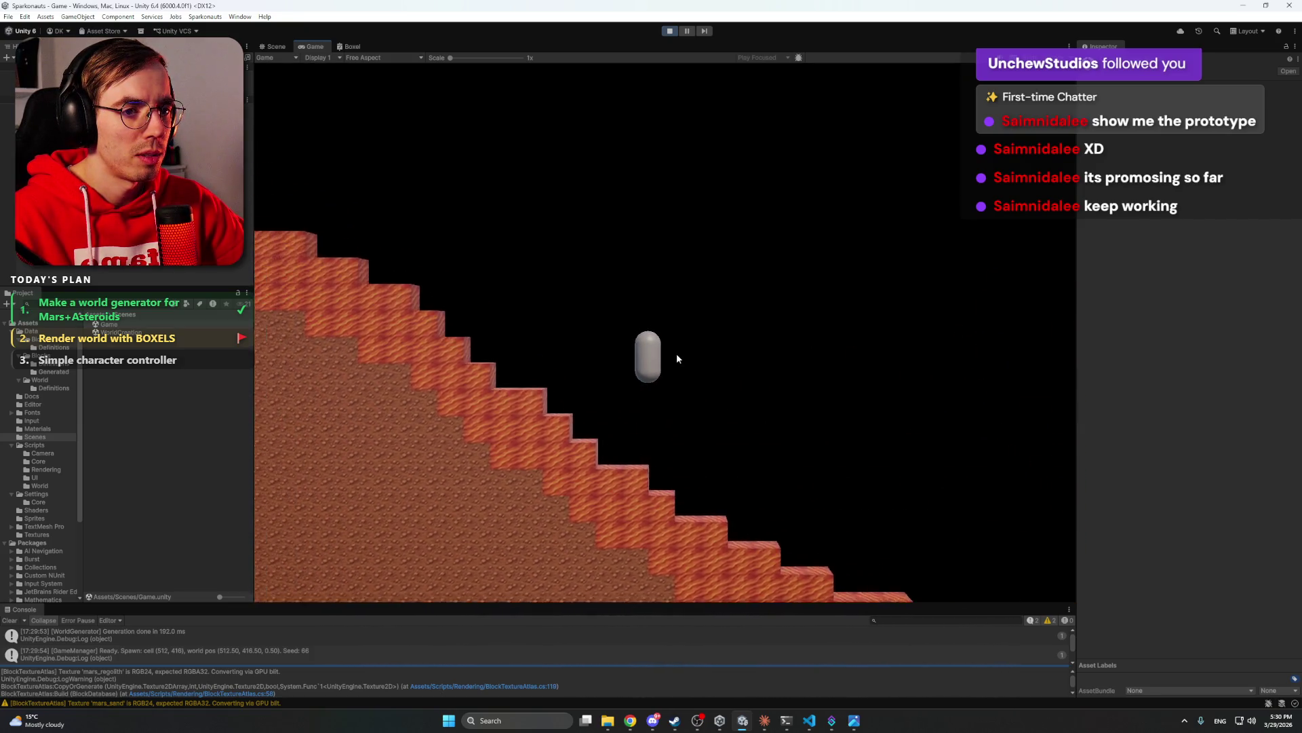
key(a)
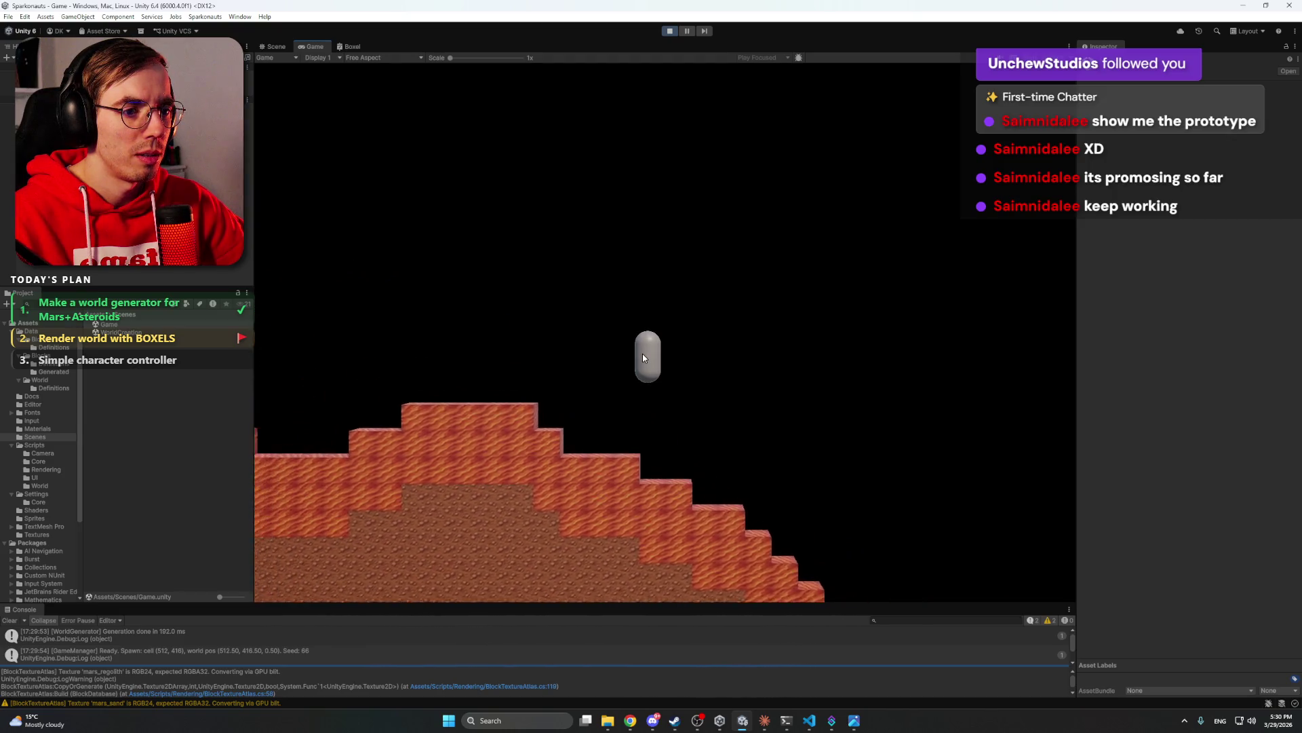
click(669, 30)
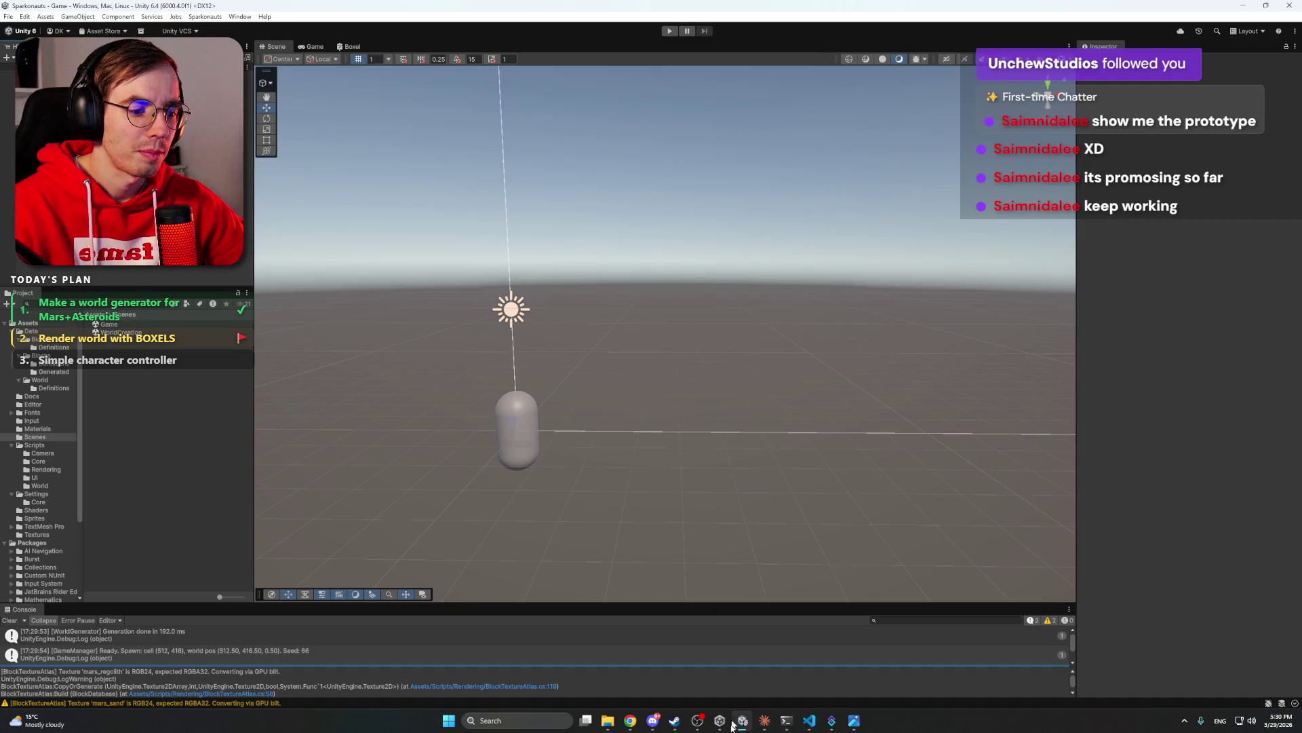
- Briefly check the Discord chat window, then hide it again
click(652, 720)
click(653, 720)
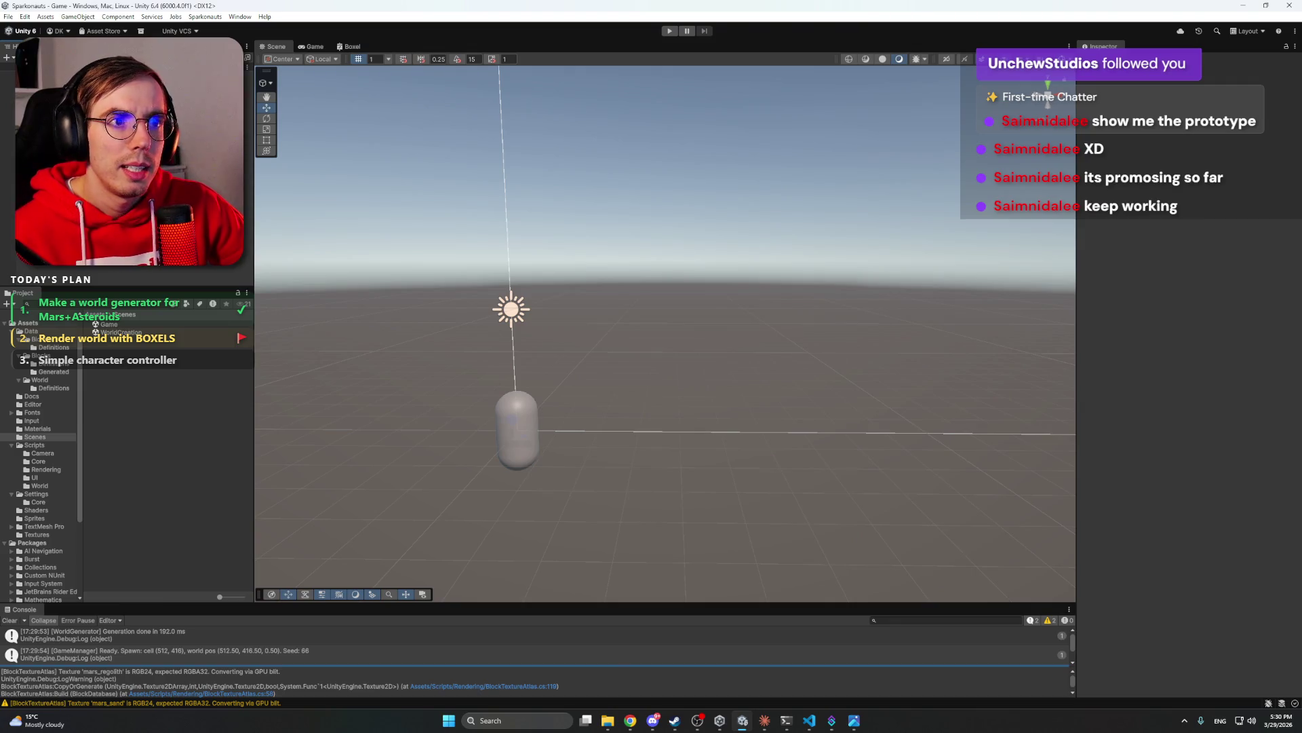
click(652, 720)
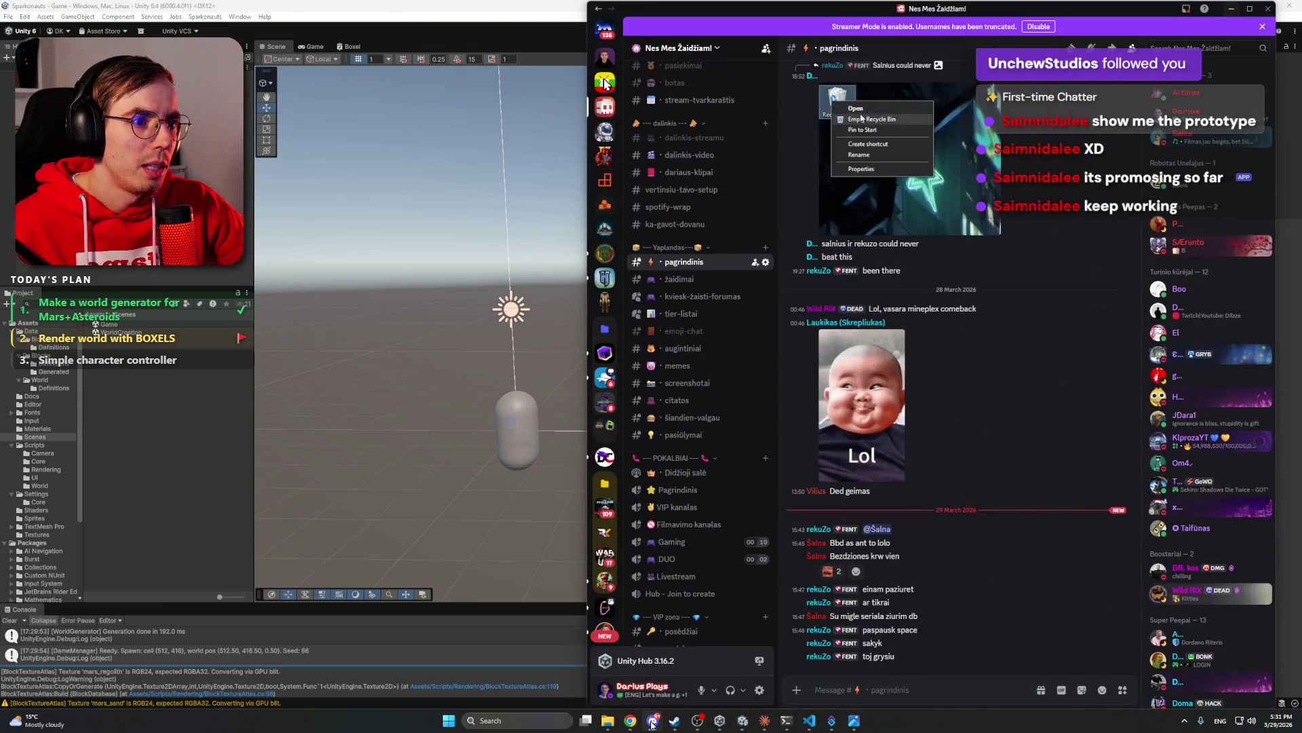
click(653, 723)
- Restart play mode and move the capsule right across the regenerated Mars terrain
click(669, 30)
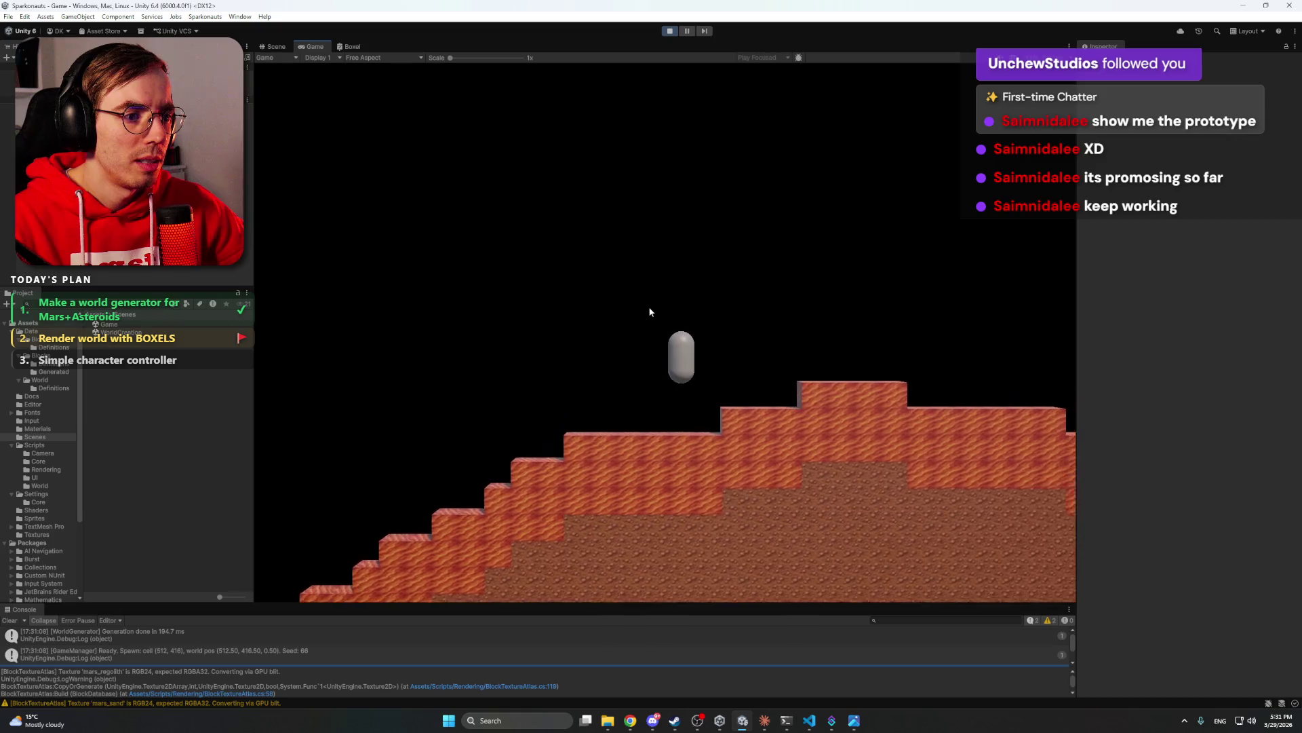
key(d)
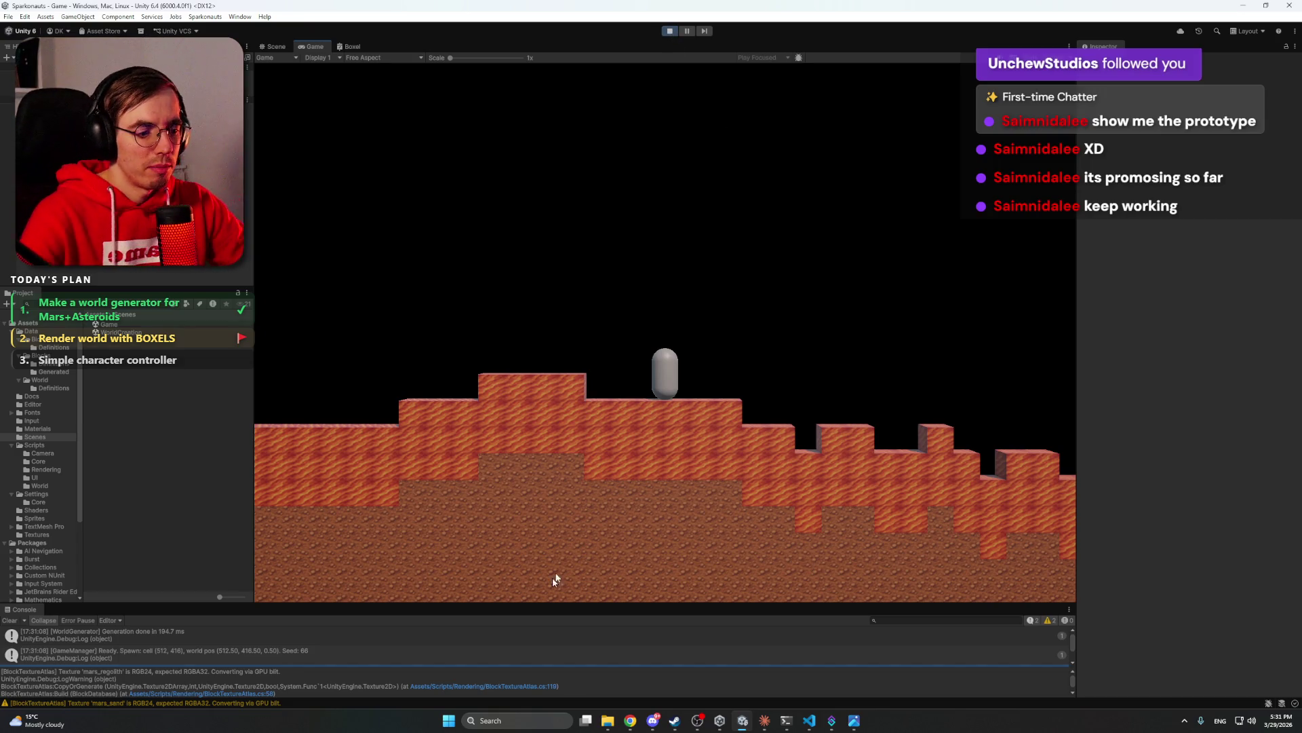
key(super)
- Launch Paint from the Windows search results
text(paint)
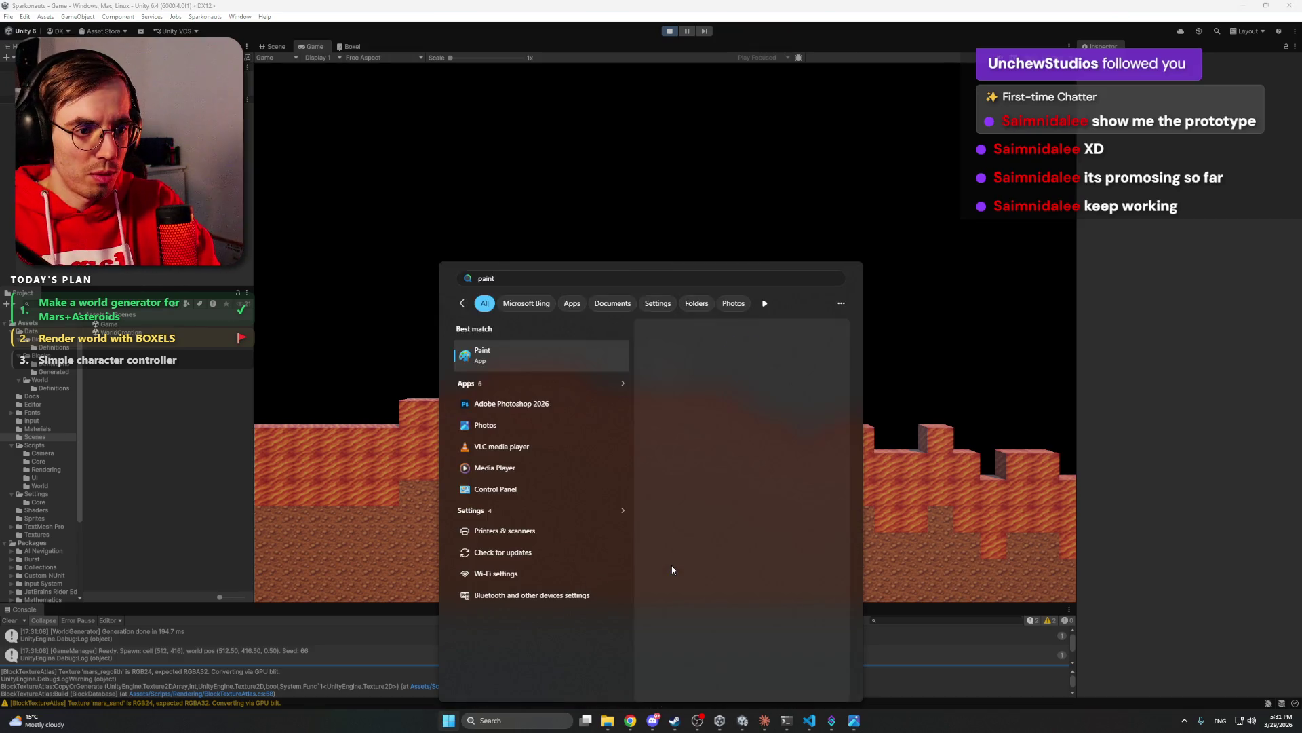
key(Escape)
key(ctrl+p)
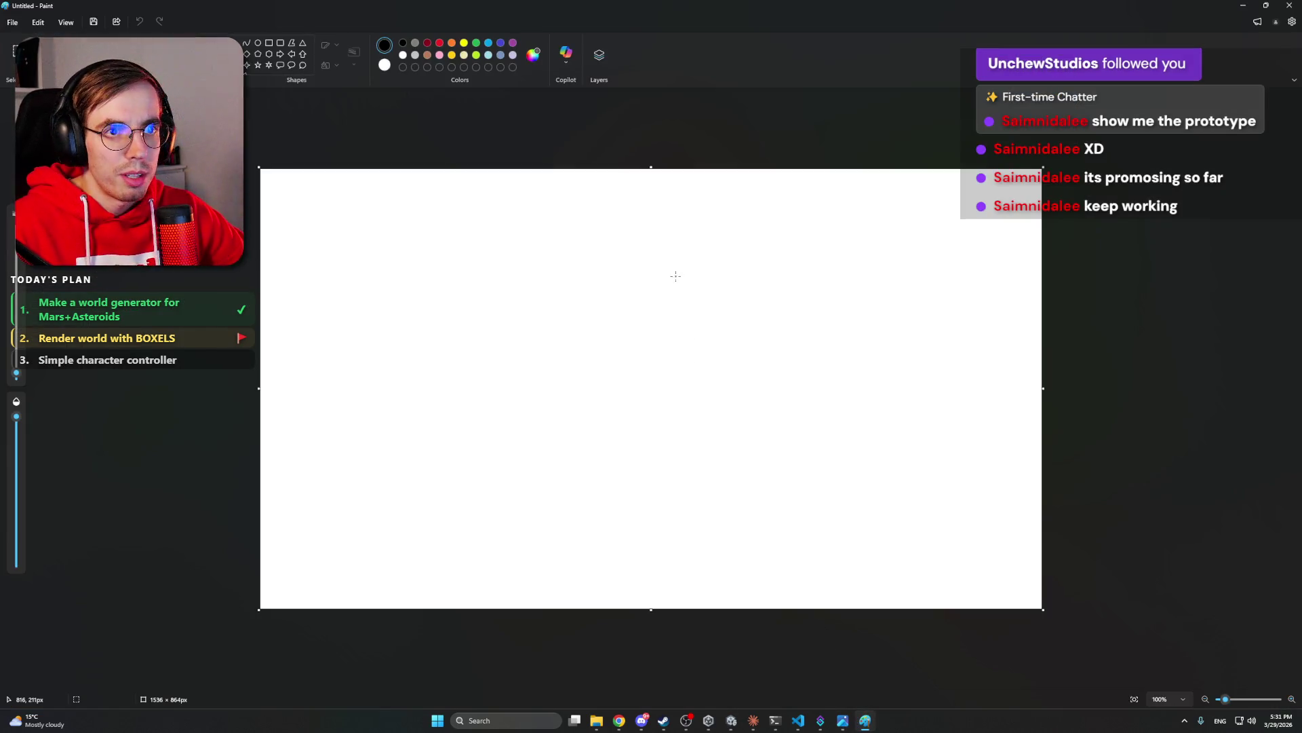
scroll(629, 359, up, 2)
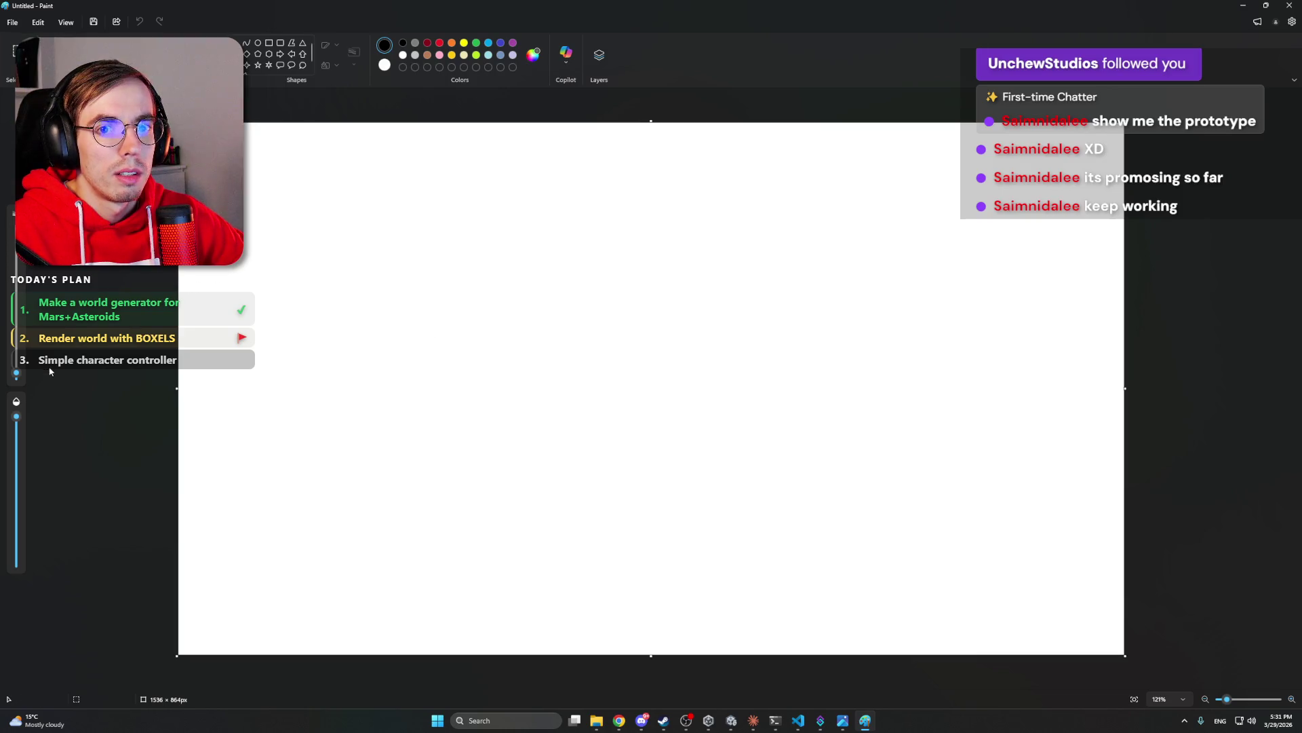
- Sketch a black terrain chunk with hatch strokes and a tall vertical column beside it
mouse_move(460, 515)
mouse_down()
mouse_move(490, 365)
mouse_move(699, 314)
mouse_move(898, 352)
mouse_move(946, 416)
mouse_move(799, 544)
mouse_move(455, 524)
mouse_up()
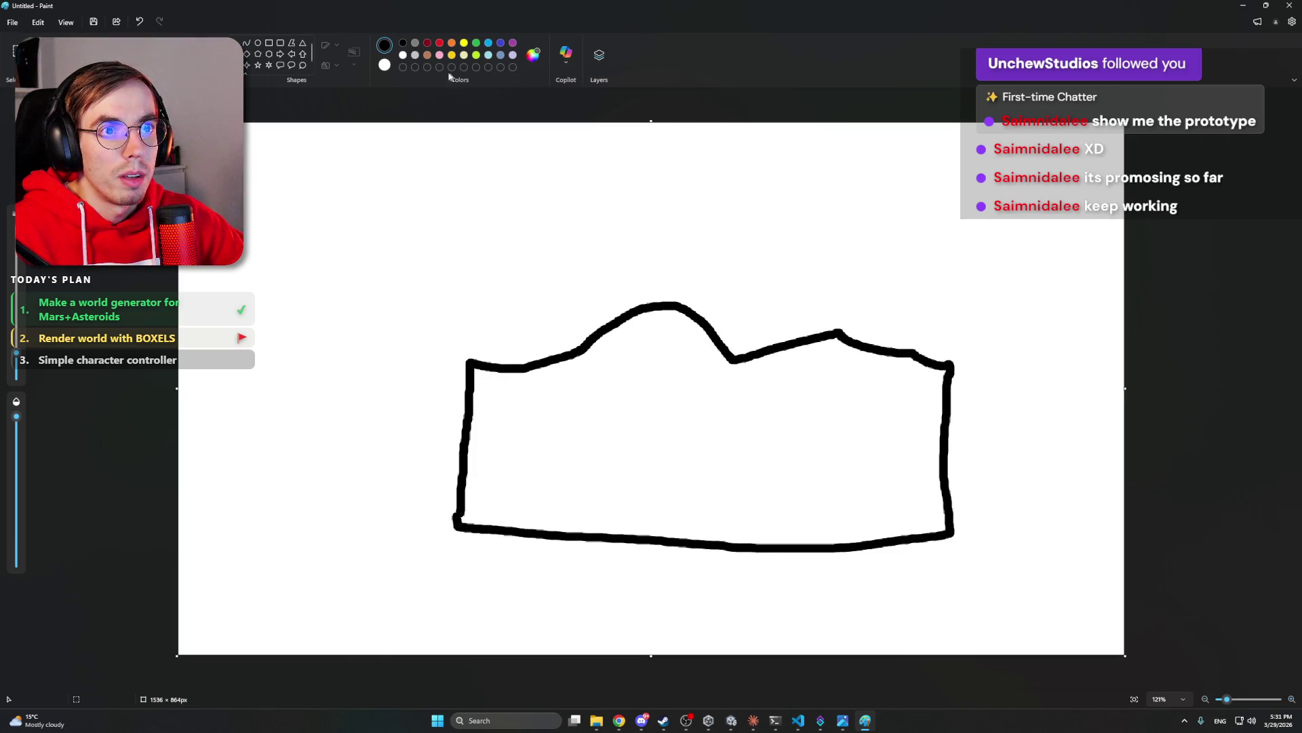
drag(489, 399, 468, 431)
mouse_move(519, 405)
mouse_down()
mouse_move(471, 429)
mouse_move(566, 426)
mouse_up()
click(618, 382)
mouse_move(585, 402)
mouse_down()
mouse_move(510, 439)
mouse_move(656, 373)
mouse_up()
mouse_move(680, 353)
mouse_down()
mouse_move(647, 395)
mouse_move(718, 381)
mouse_up()
drag(713, 409, 855, 374)
mouse_move(873, 409)
mouse_down()
mouse_move(898, 411)
mouse_move(912, 478)
mouse_up()
mouse_move(845, 429)
mouse_down()
mouse_move(755, 486)
mouse_move(705, 475)
mouse_up()
drag(662, 446, 603, 486)
drag(373, 193, 354, 529)
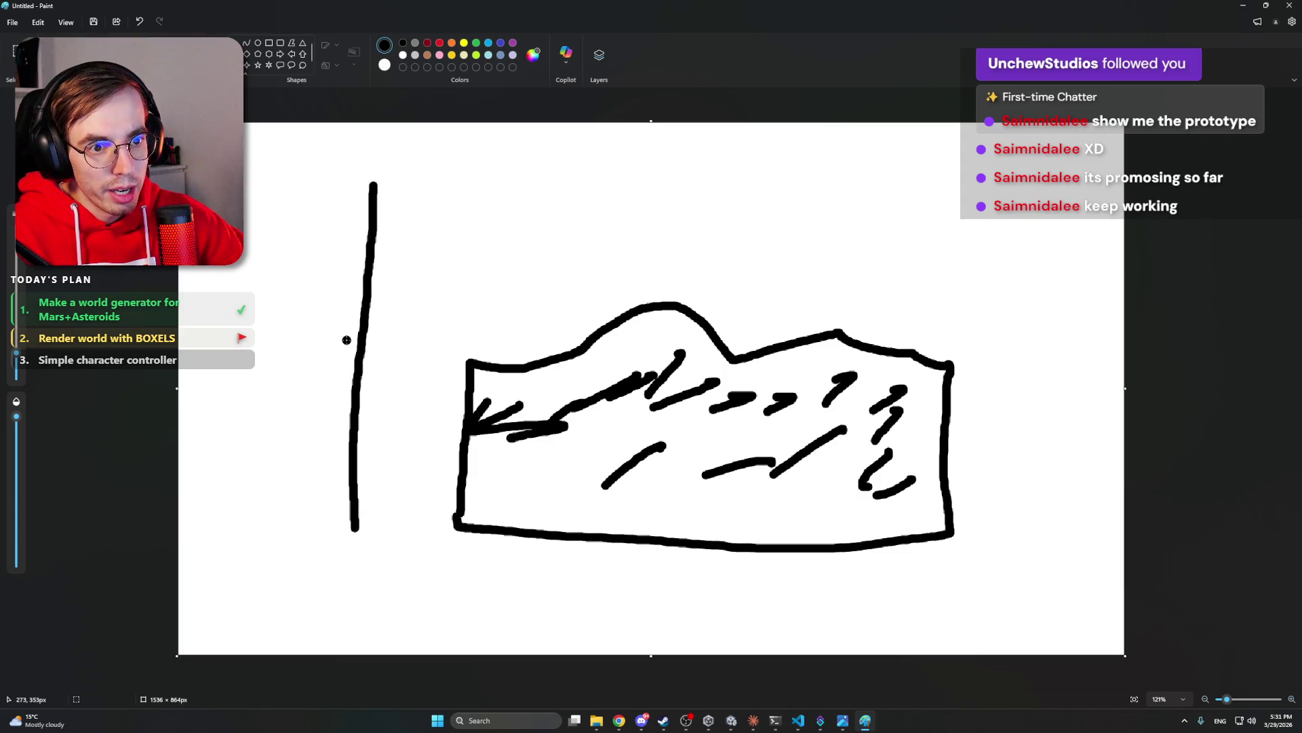
mouse_move(334, 331)
mouse_down()
mouse_move(359, 331)
mouse_move(337, 354)
mouse_move(332, 447)
mouse_move(329, 524)
mouse_move(348, 525)
mouse_up()
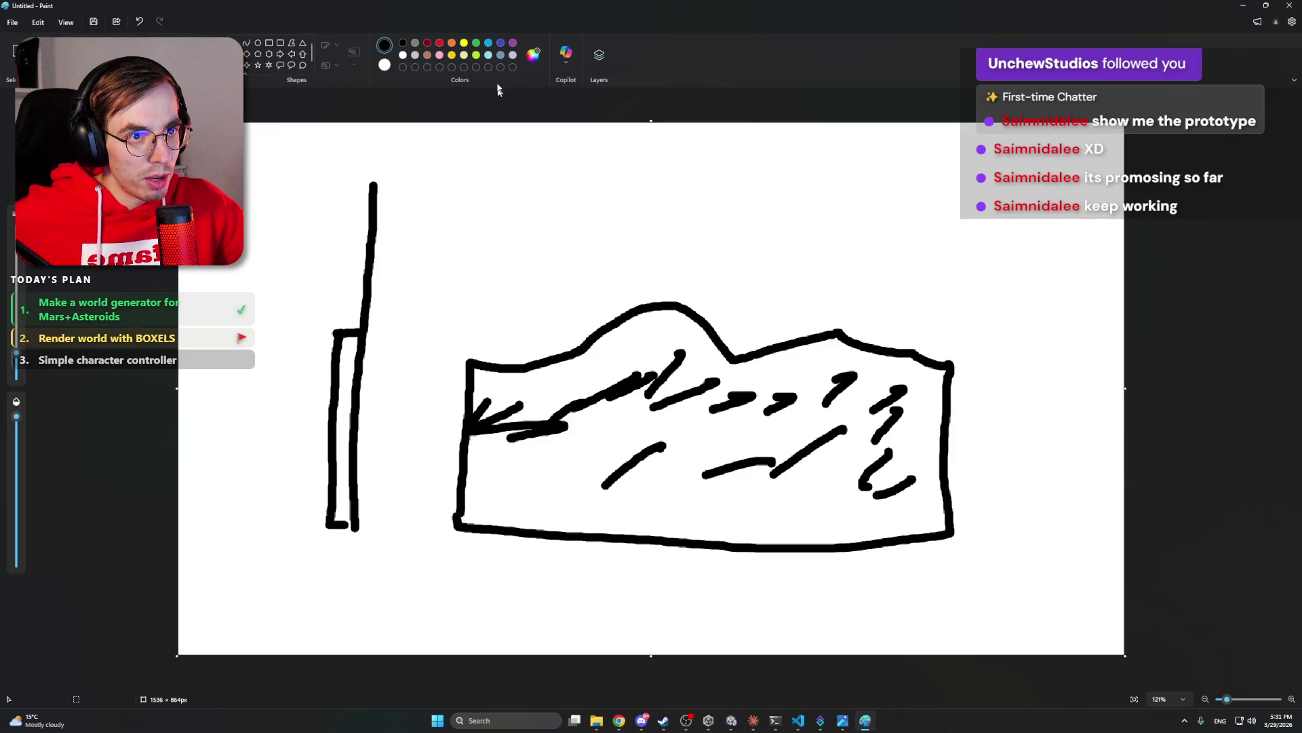
- Add a red inner outline and red side strip, then close Paint without saving
click(440, 43)
mouse_move(487, 387)
mouse_down()
mouse_move(617, 351)
mouse_move(707, 384)
mouse_move(817, 372)
mouse_move(903, 481)
mouse_move(736, 527)
mouse_move(478, 497)
mouse_move(489, 389)
mouse_up()
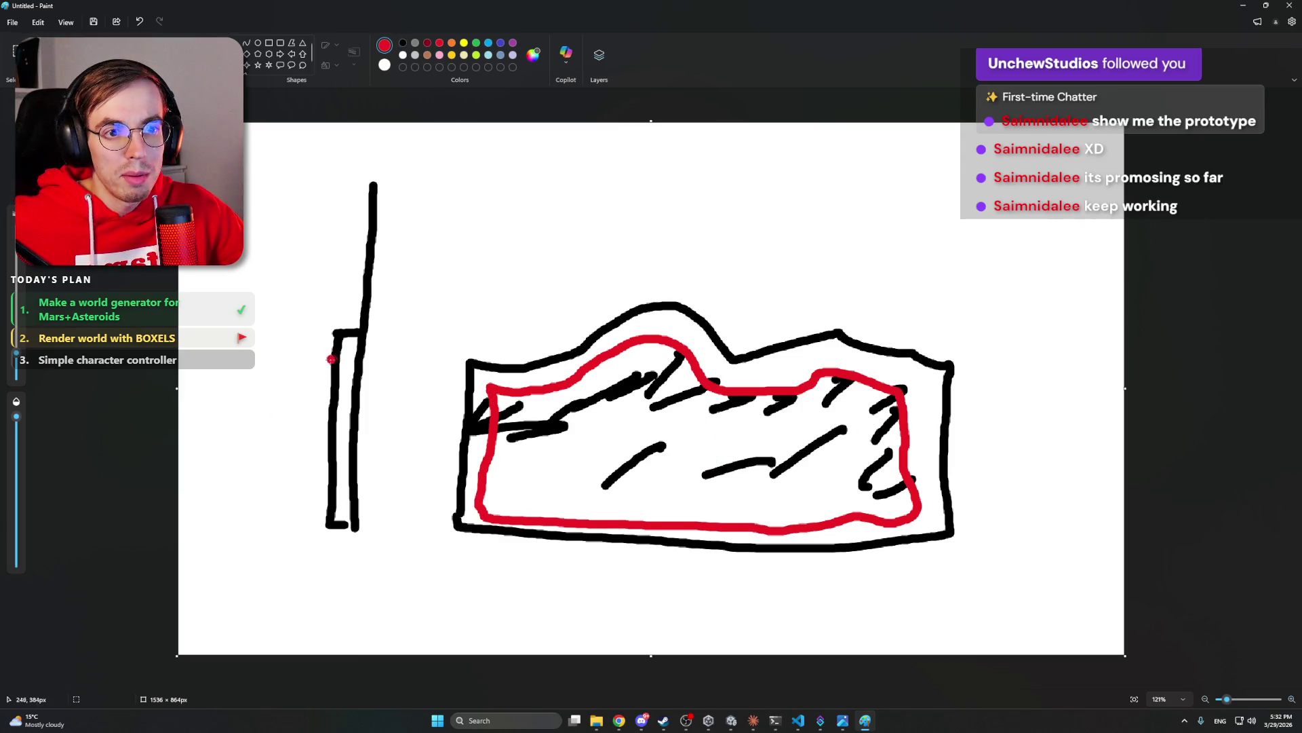
mouse_move(330, 359)
mouse_down()
mouse_move(312, 357)
mouse_move(306, 375)
mouse_move(303, 507)
mouse_move(332, 525)
mouse_up()
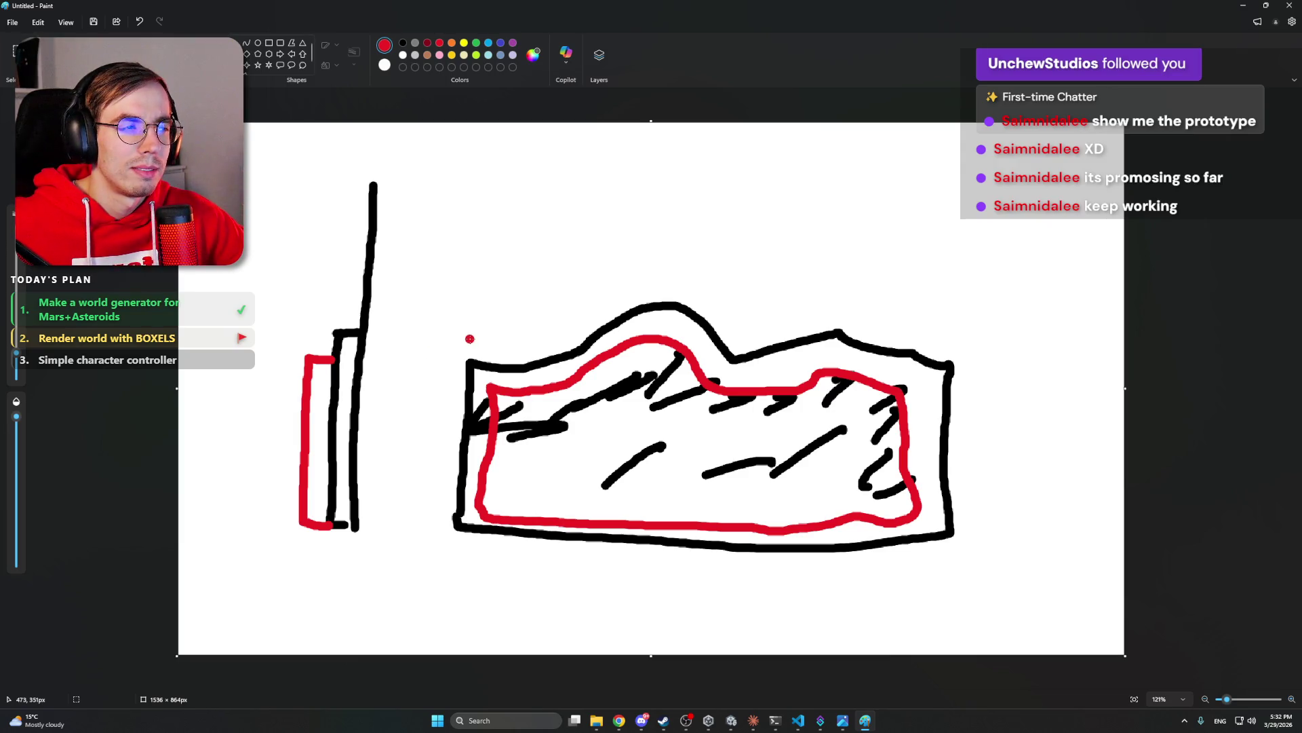
click(1288, 8)
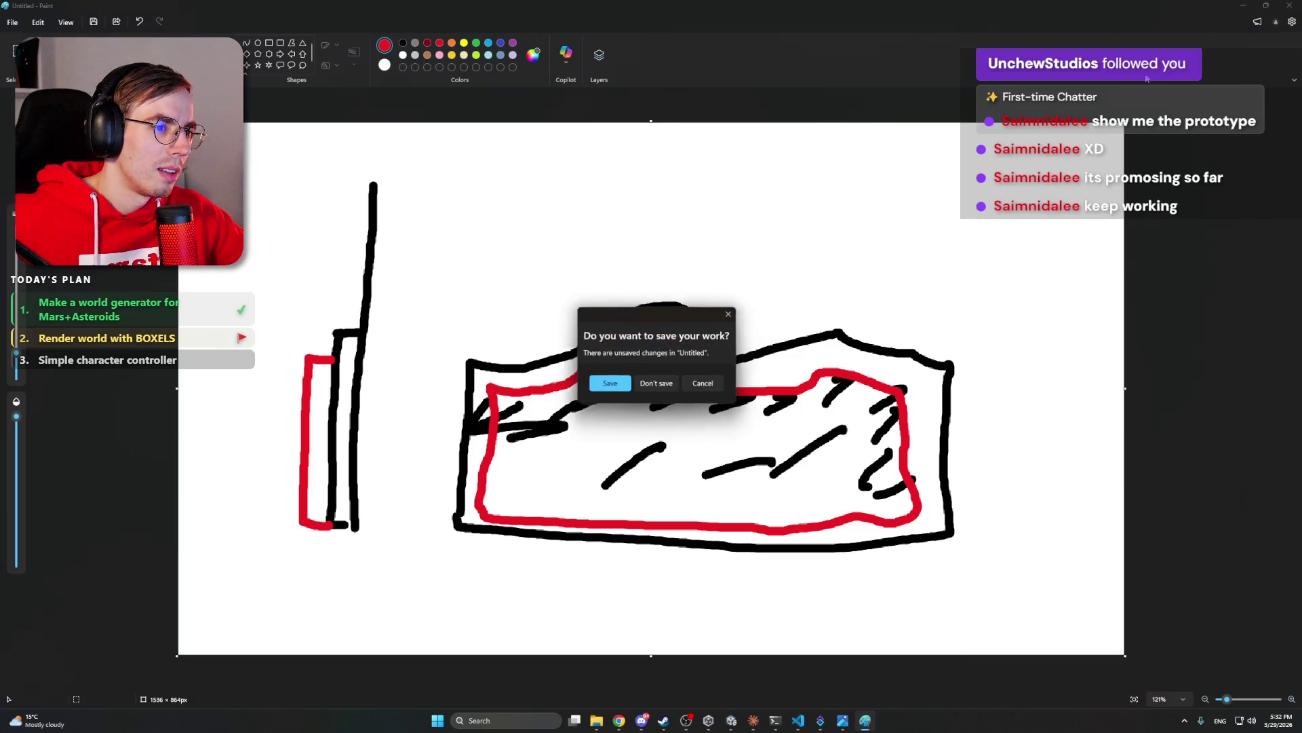
click(655, 381)
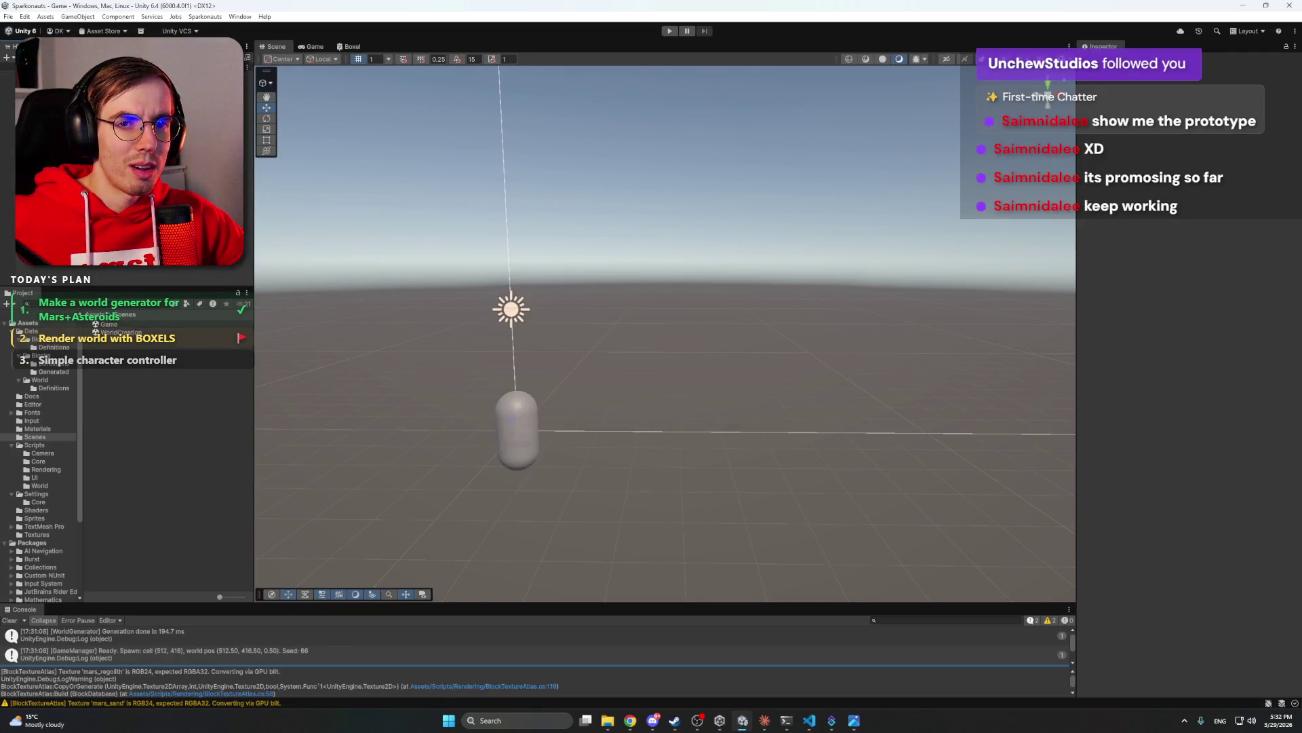
- Restart play mode and jump the capsule right up the voxel staircase onto a raised plateau
click(669, 30)
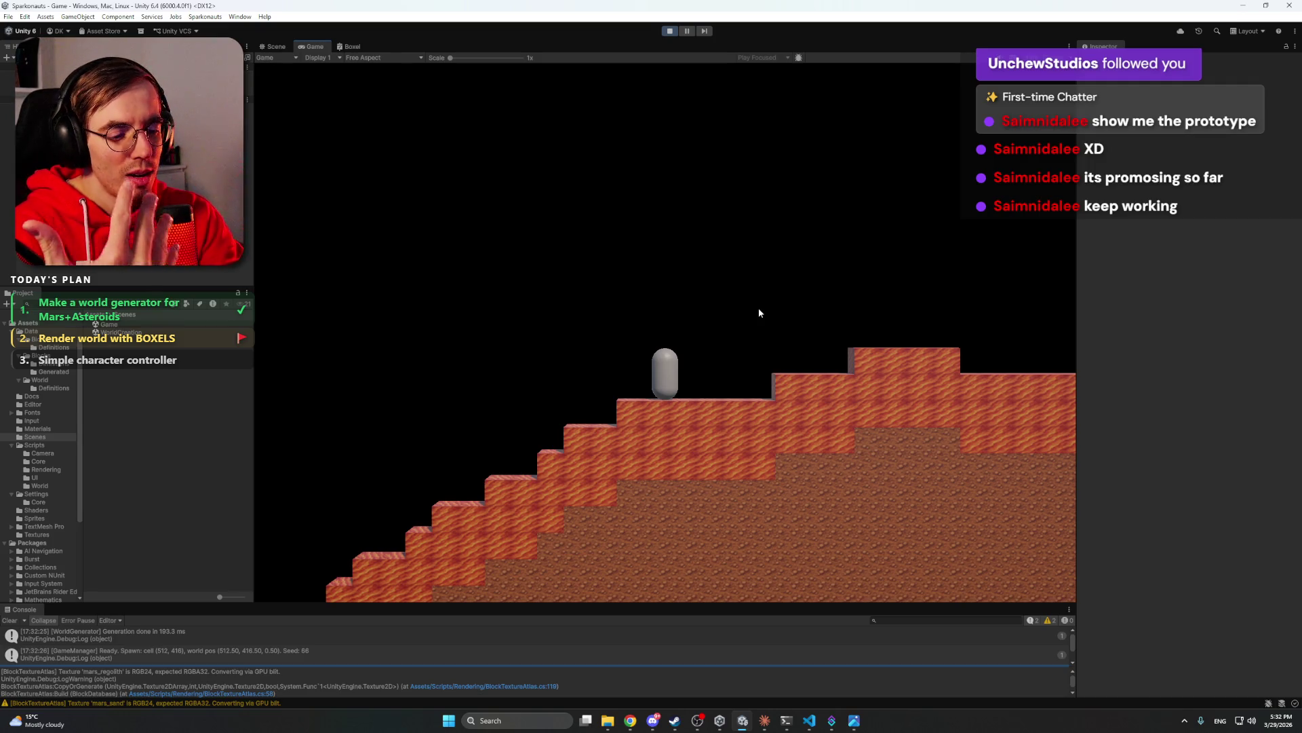
key(space)
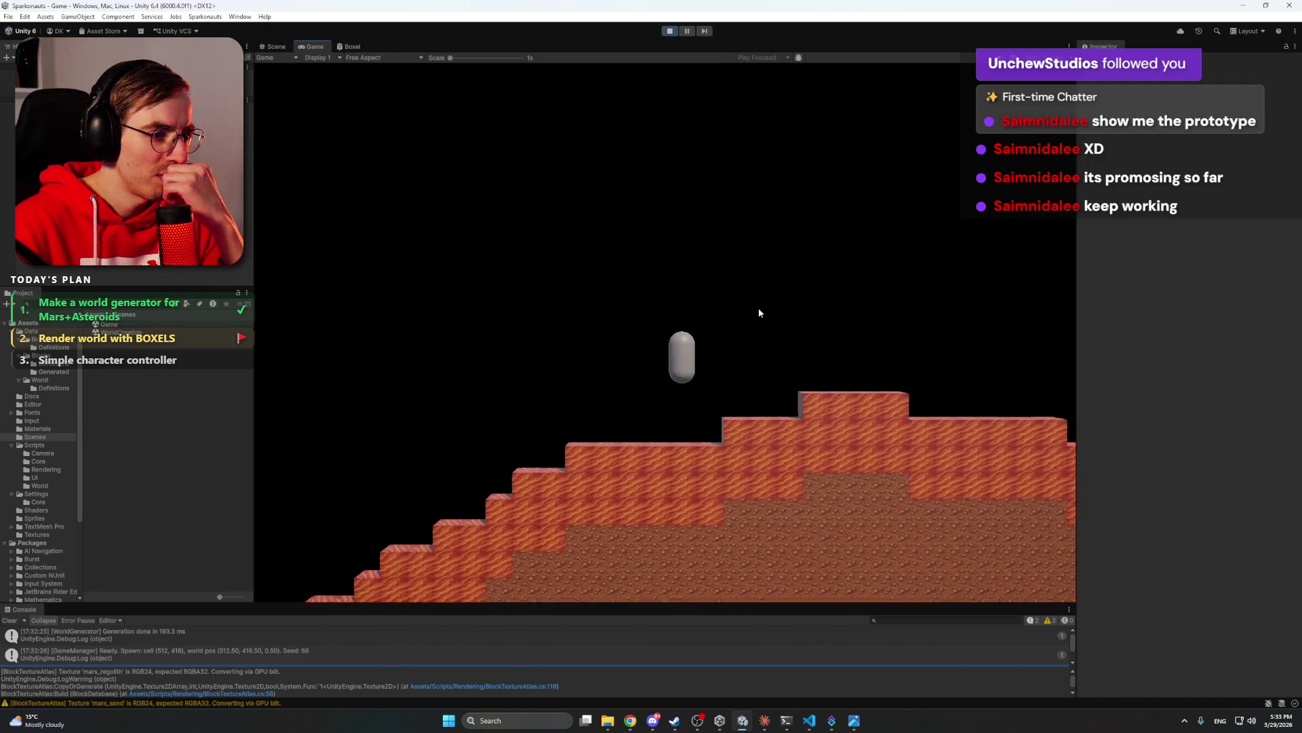
key(d)
key(a)
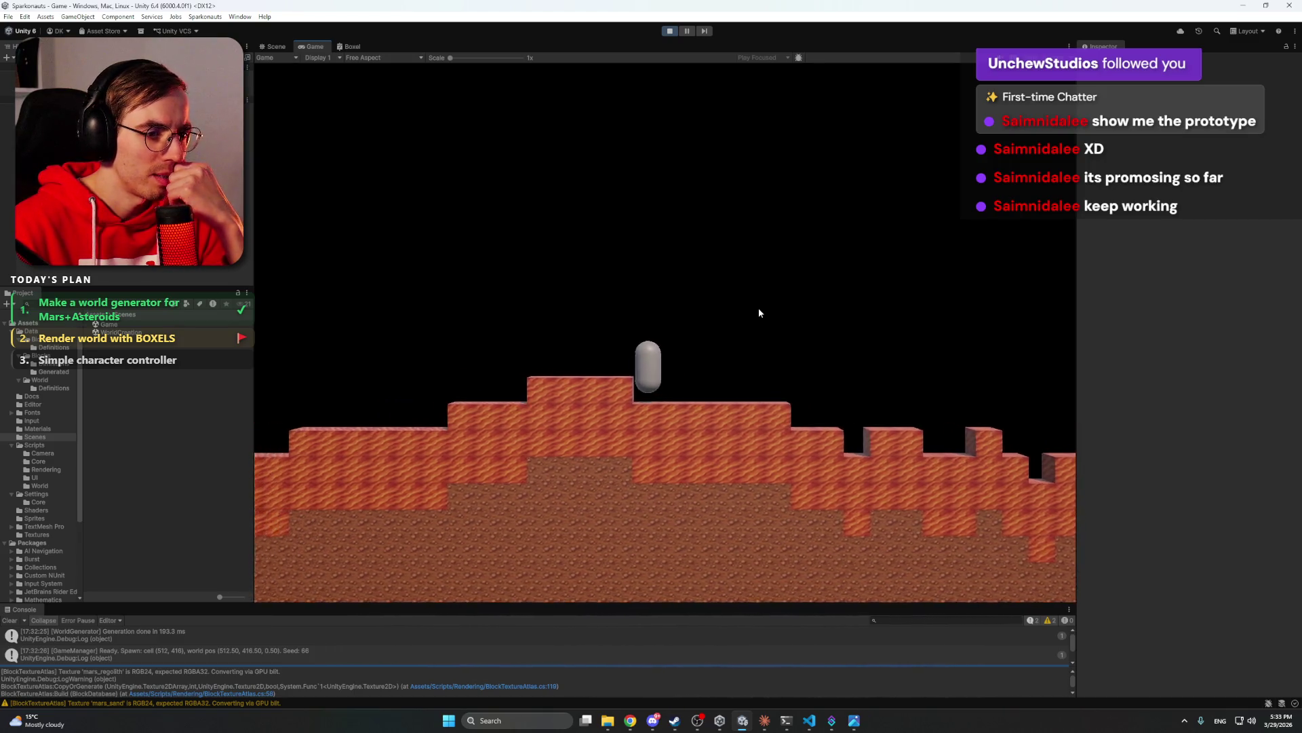
key(d)
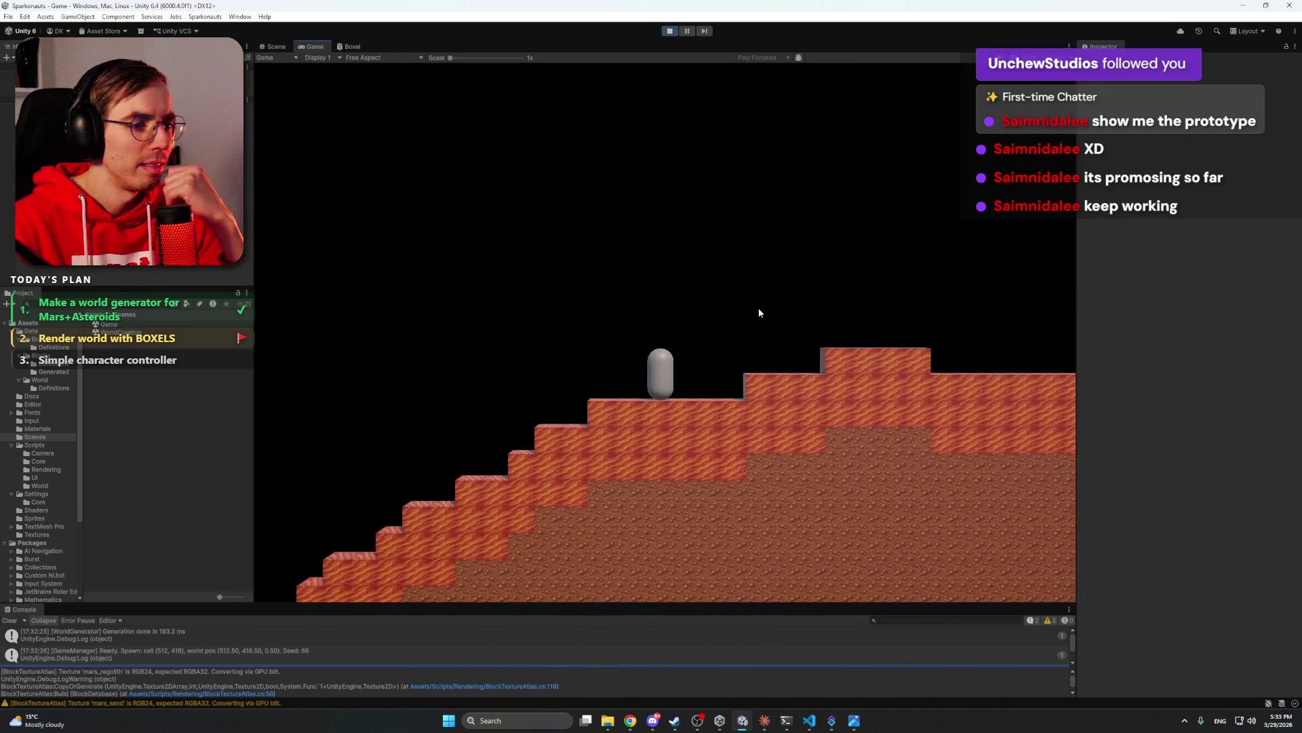